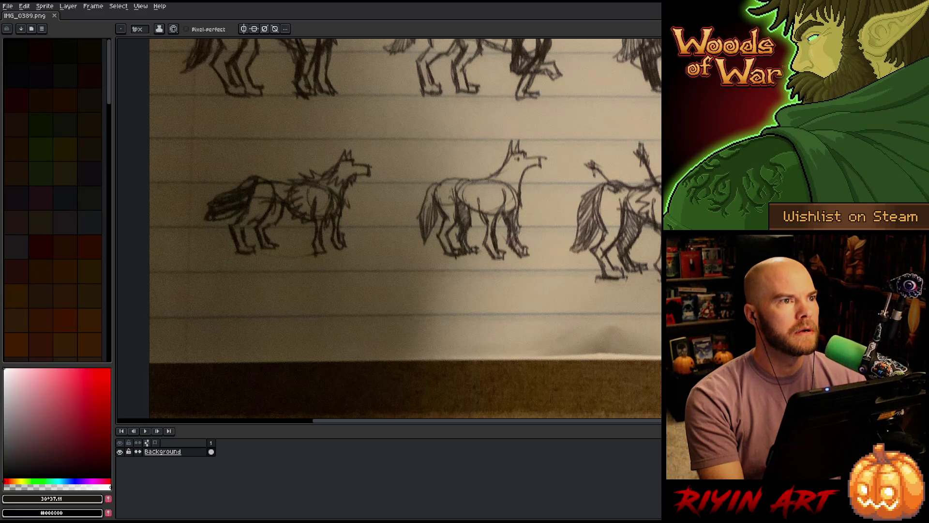
- Zoom out and pan until the wolf sketch page is in view
key("minus")
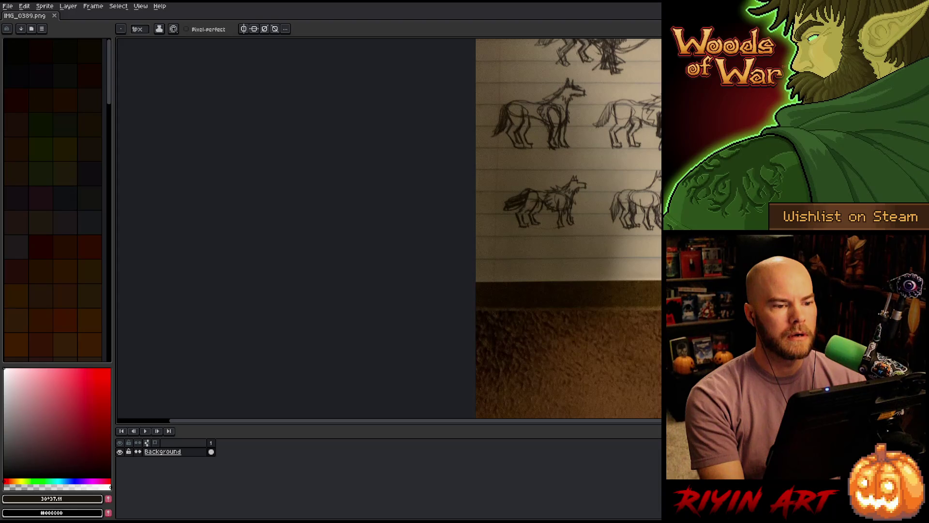
key("h")
left_click_drag(697, 199, 422, 291)
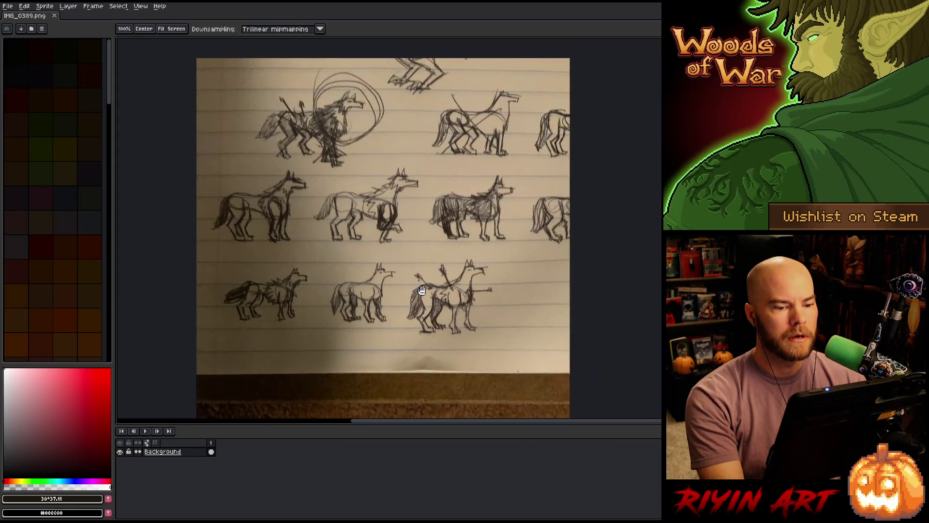
scroll(422, 291, "up", 5)
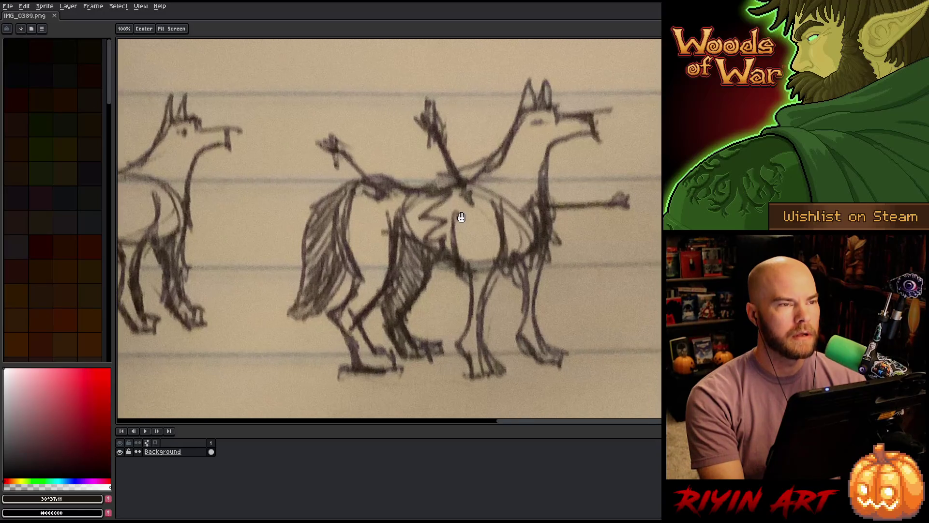
left_click_drag(461, 218, 384, 218)
key("b")
scroll(386, 245, "down", 4)
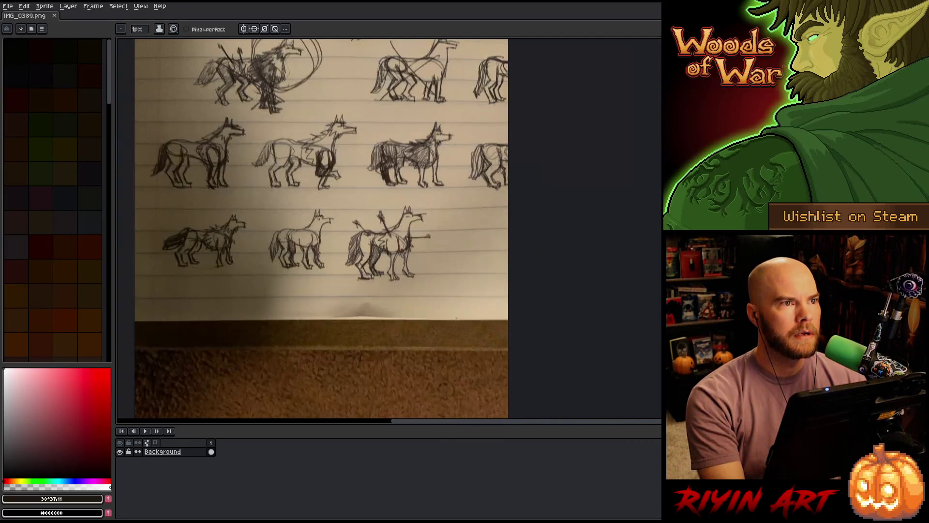
scroll(411, 267, "up", 2)
left_click_drag(412, 266, 537, 331)
scroll(537, 331, "down", 2)
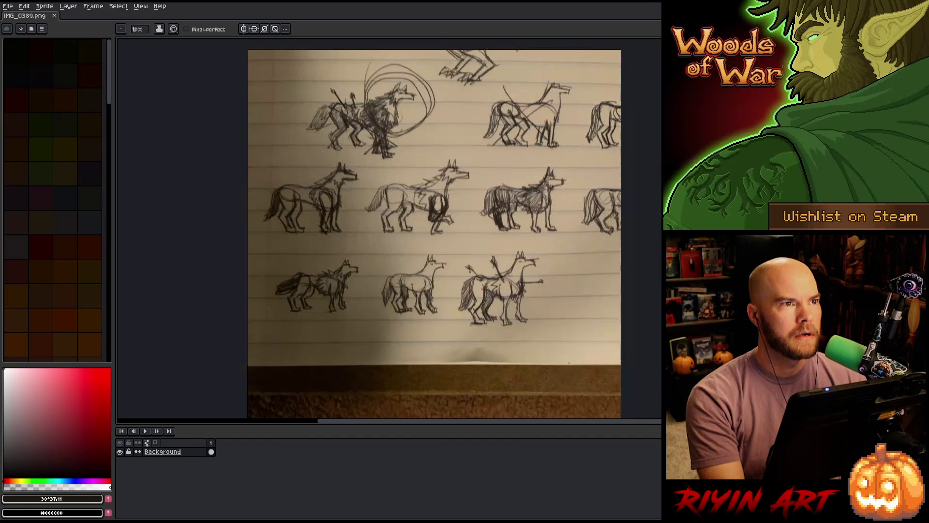
left_click_drag(382, 131, 361, 149)
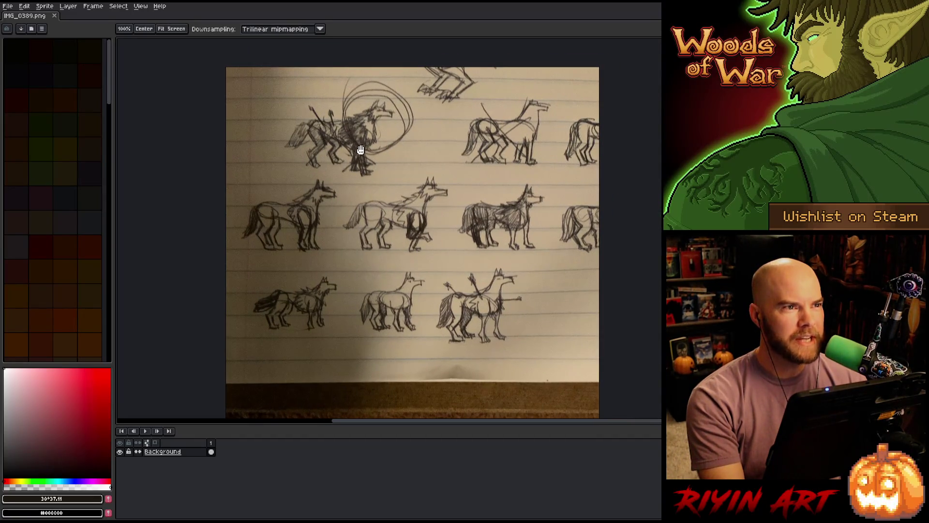
key("b")
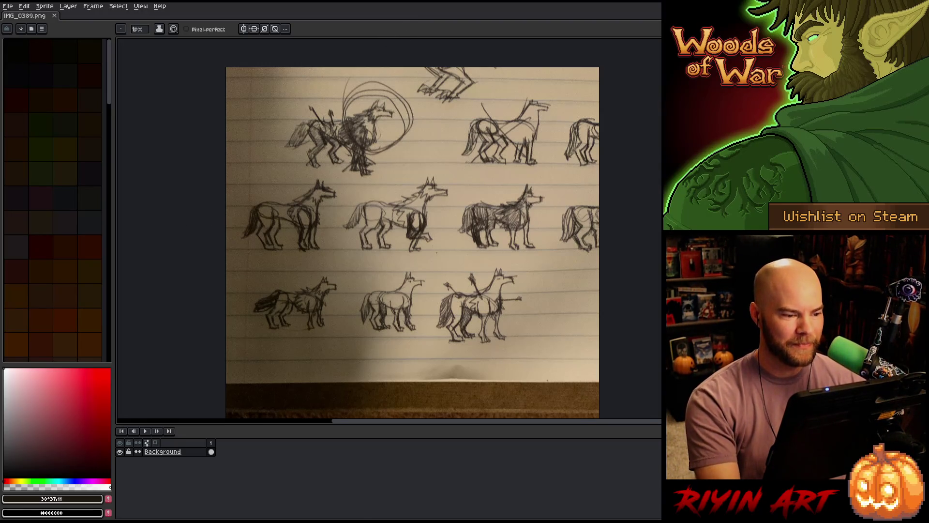
- Try rectangular selections around the lower-right, circled, right-hand and middle-row left wolves
key("m")
mouse_move(424, 248)
left_mouse_down()
mouse_move(523, 351)
mouse_move(558, 369)
left_mouse_up()
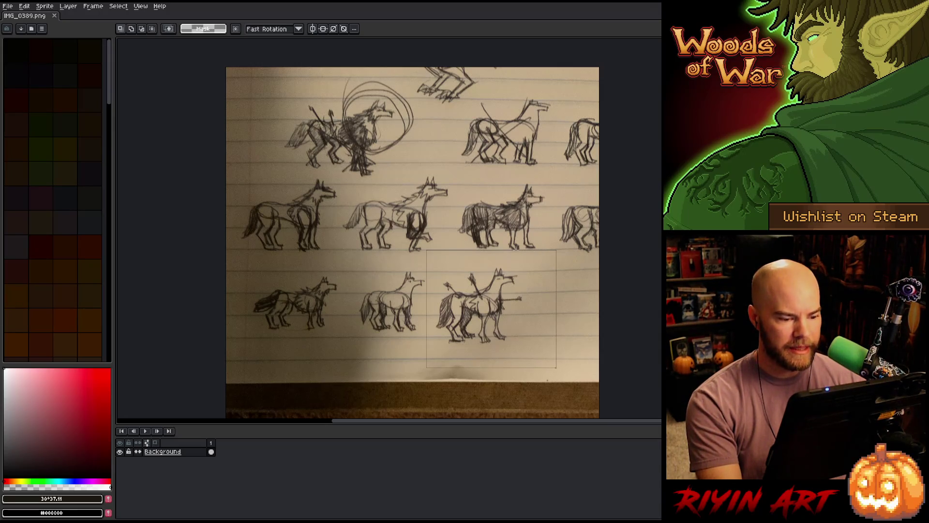
scroll(516, 310, "up", 2)
mouse_move(513, 304)
left_mouse_down()
mouse_move(511, 242)
mouse_move(481, 245)
left_mouse_up()
scroll(482, 245, "up", 4)
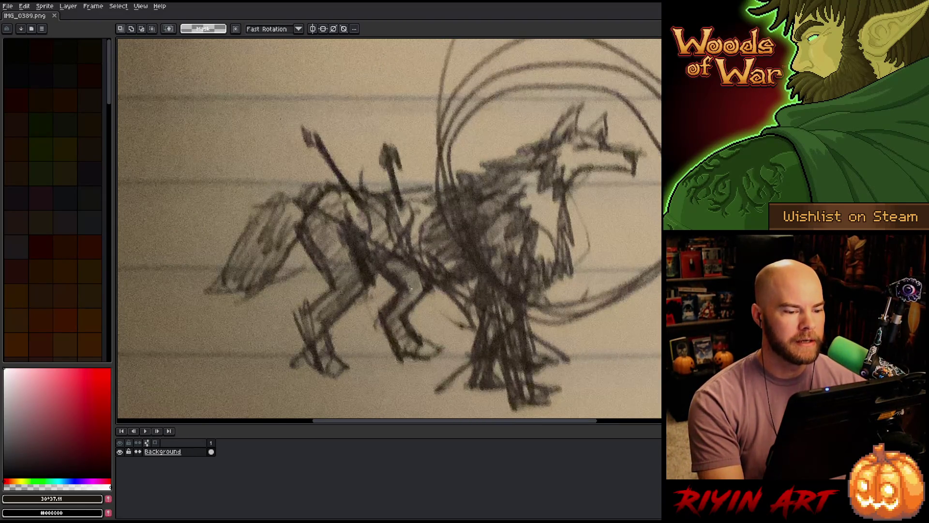
left_click_drag(411, 289, 370, 254)
mouse_move(186, 113)
left_mouse_down()
mouse_move(460, 301)
mouse_move(616, 366)
left_mouse_up()
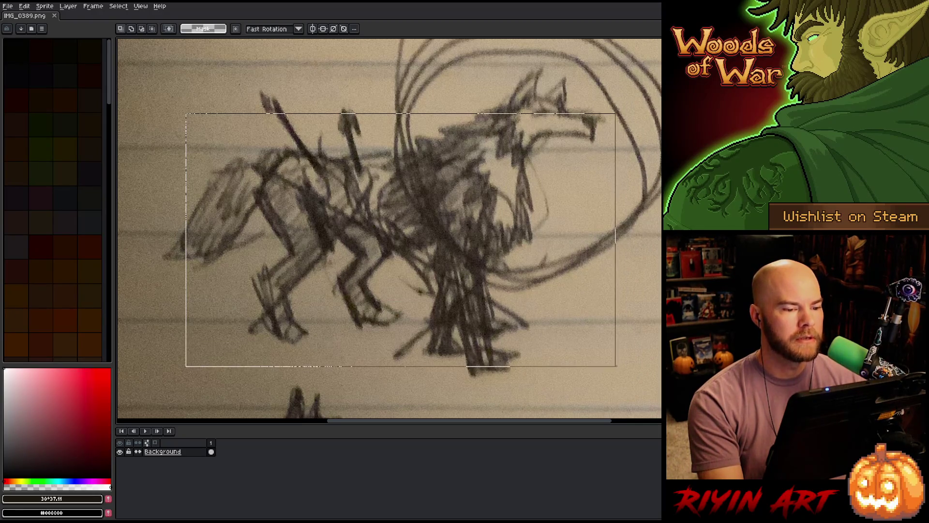
mouse_move(401, 240)
left_mouse_down()
mouse_move(219, 234)
mouse_move(420, 236)
mouse_move(395, 244)
left_mouse_up()
left_click_drag(697, 310, 389, 322)
mouse_move(378, 138)
left_mouse_down()
mouse_move(460, 269)
mouse_move(524, 407)
left_mouse_up()
left_click_drag(451, 272, 452, 261)
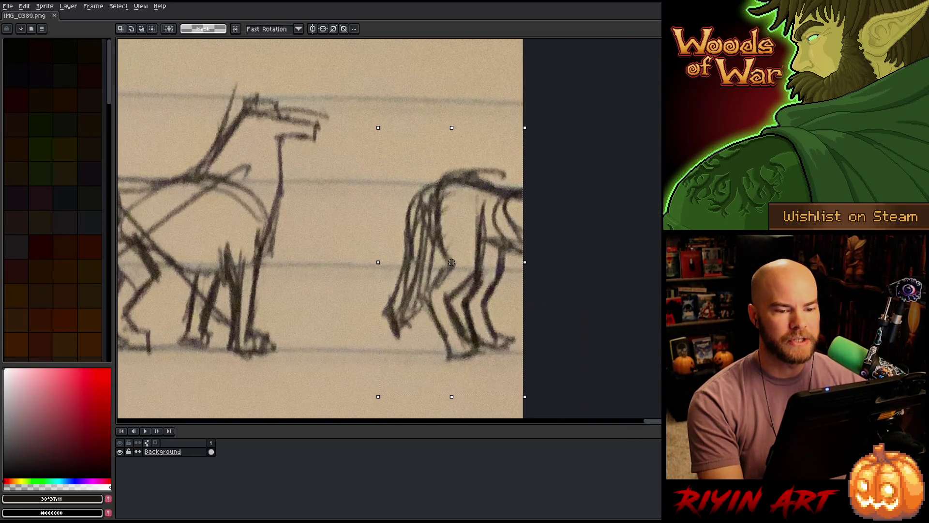
scroll(451, 262, "down", 3)
left_click_drag(527, 266, 698, 266)
scroll(382, 235, "up", 2)
scroll(382, 235, "down", 2)
scroll(383, 235, "up", 4)
scroll(382, 234, "down", 1)
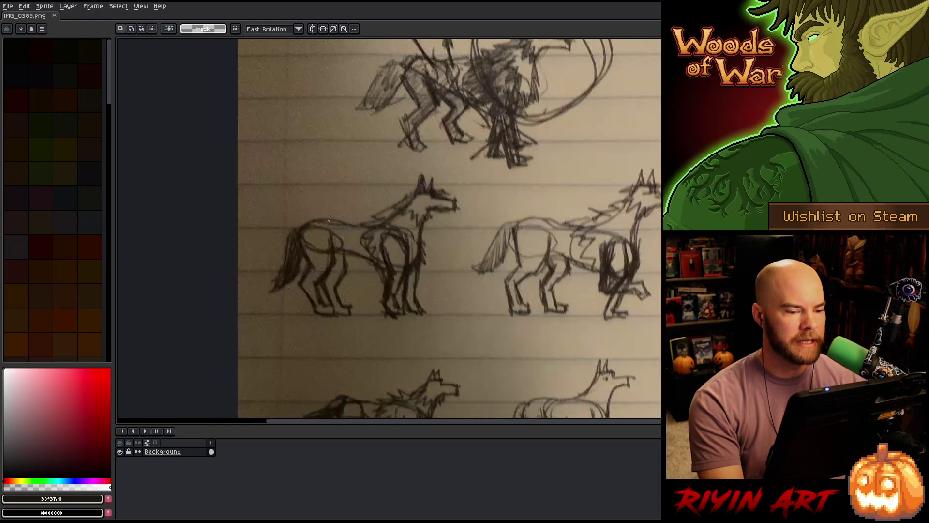
left_click_drag(268, 168, 472, 325)
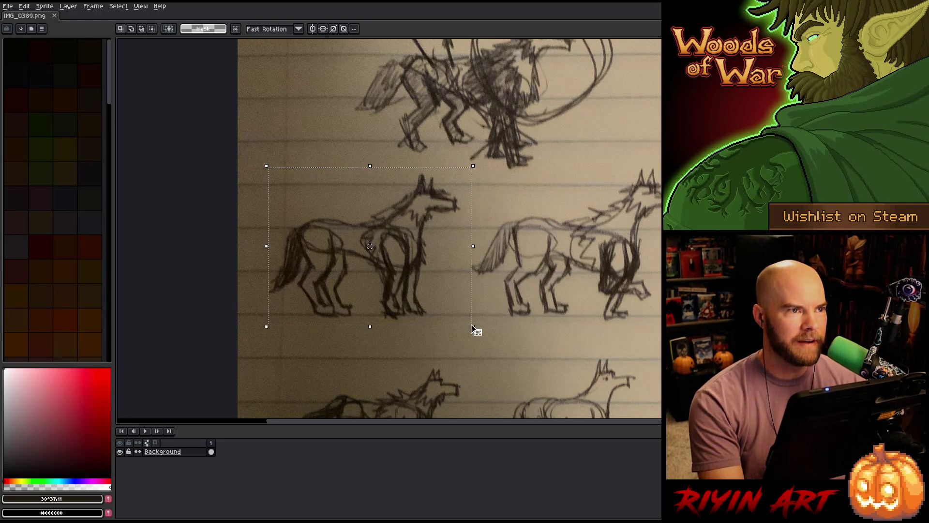
- Reselect around the dark shaggy wolf, other middle-row wolves, then the circled wolf's head
left_click_drag(506, 234, 396, 246)
mouse_move(383, 184)
left_mouse_down()
mouse_move(384, 250)
mouse_move(593, 343)
left_mouse_up()
left_click_drag(590, 277, 397, 300)
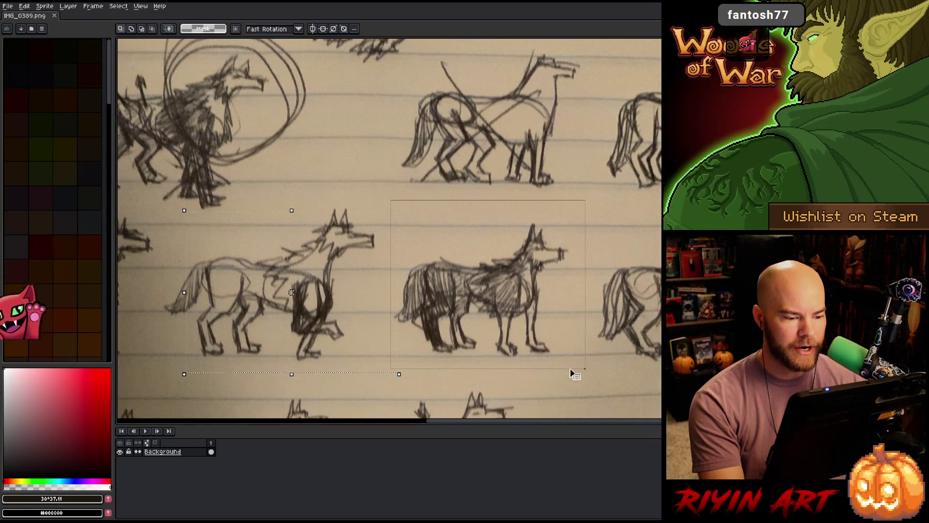
left_click_drag(631, 283, 525, 258)
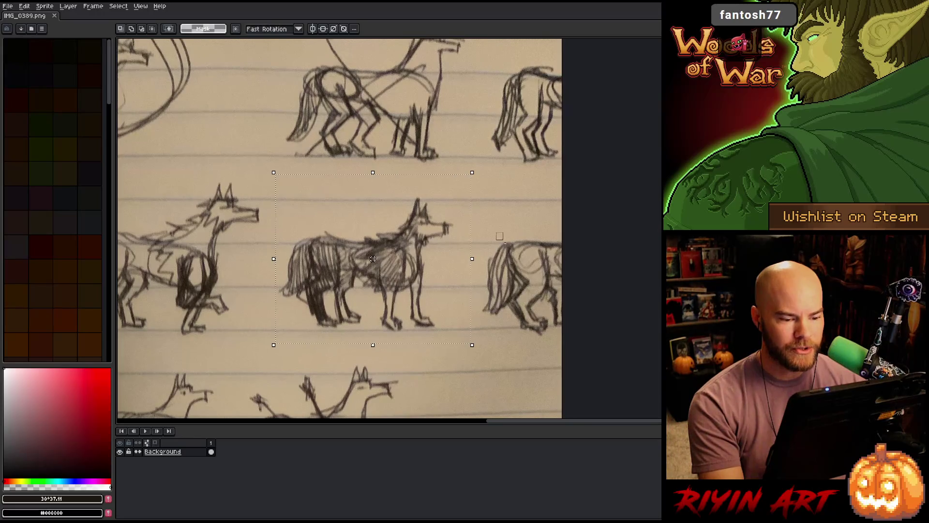
scroll(445, 313, "down", 2)
left_click_drag(444, 314, 594, 315)
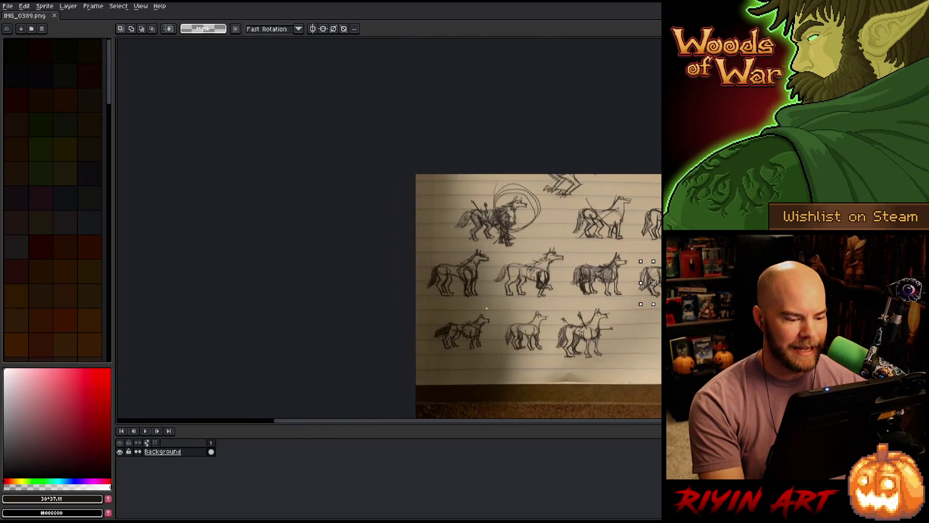
scroll(342, 267, "up", 5)
left_click_drag(264, 176, 661, 409)
mouse_move(637, 369)
left_mouse_down()
mouse_move(473, 340)
mouse_move(290, 324)
left_mouse_up()
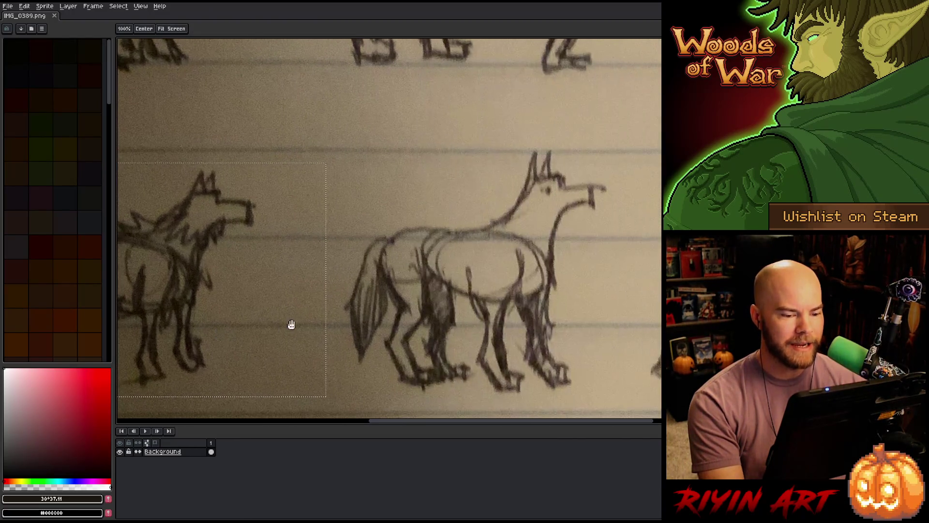
left_click_drag(356, 177, 614, 407)
scroll(484, 292, "down", 3)
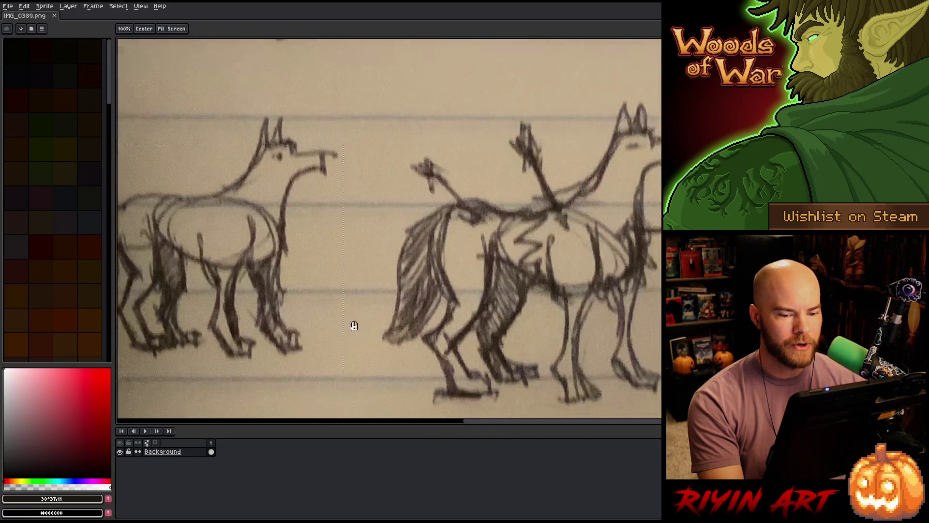
scroll(353, 326, "up", 3)
mouse_move(255, 89)
left_mouse_down()
mouse_move(486, 307)
mouse_move(123, 231)
left_mouse_up()
left_click_drag(657, 417, 655, 389)
scroll(570, 325, "down", 3)
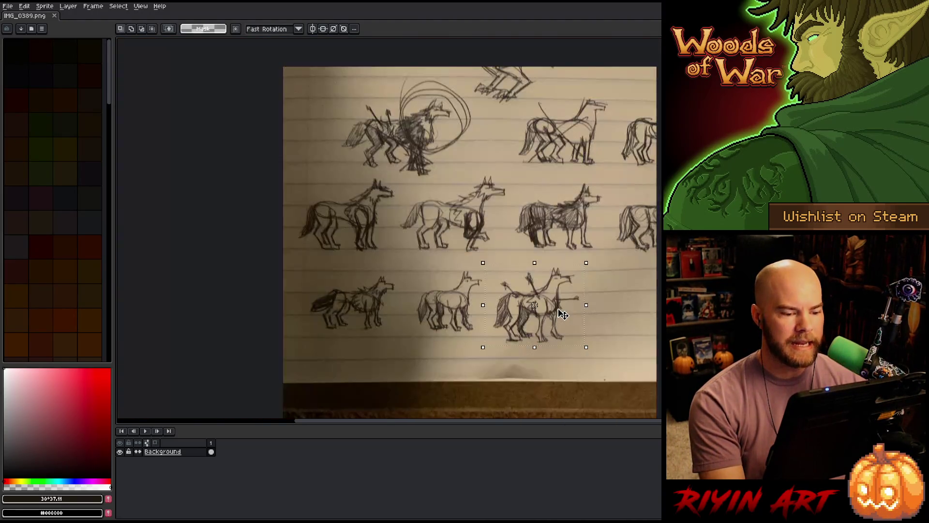
scroll(548, 278, "up", 3)
scroll(494, 231, "down", 2)
scroll(495, 231, "down", 1)
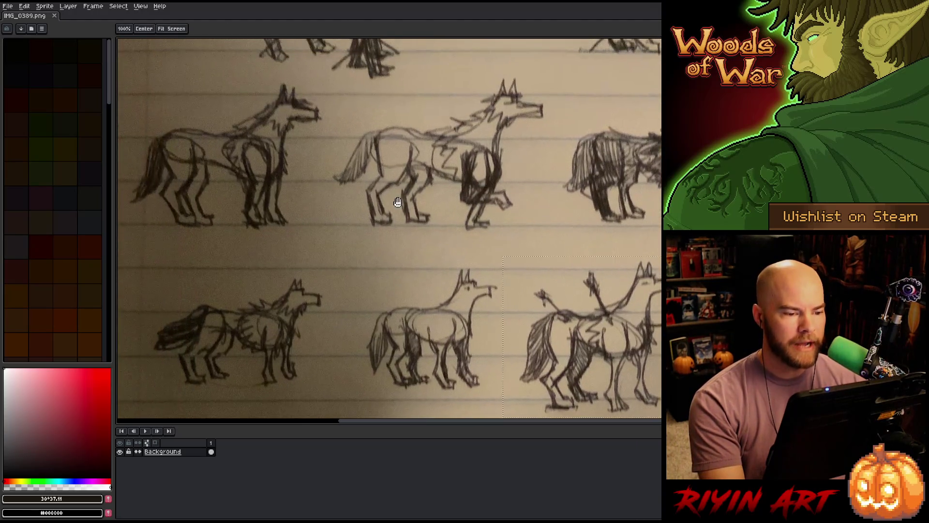
scroll(484, 170, "up", 5)
left_click_drag(408, 93, 607, 246)
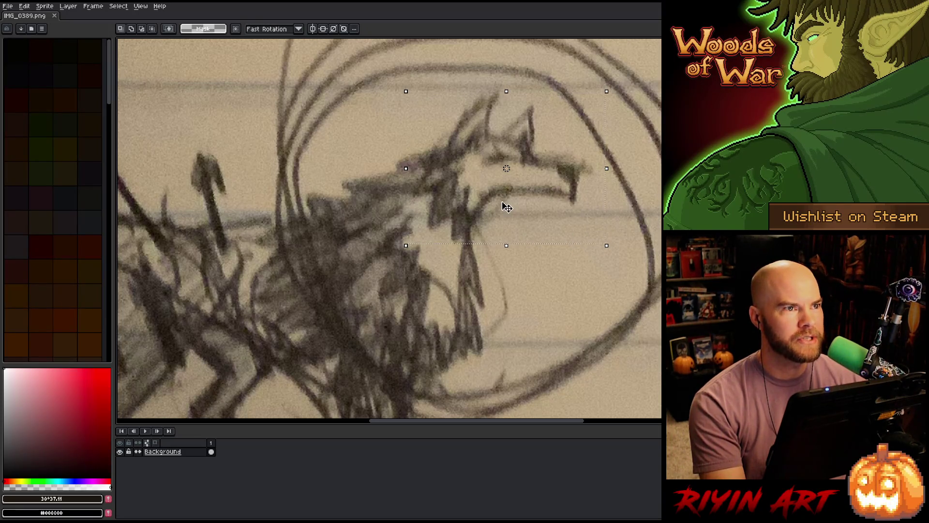
- Pan to the lower rows and box-select the wolf with crossed lines on its back
scroll(529, 198, "down", 1)
scroll(569, 224, "down", 1)
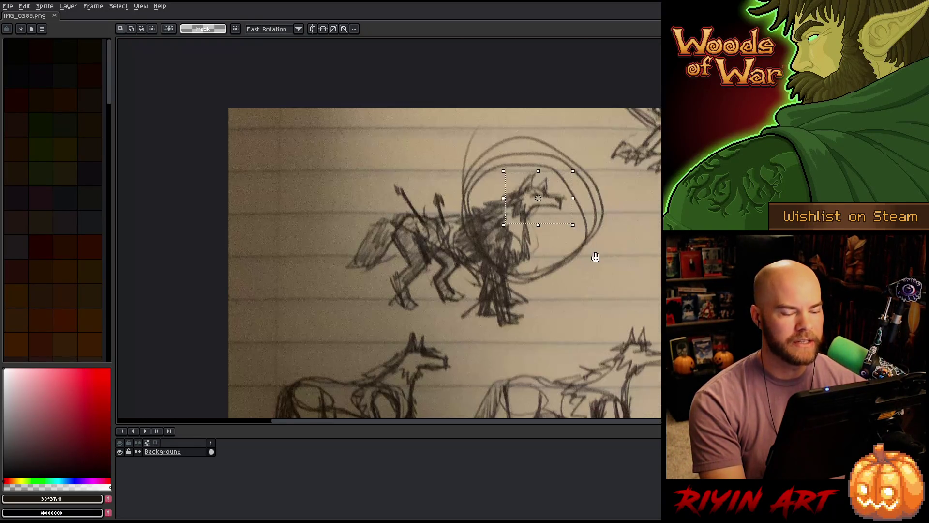
scroll(388, 156, "up", 2)
left_click_drag(388, 155, 324, 104)
scroll(348, 144, "down", 1)
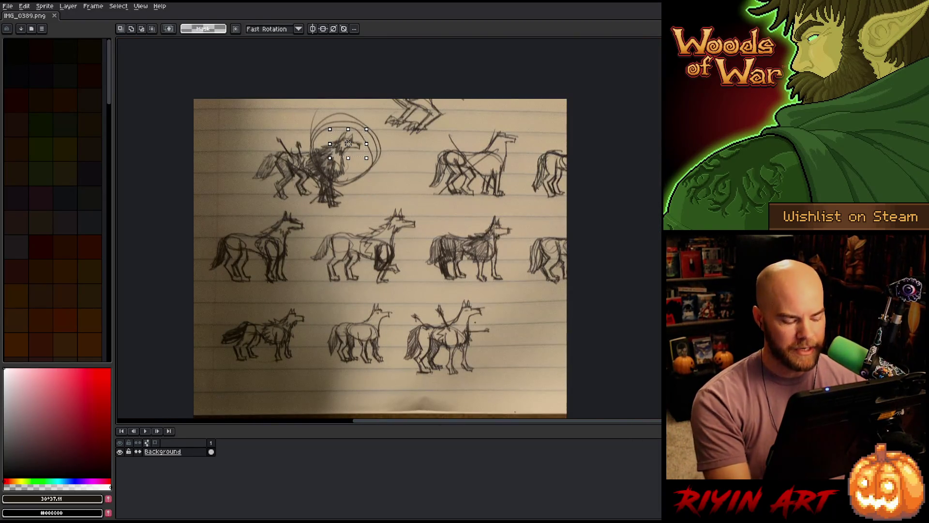
scroll(490, 339, "up", 1)
scroll(490, 339, "up", 2)
scroll(490, 339, "down", 2)
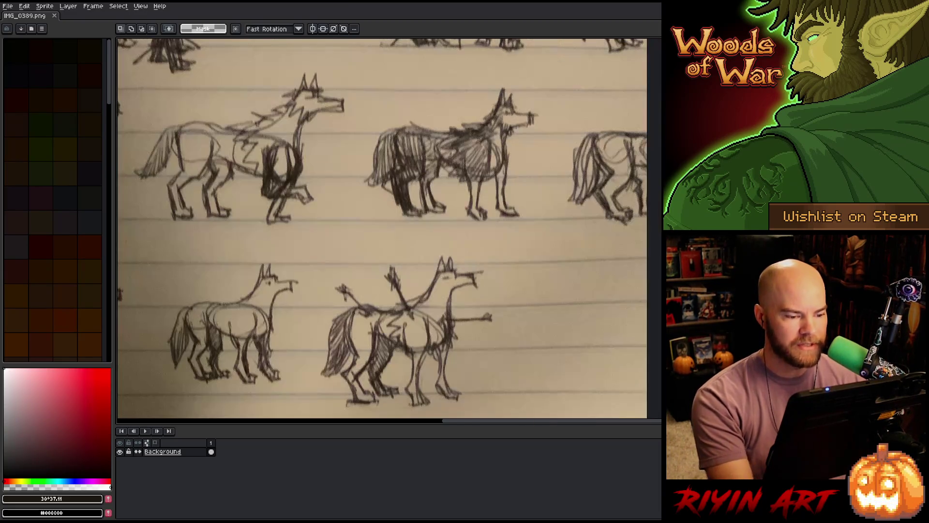
left_click_drag(439, 315, 439, 267)
scroll(417, 271, "up", 1)
mouse_move(270, 162)
left_mouse_down()
mouse_move(446, 307)
mouse_move(637, 416)
mouse_move(628, 394)
left_mouse_up()
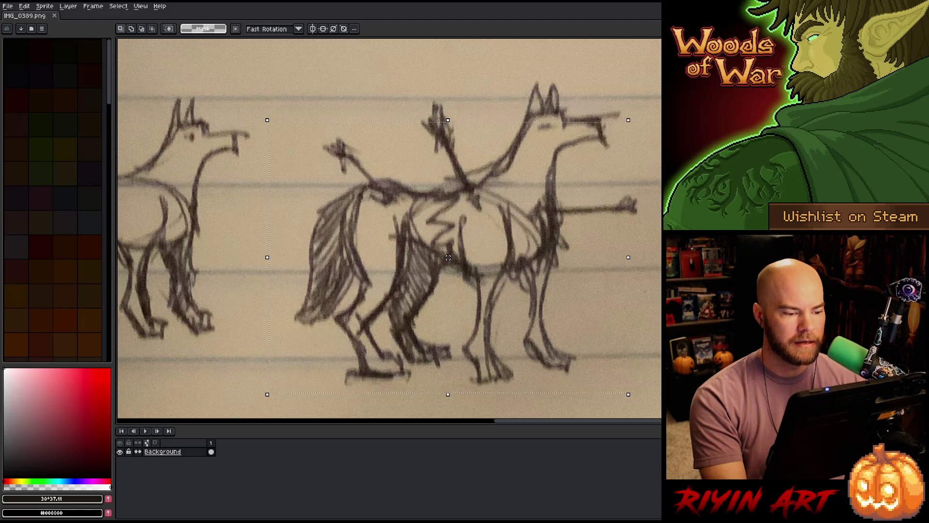
scroll(449, 258, "down", 2)
scroll(419, 286, "right", 3)
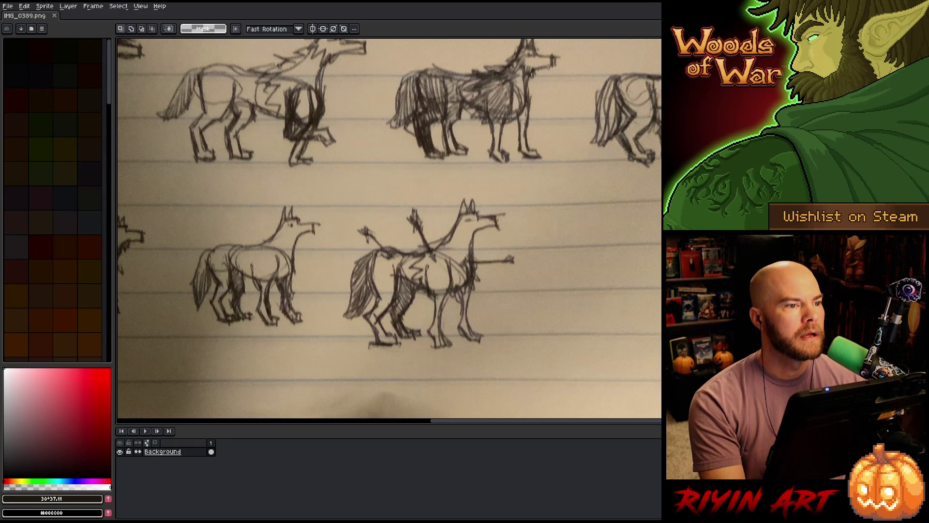
key("alt+Tab")
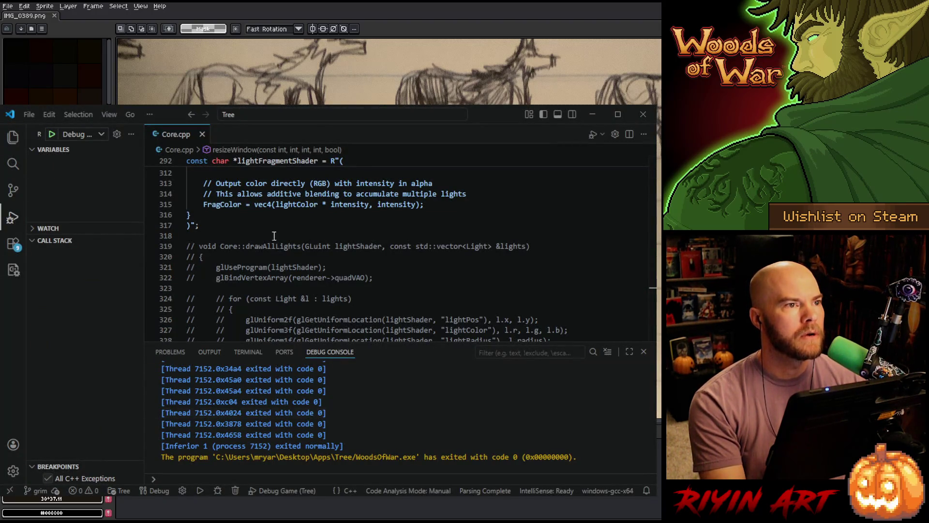
- Launch Woods of War with Start Debugging, then close the running game window
left_click(52, 134)
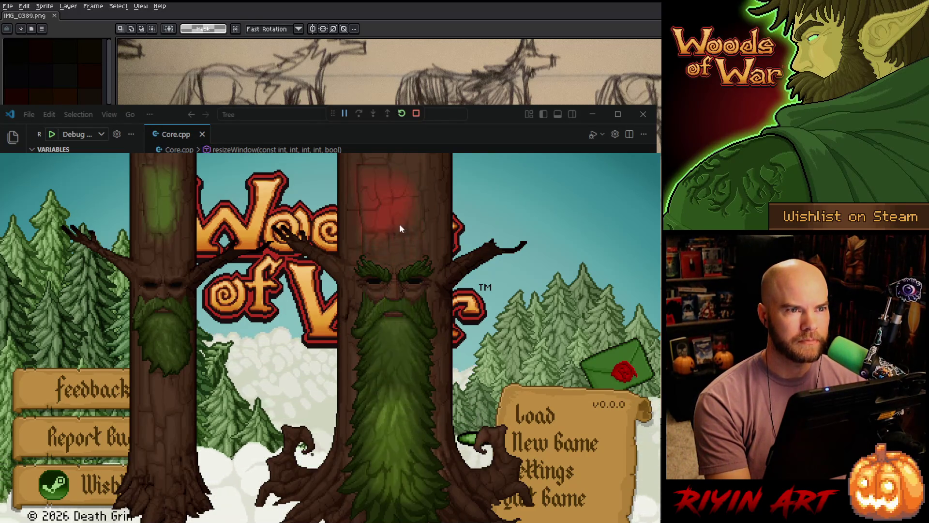
key("alt+F4")
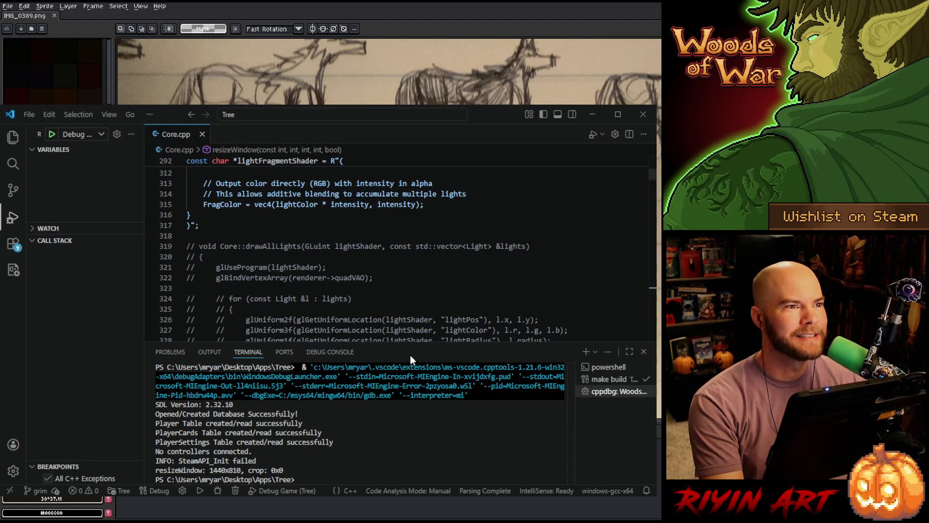
- Minimize VS Code and browse File > Open to the pinned Tree images spring folder
left_click(592, 116)
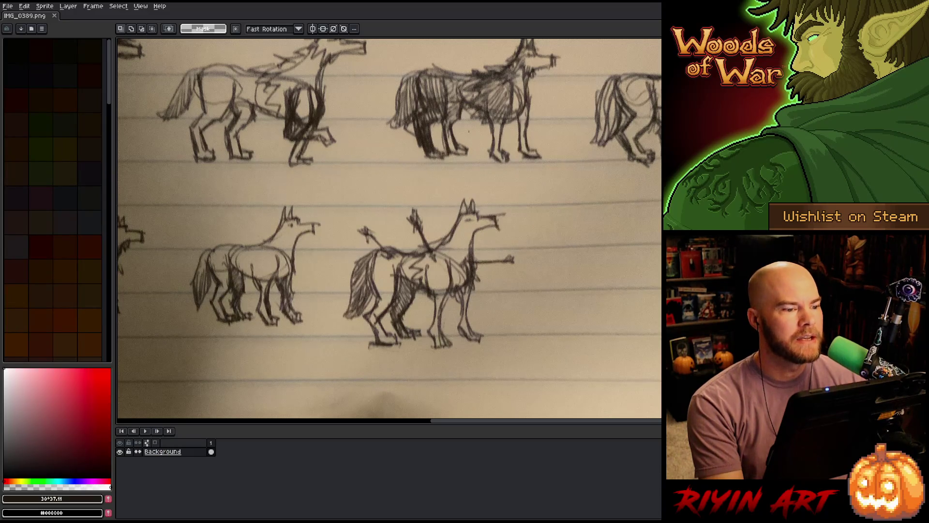
left_click(8, 6)
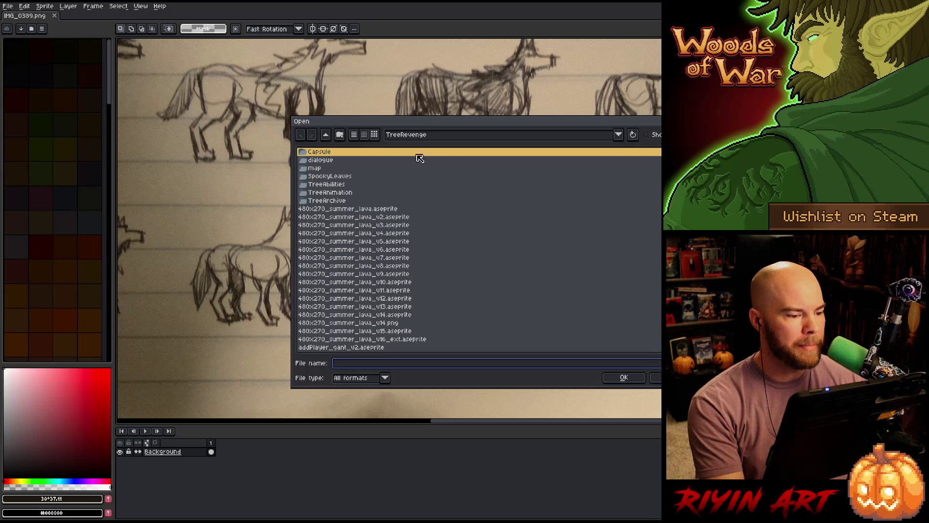
left_click(430, 135)
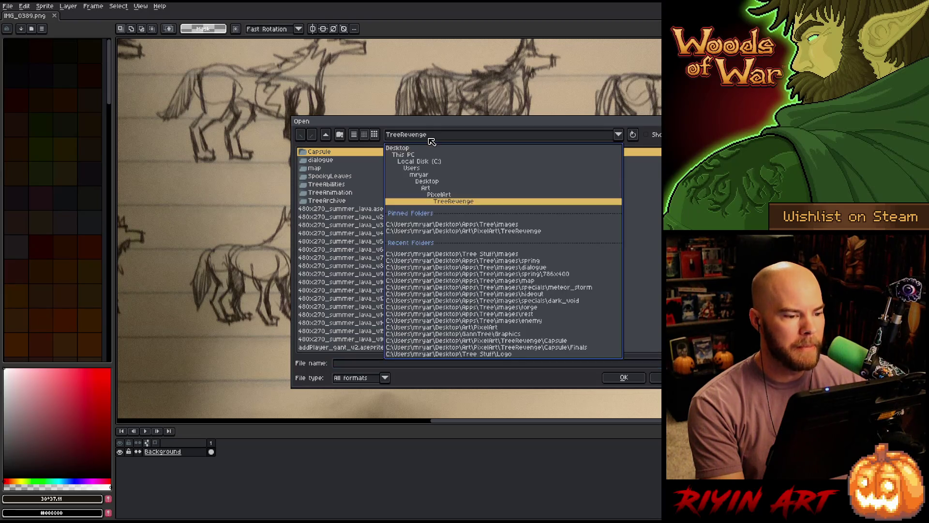
left_click(479, 226)
scroll(419, 260, "down", 6)
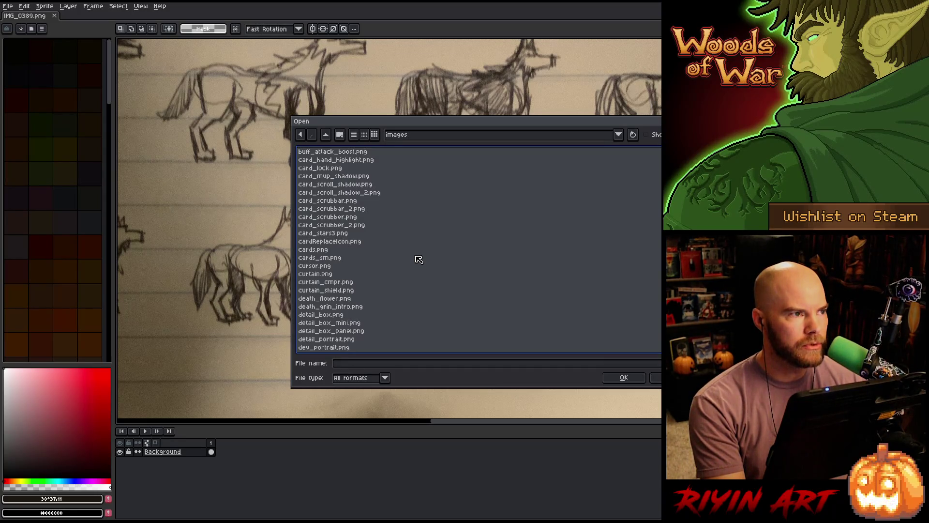
scroll(419, 260, "down", 6)
scroll(413, 252, "up", 3)
scroll(414, 252, "up", 8)
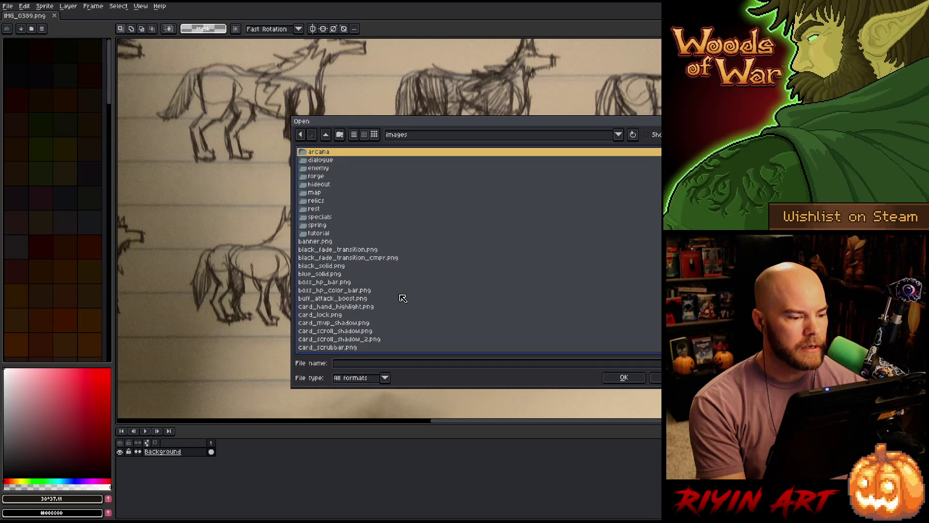
scroll(414, 300, "down", 5)
scroll(415, 296, "up", 5)
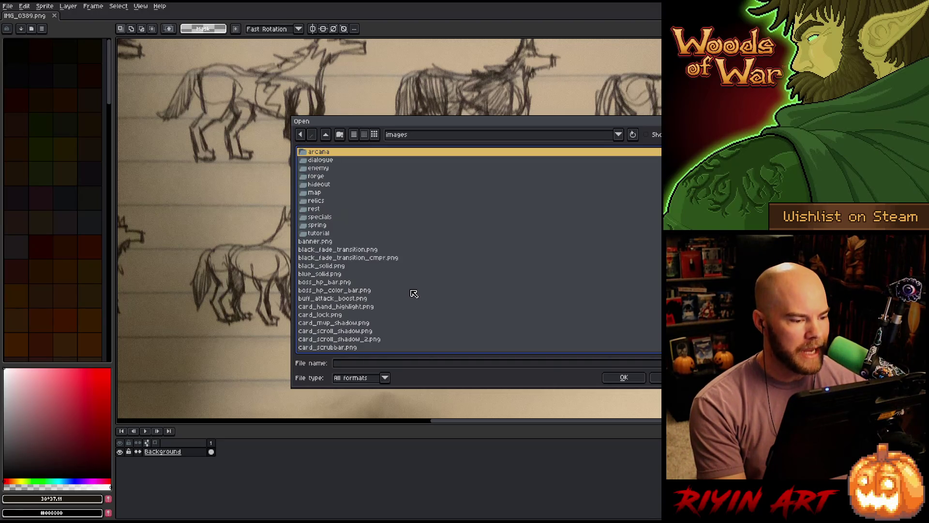
left_click(326, 226)
double_click(325, 225)
- Open tree_wide_lvl3_layer1.png, tree_wide_lvl3_layer2.png and tree_wide_lvl3_layer1_n.png together
scroll(366, 259, "down", 10)
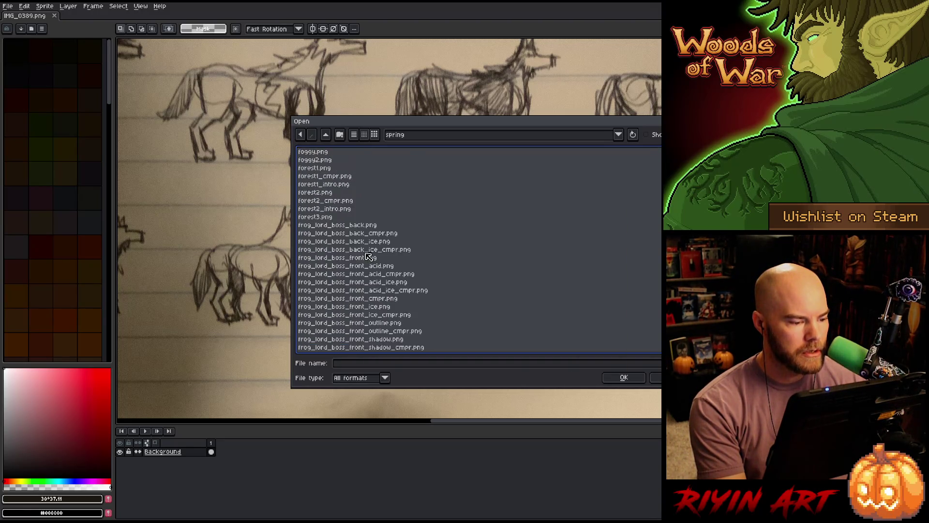
scroll(367, 262, "down", 7)
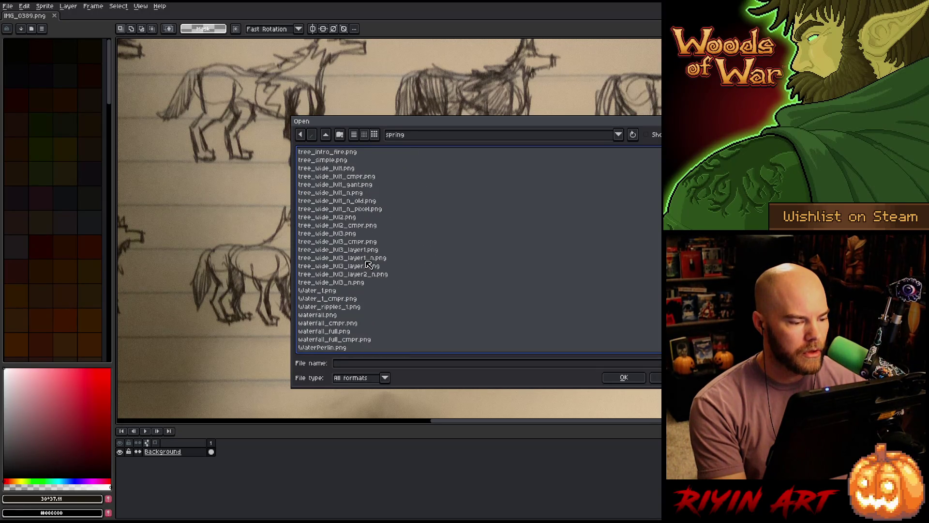
left_click(370, 251)
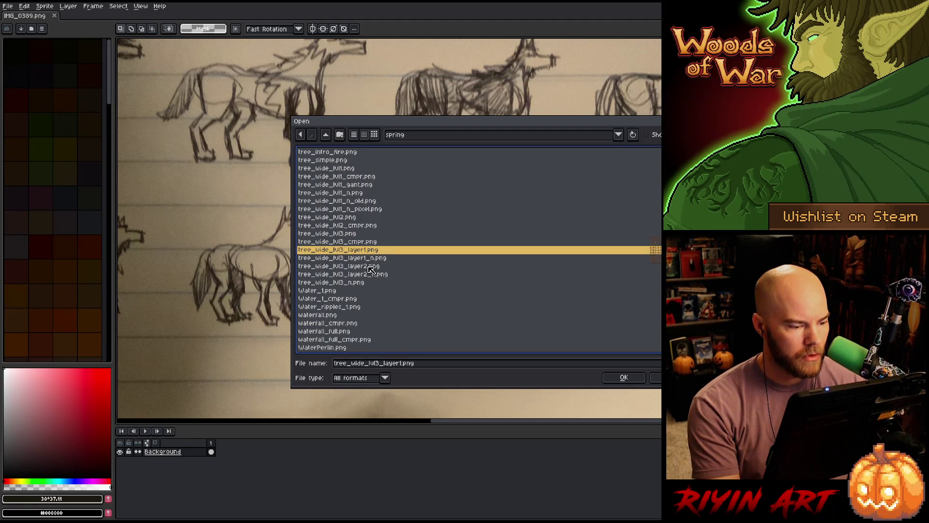
left_click(370, 267, "ctrl")
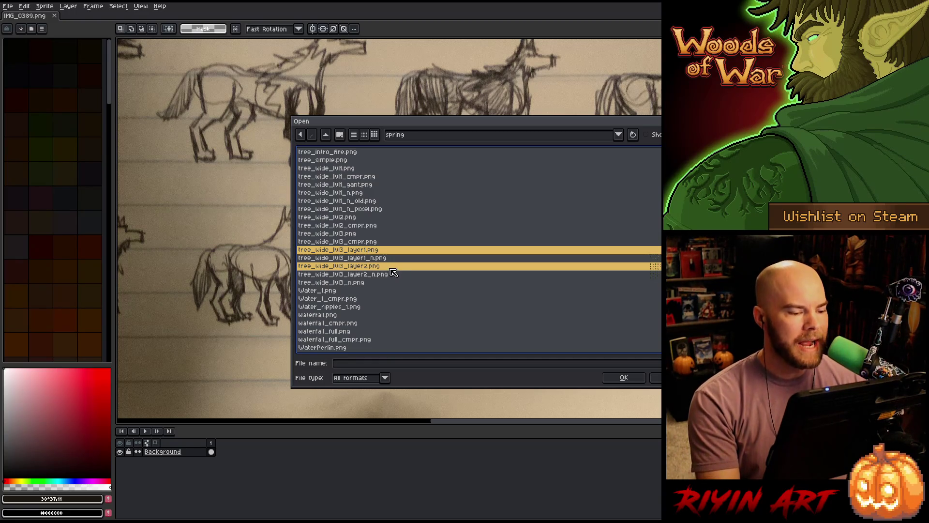
left_click(375, 259, "ctrl")
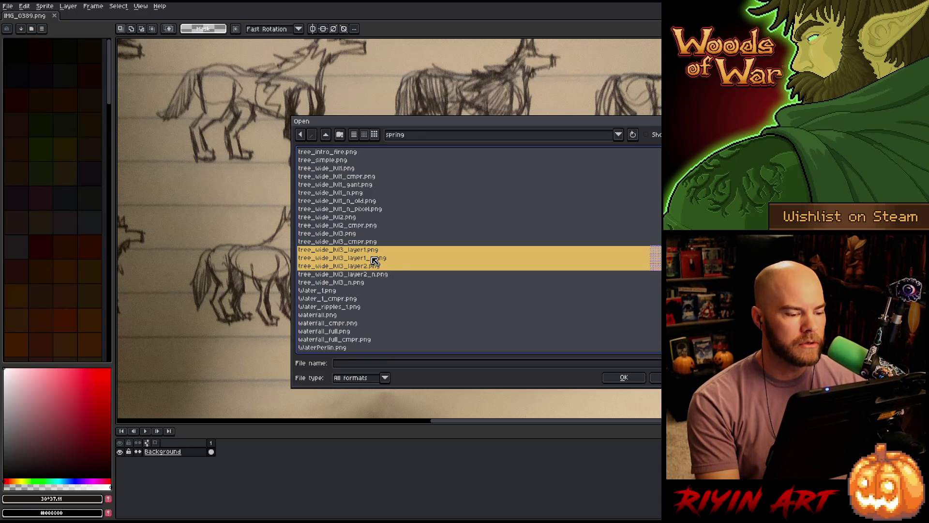
key("Return")
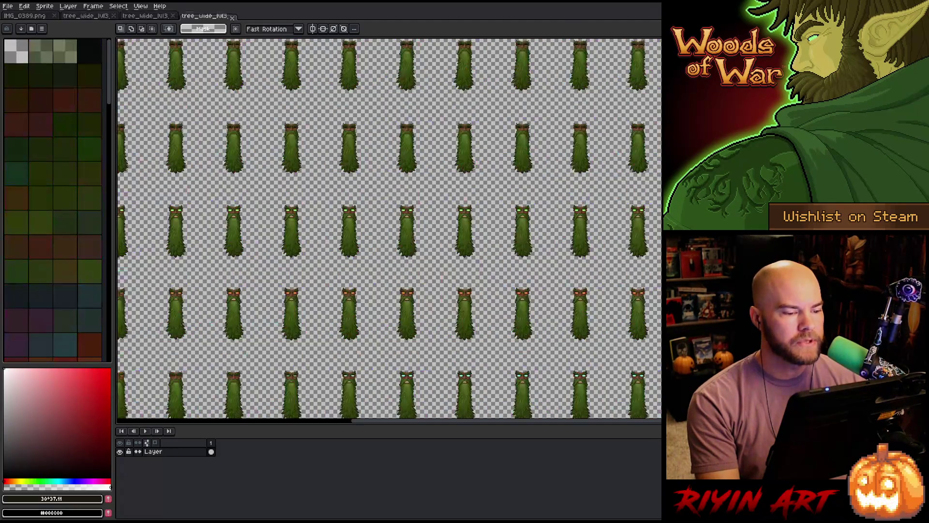
- Switch to the normal-map tree sheet and select its central tree trunk
left_click(159, 17)
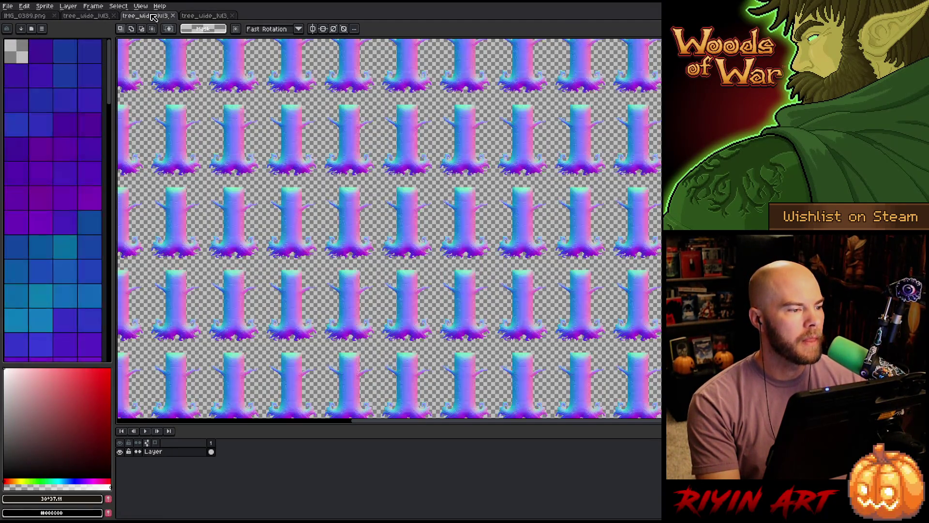
scroll(417, 193, "up", 4)
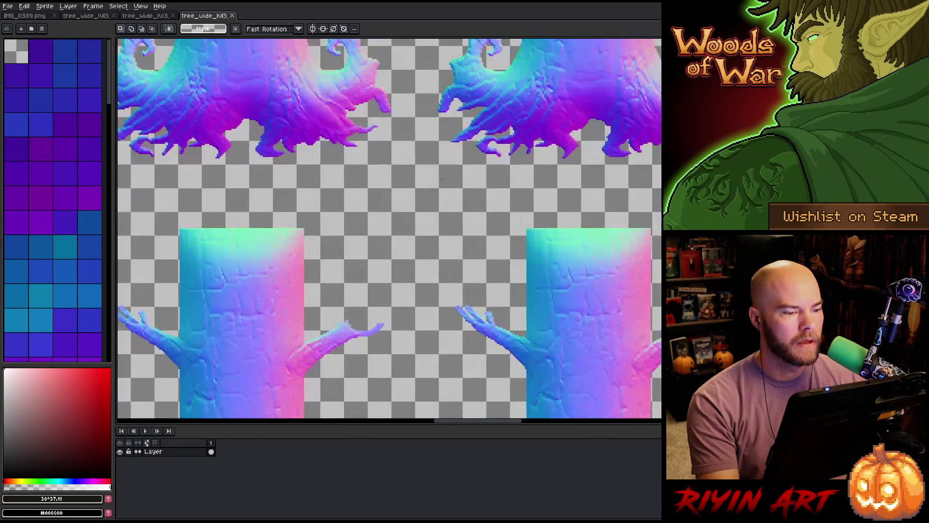
left_click_drag(349, 291, 510, 151)
scroll(396, 269, "down", 1)
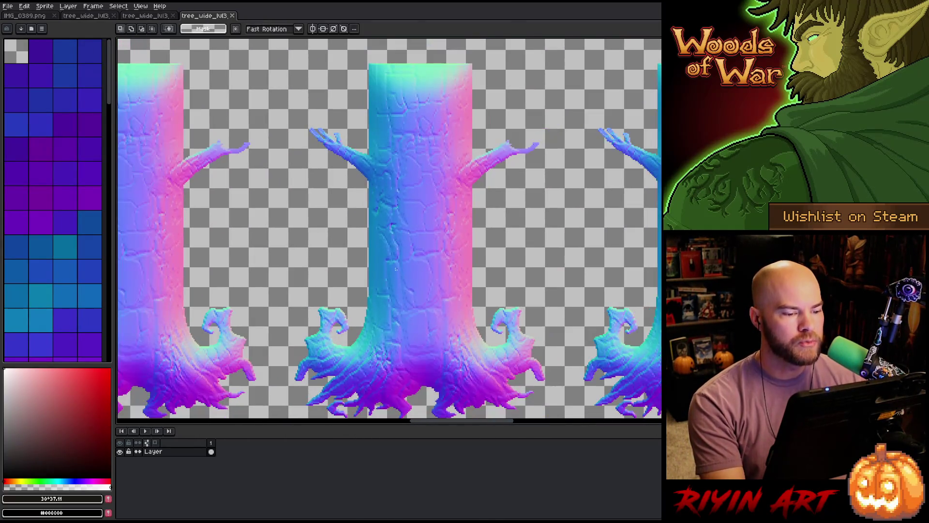
mouse_move(459, 158)
left_mouse_down()
mouse_move(290, 338)
mouse_move(365, 328)
mouse_move(355, 332)
left_mouse_up()
- Reselect the central trunk area to inspect it, then close the normal-map sheet
scroll(496, 220, "up", 4)
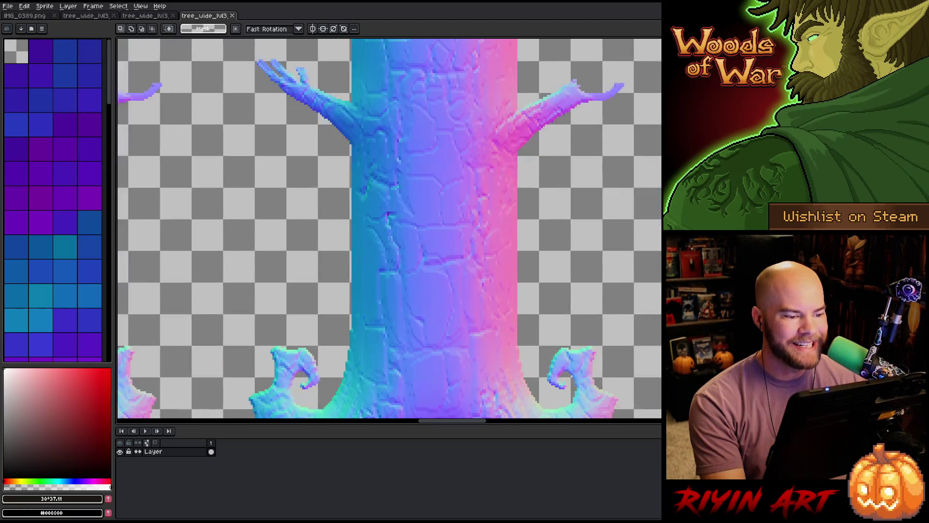
scroll(475, 176, "down", 1)
left_click_drag(446, 160, 503, 286)
scroll(564, 212, "down", 2)
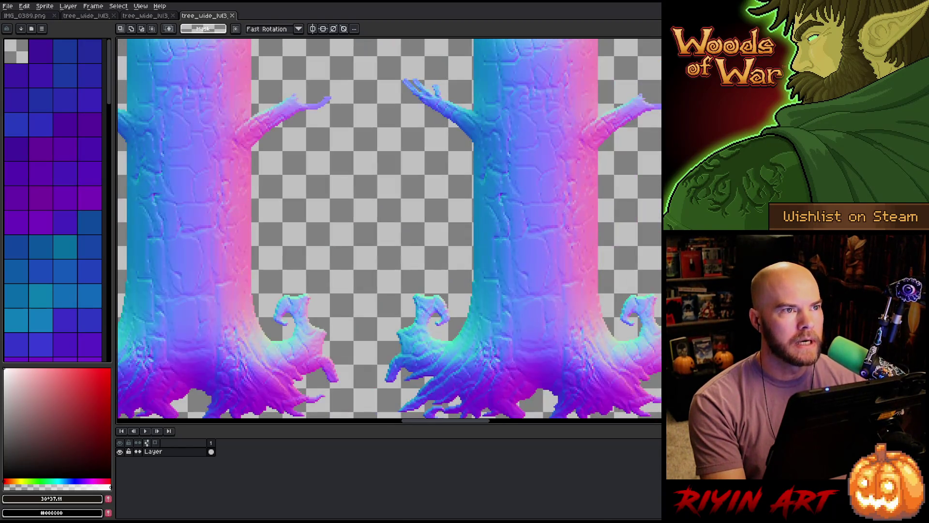
scroll(590, 265, "down", 1)
scroll(452, 260, "up", 1)
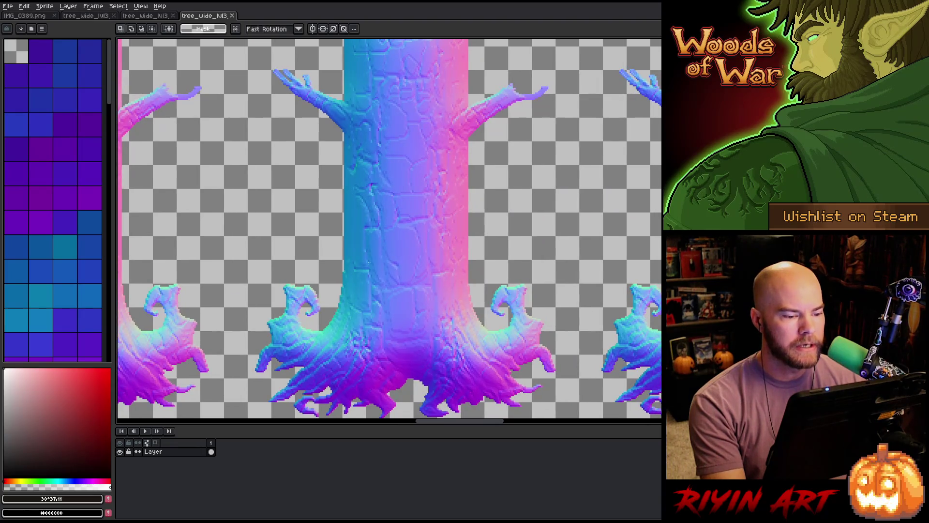
scroll(333, 208, "up", 3)
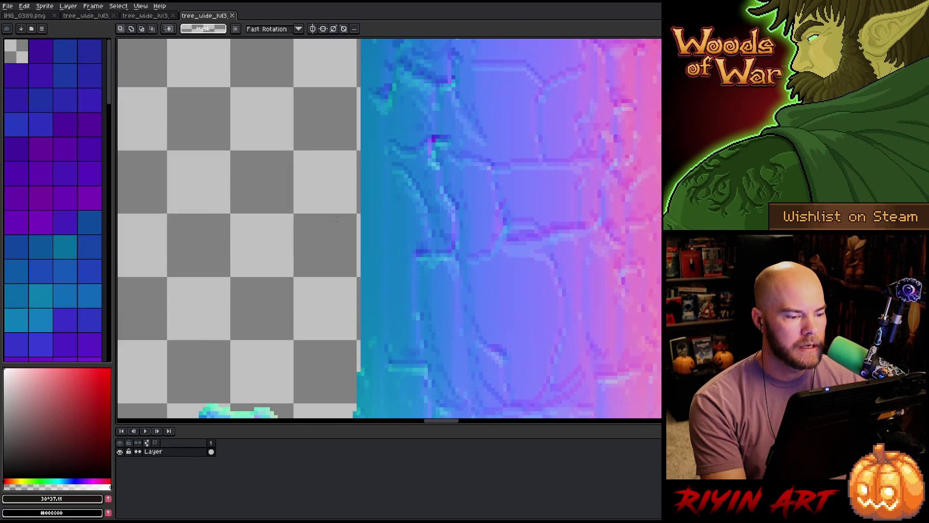
scroll(336, 219, "down", 4)
scroll(359, 276, "down", 3)
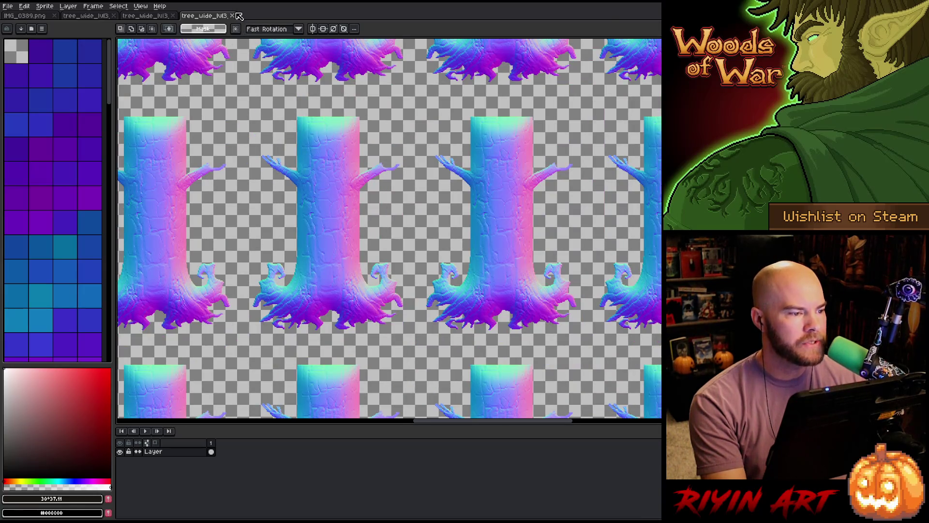
left_click(232, 16)
- Zoom in and marquee-select the area around one green tree face
scroll(411, 117, "up", 5)
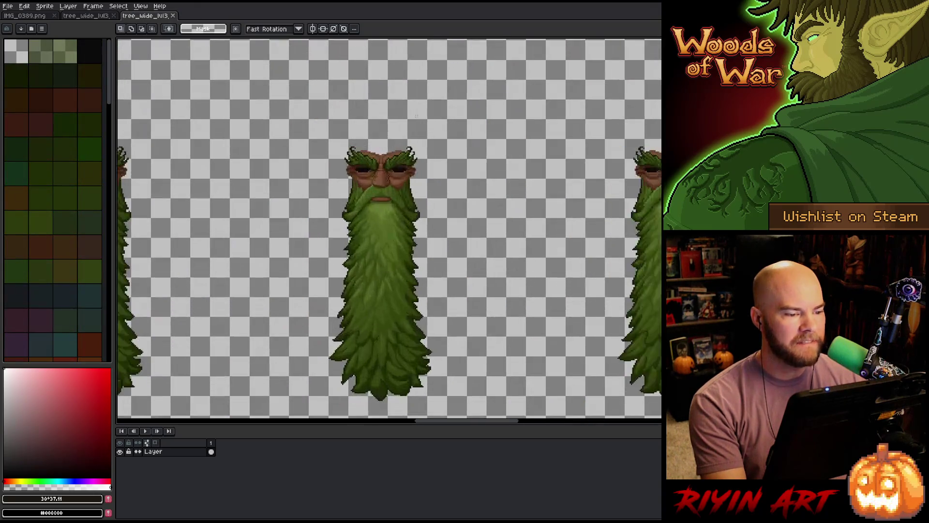
scroll(346, 201, "down", 5)
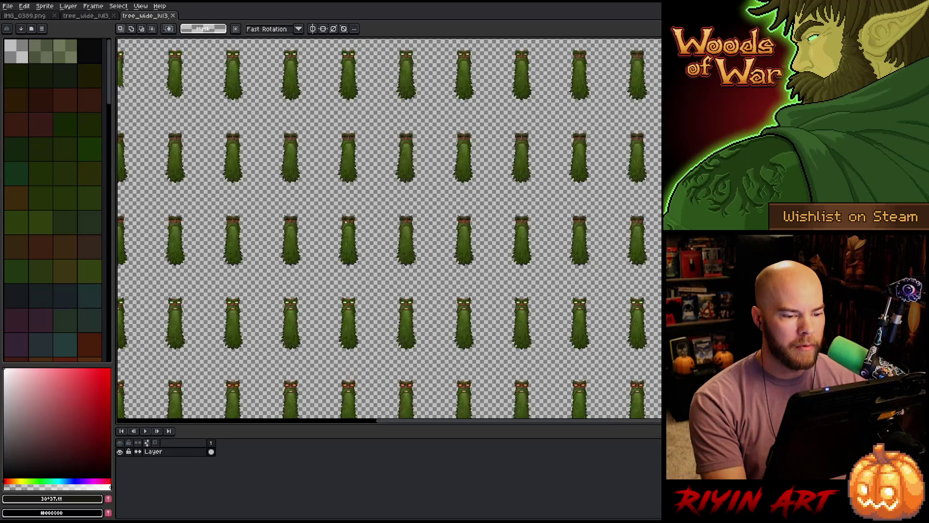
scroll(346, 201, "up", 3)
scroll(373, 147, "up", 3)
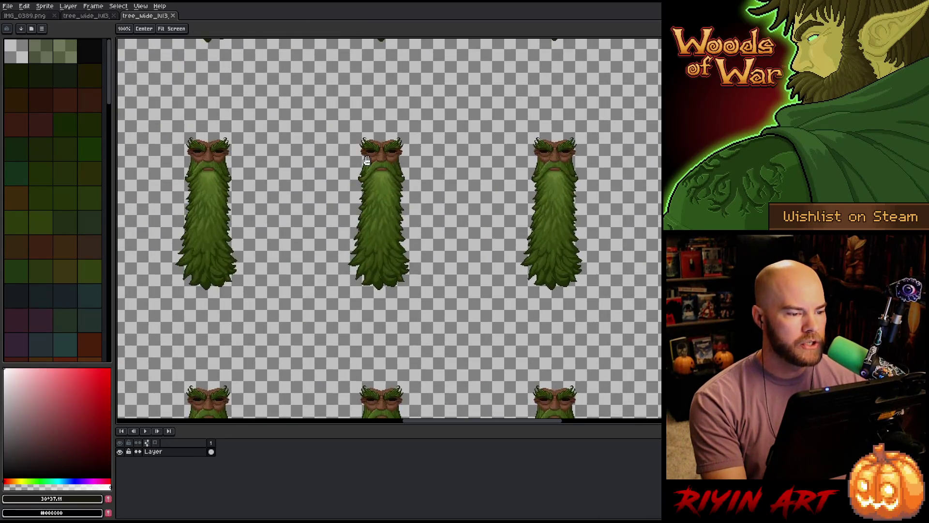
left_click_drag(358, 137, 480, 260)
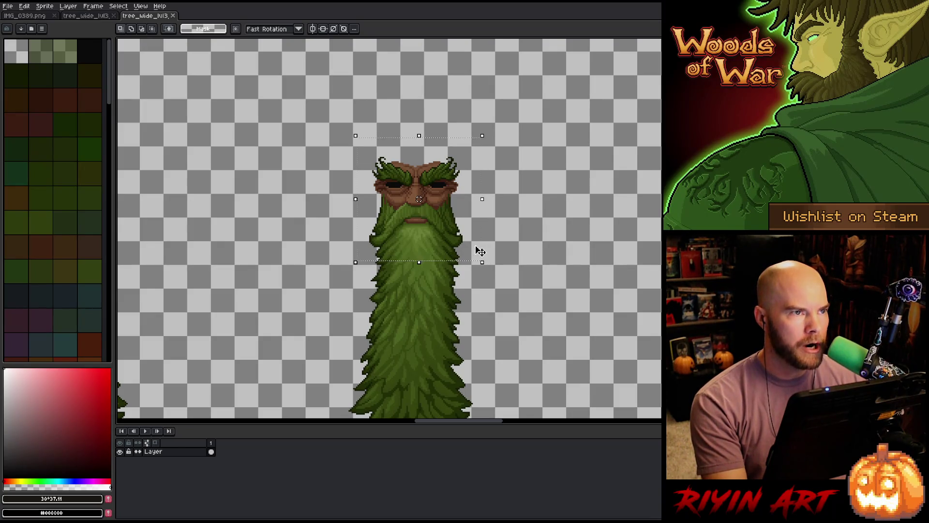
scroll(450, 216, "up", 3)
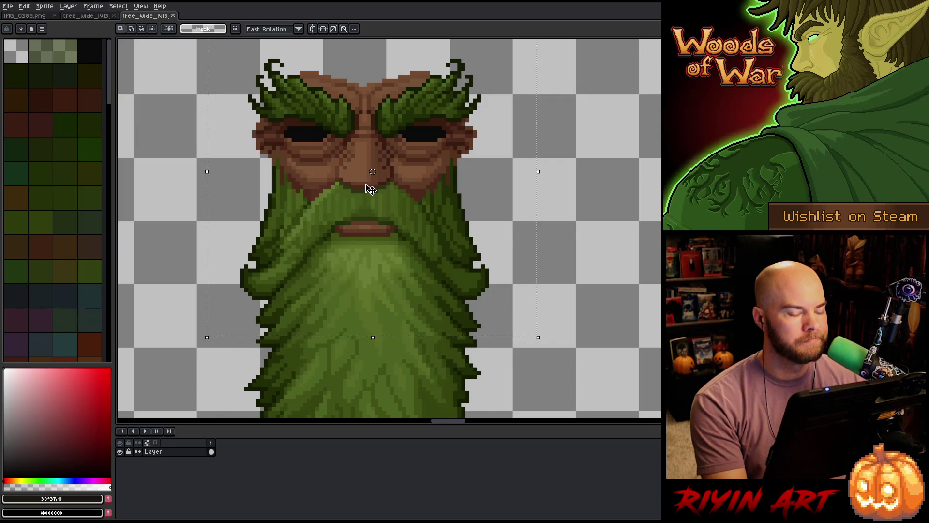
- Zoom out, shift the sheet down-right, and bring up the layer's context menu
scroll(370, 189, "down", 2)
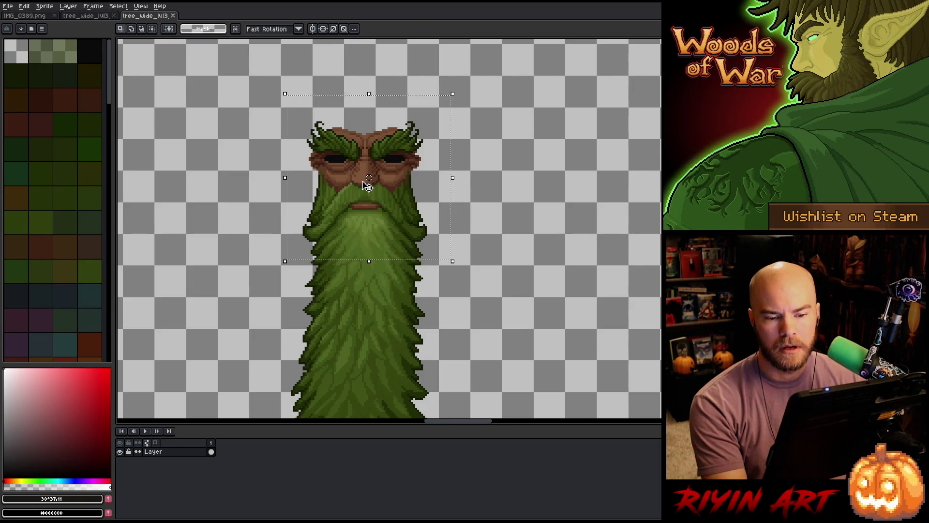
scroll(368, 186, "down", 2)
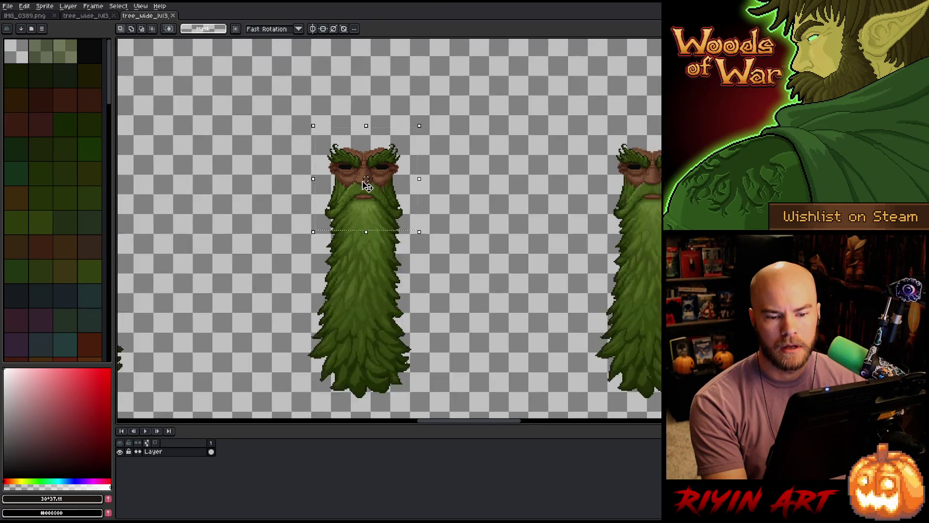
scroll(349, 220, "down", 3)
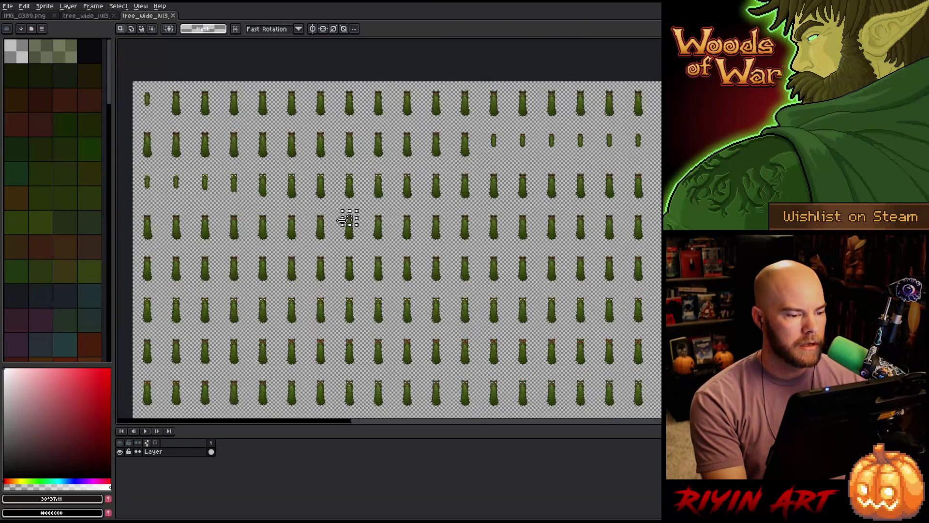
scroll(348, 220, "down", 1)
scroll(349, 221, "down", 1)
scroll(355, 222, "up", 1)
left_click_drag(211, 203, 311, 253)
right_click(158, 451)
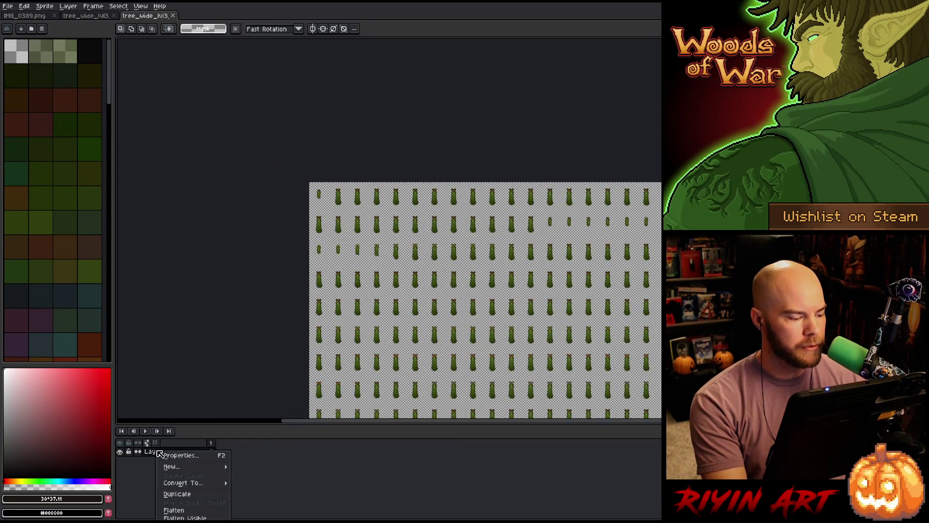
- Duplicate the sheet's layer and rename the copy to 'green'
left_click(185, 494)
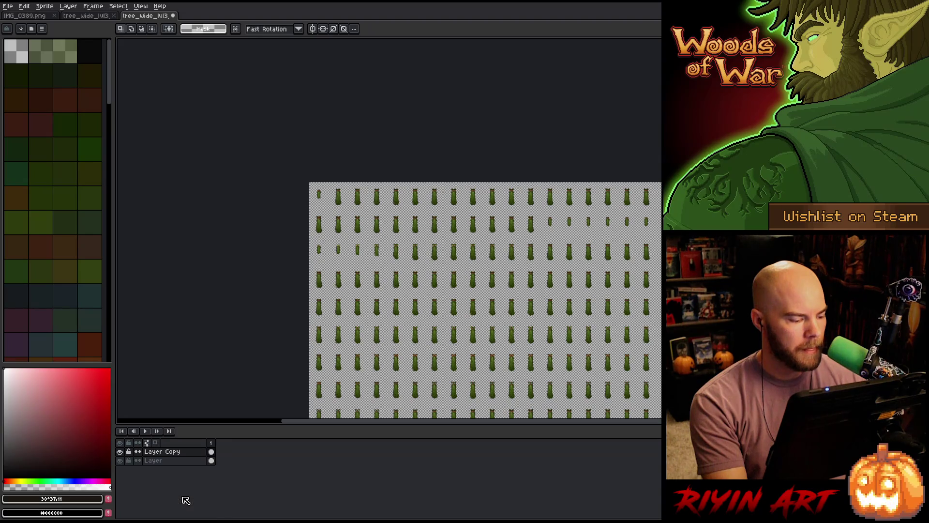
double_click(155, 451)
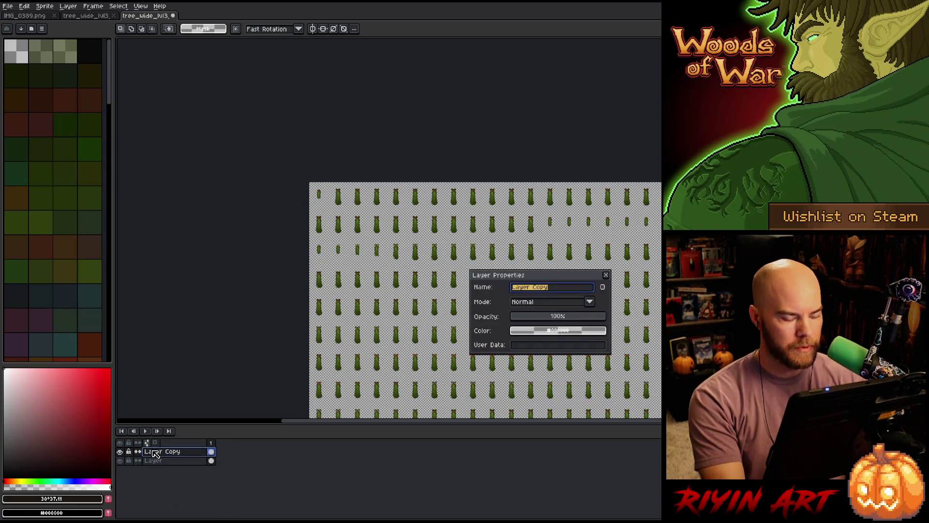
type("green")
key("Return")
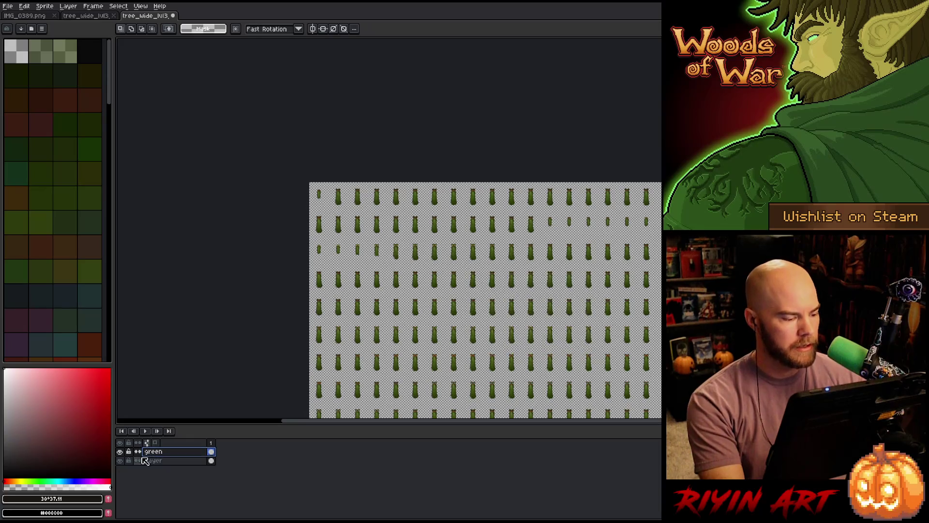
- Zoom in and pan so a single tree face fills the canvas
scroll(385, 148, "up", 1)
scroll(385, 148, "up", 5)
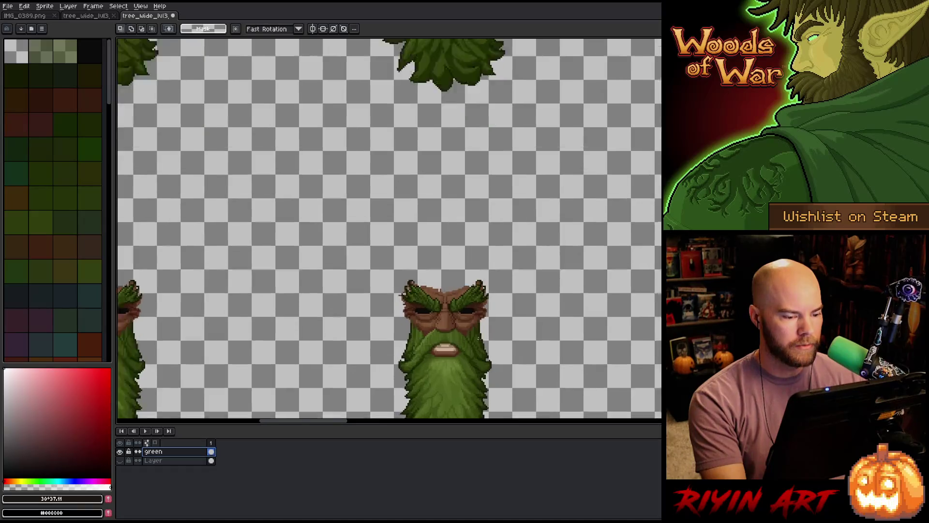
scroll(412, 349, "up", 3)
left_click_drag(412, 349, 440, 316)
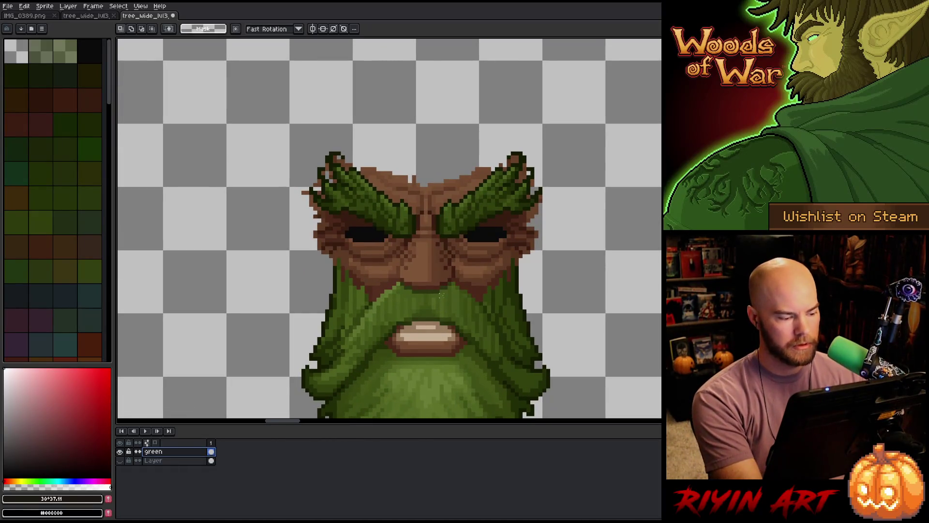
key("shift+r")
- Replace the lighter brown face colour with full transparency at a raised tolerance
left_click(489, 258)
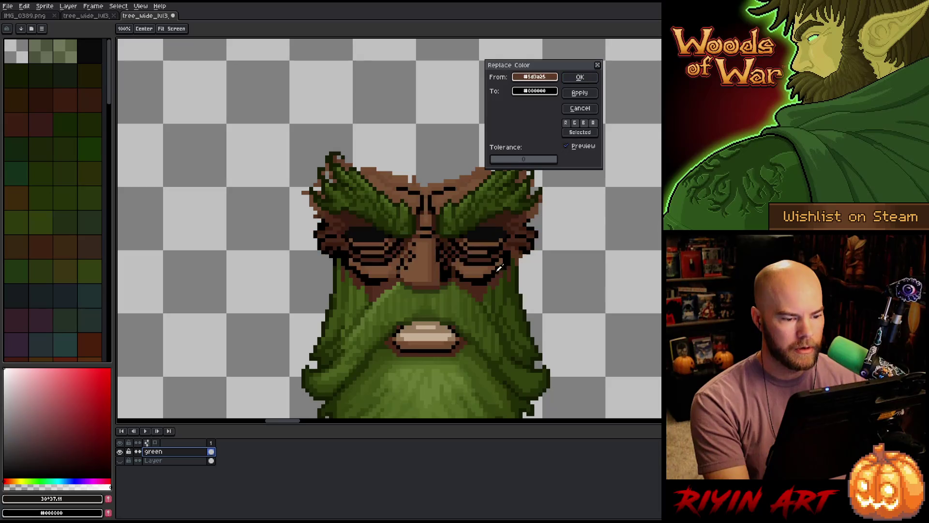
left_click(488, 252)
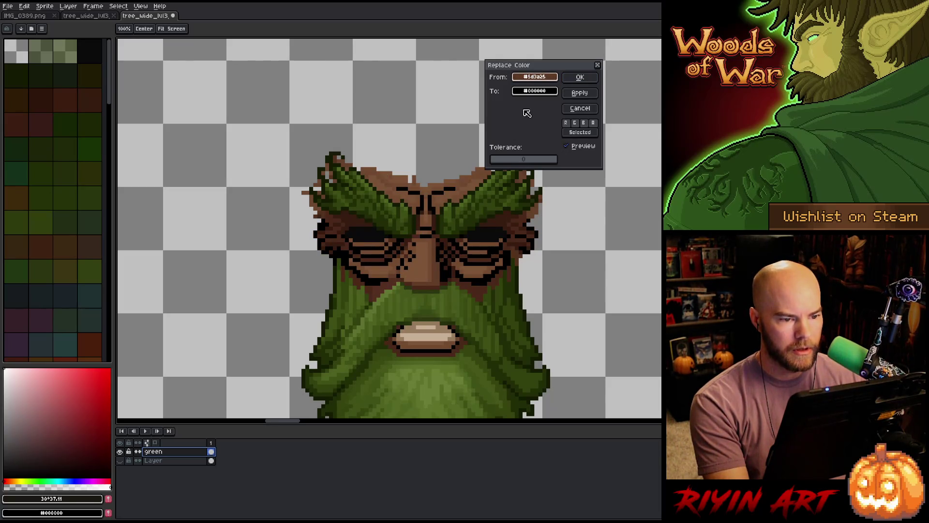
left_click_drag(500, 163, 502, 163)
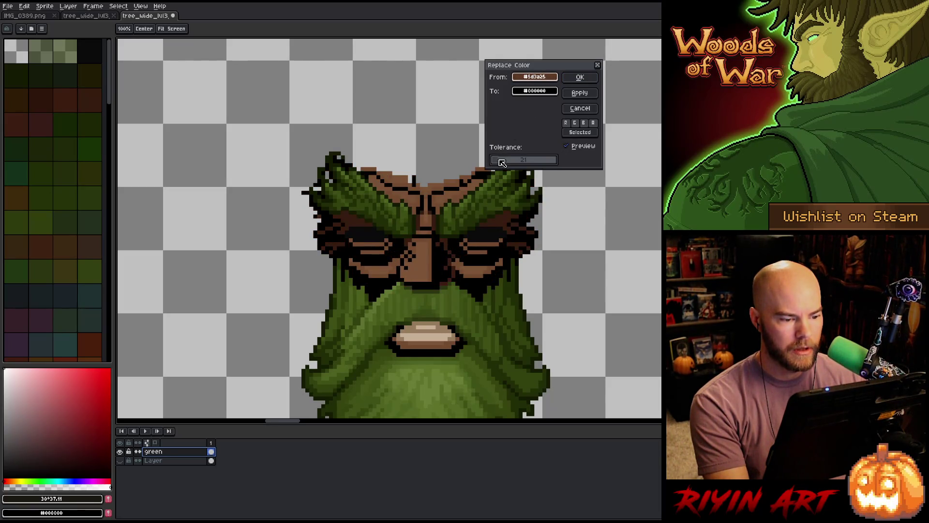
left_click(535, 91)
left_click_drag(546, 155, 292, 138)
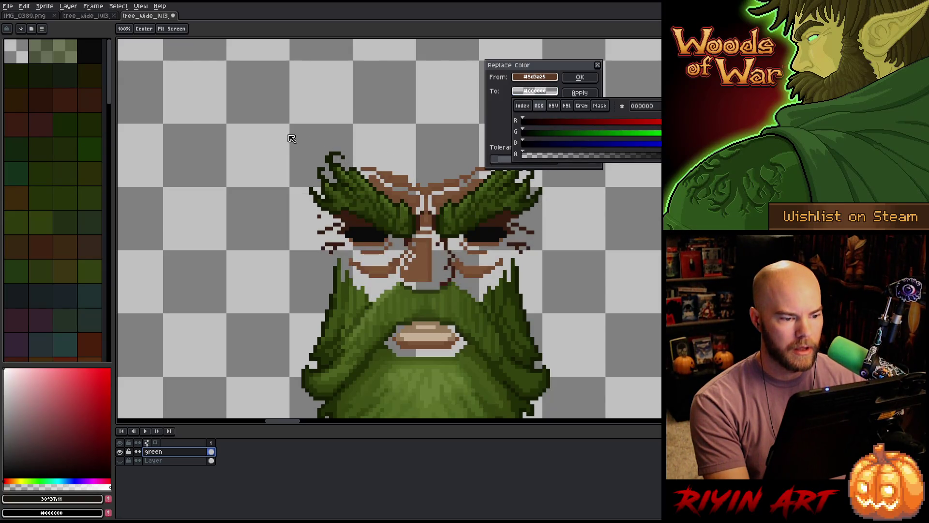
left_click(580, 77)
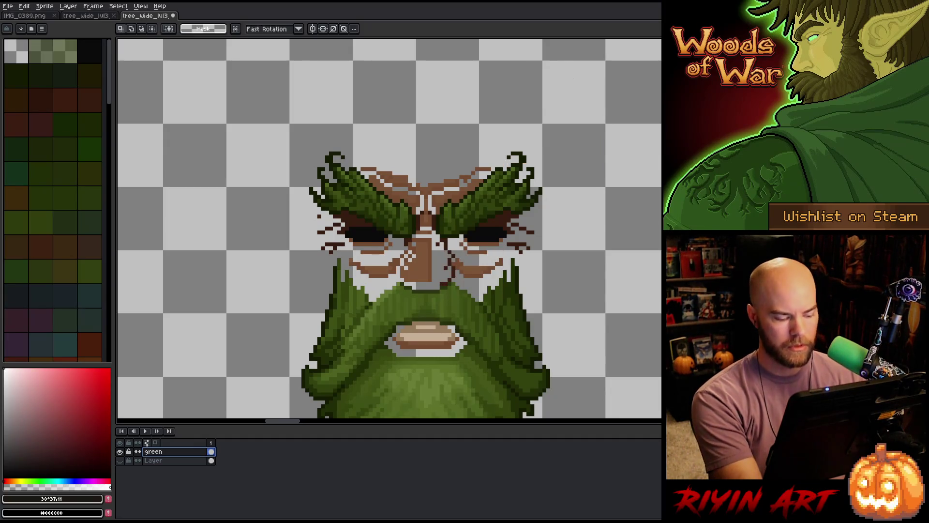
- Run Replace Color again, turning the remaining brown face colour transparent with lower tolerance
key("shift+r")
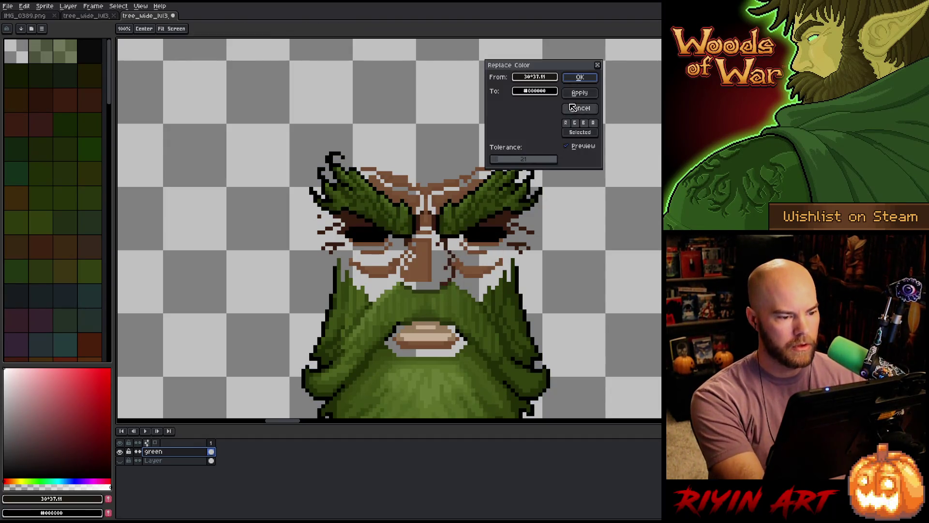
left_click(447, 193)
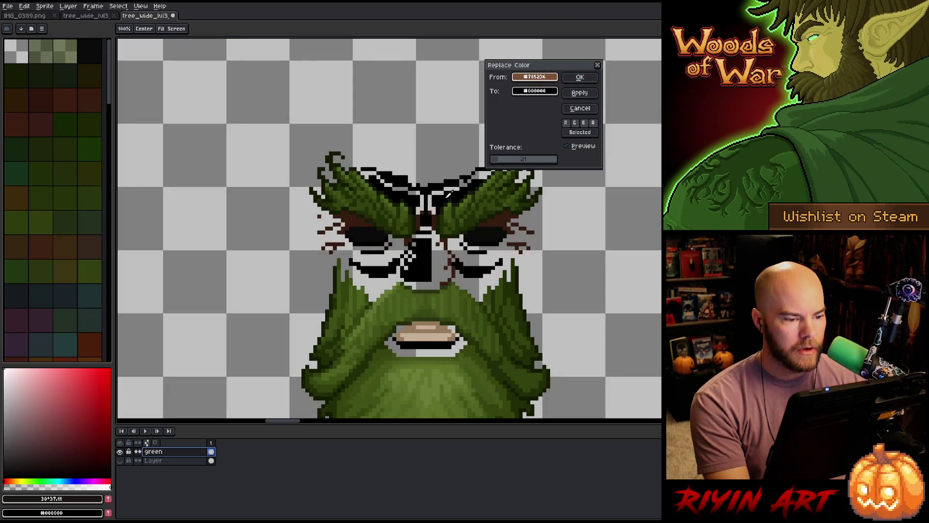
mouse_move(500, 163)
left_mouse_down()
mouse_move(492, 163)
mouse_move(500, 162)
left_mouse_up()
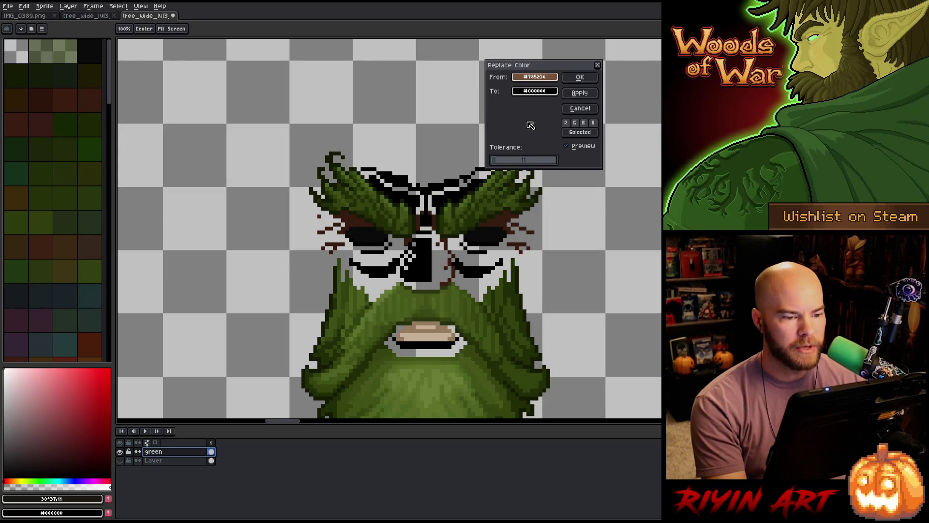
left_click(534, 91)
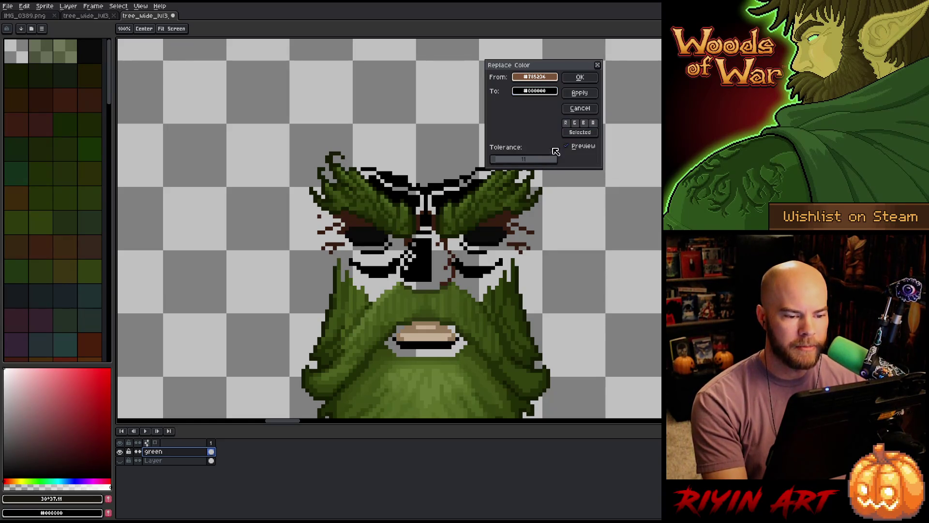
left_click(544, 97)
left_click(540, 157)
left_click(453, 100)
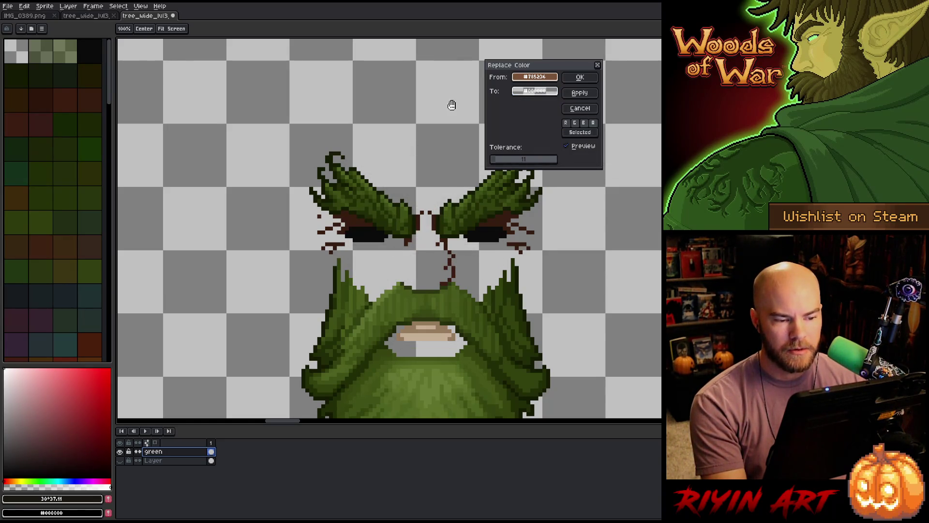
left_click(593, 77)
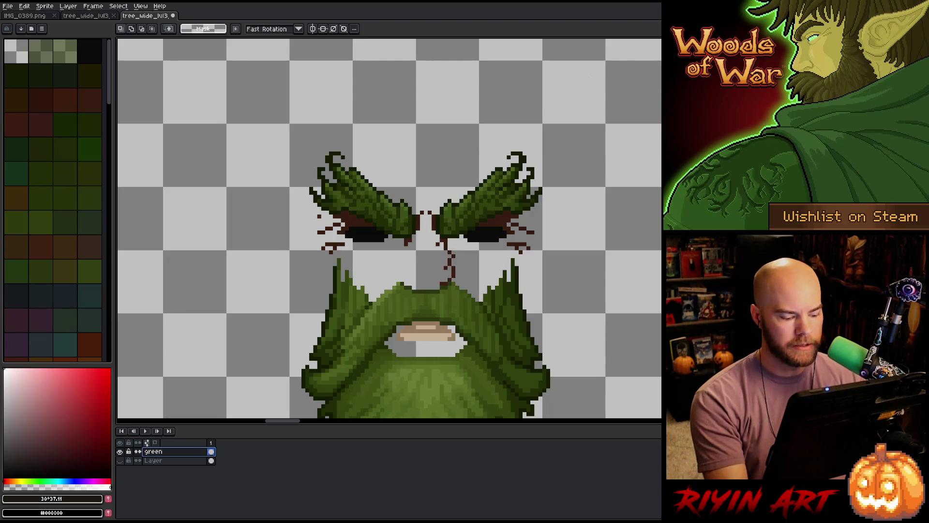
key("shift+r")
- Try replacing the dark reddish-brown outline colour, then undo the black-outline result
left_click(503, 203)
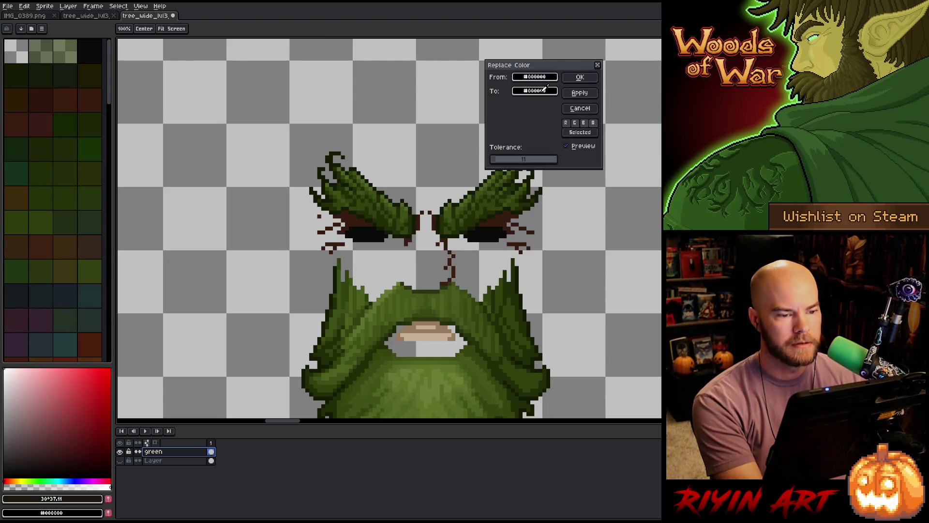
left_click(504, 217)
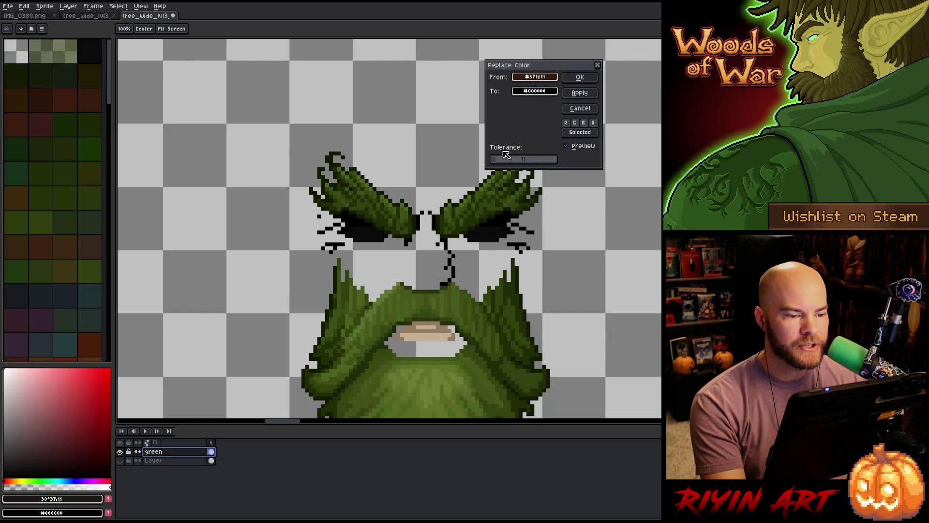
left_click(573, 79)
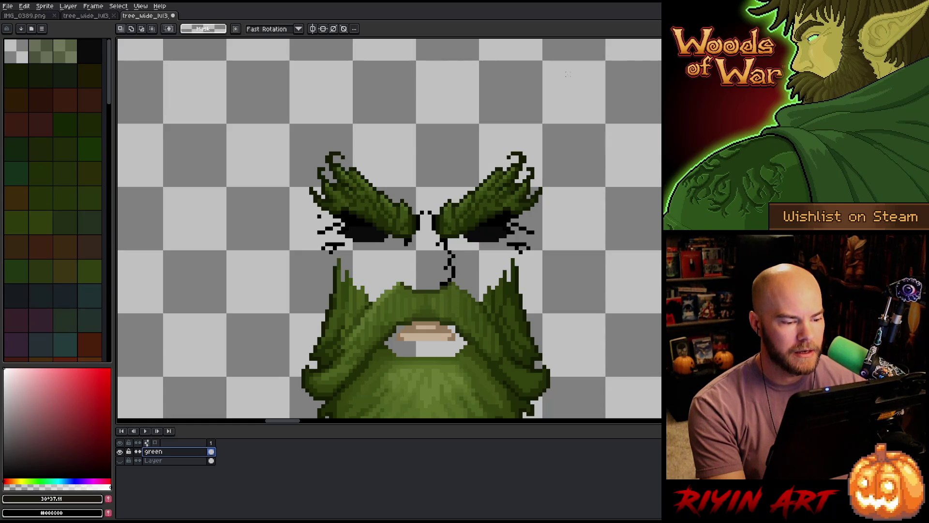
key("ctrl+z")
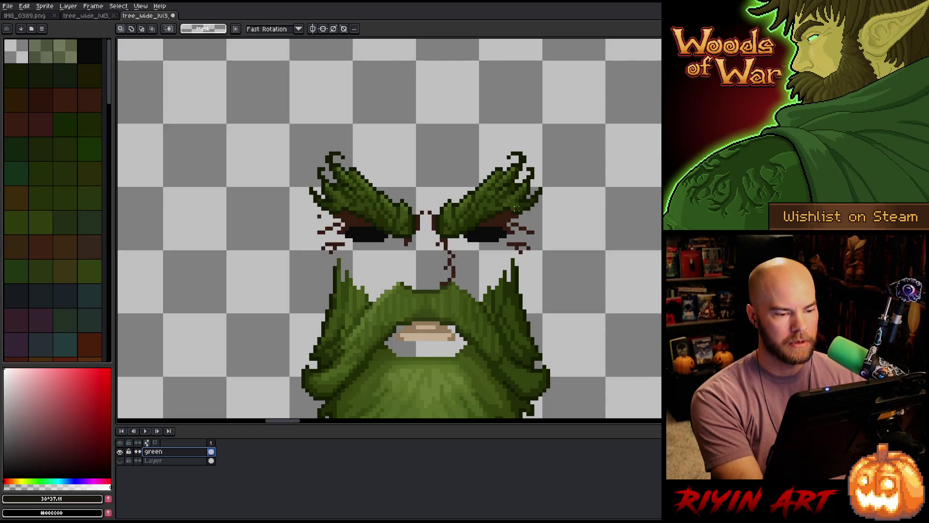
- Clear the stray dark reddish-brown outline pixels to transparent
key("shift+r")
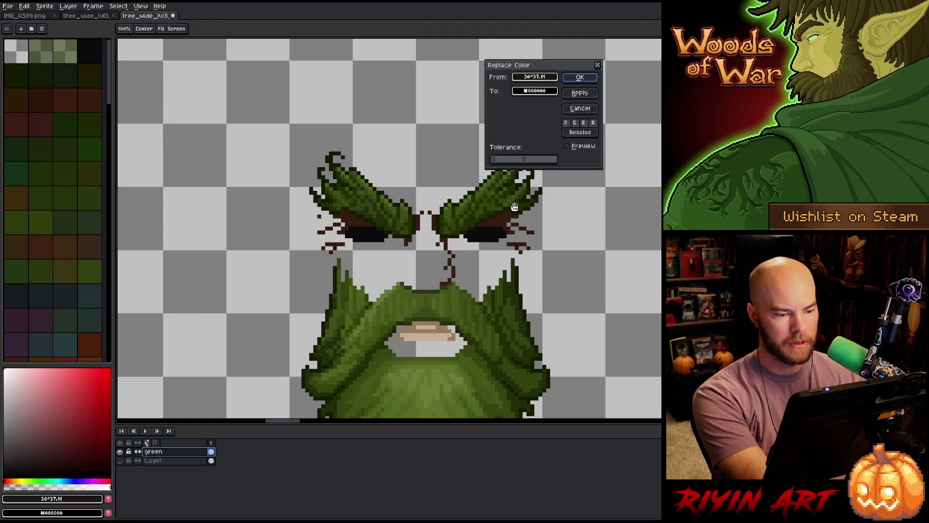
left_click(514, 208)
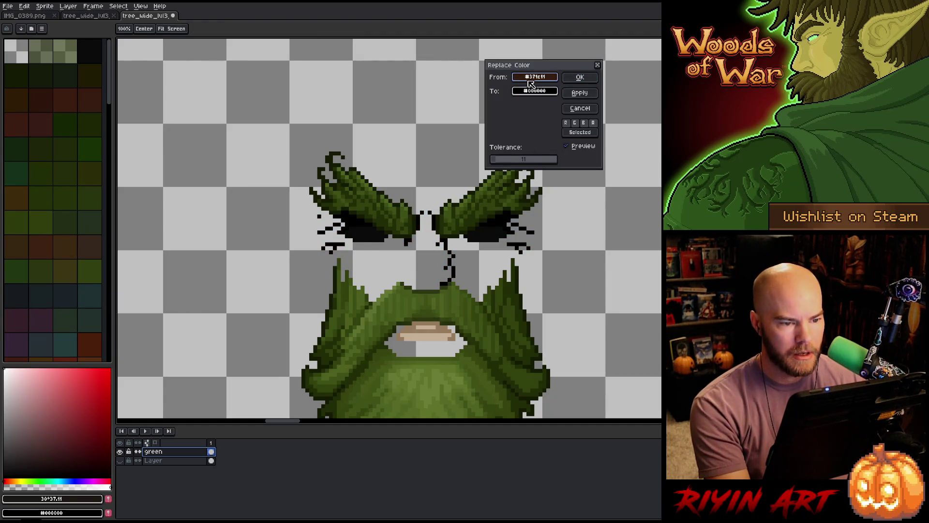
left_click(535, 91)
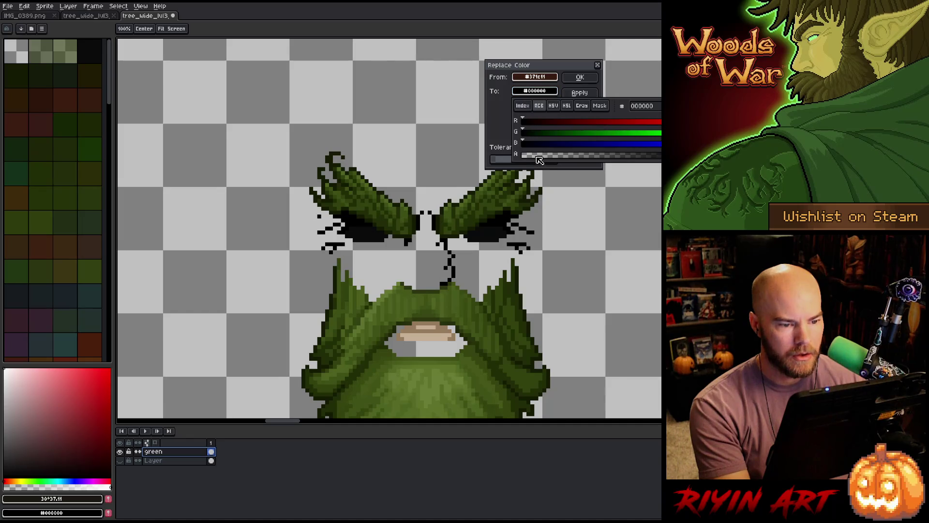
left_click_drag(540, 145, 407, 145)
left_click(579, 75)
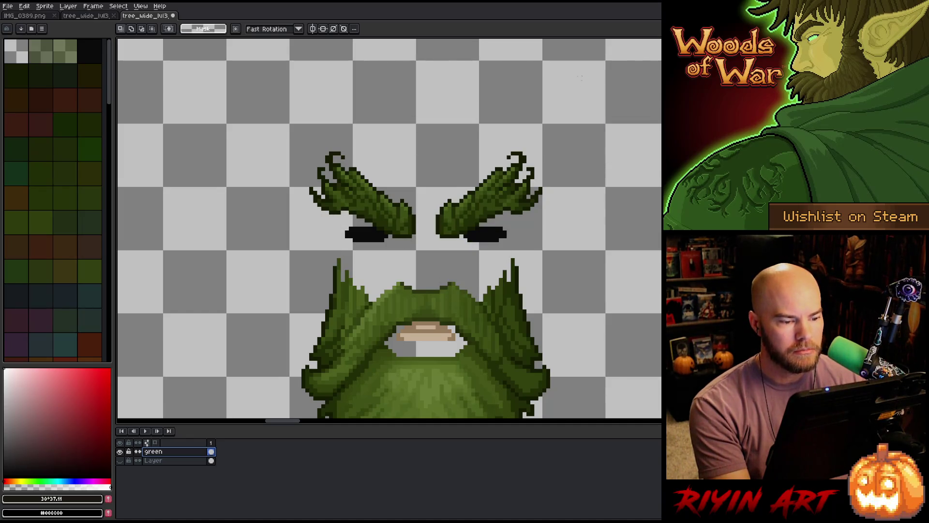
- Clear the black eye pixels on the green layer to transparent
key("shift+r")
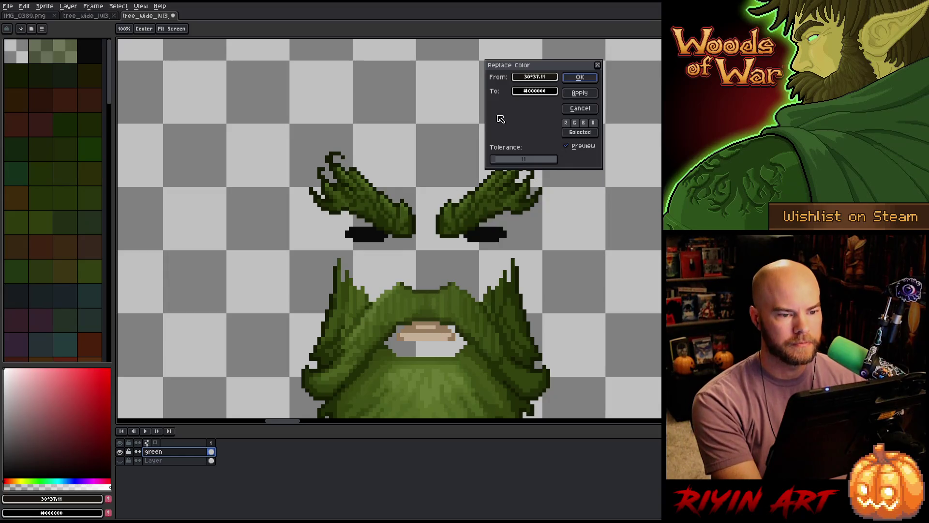
left_click(489, 229)
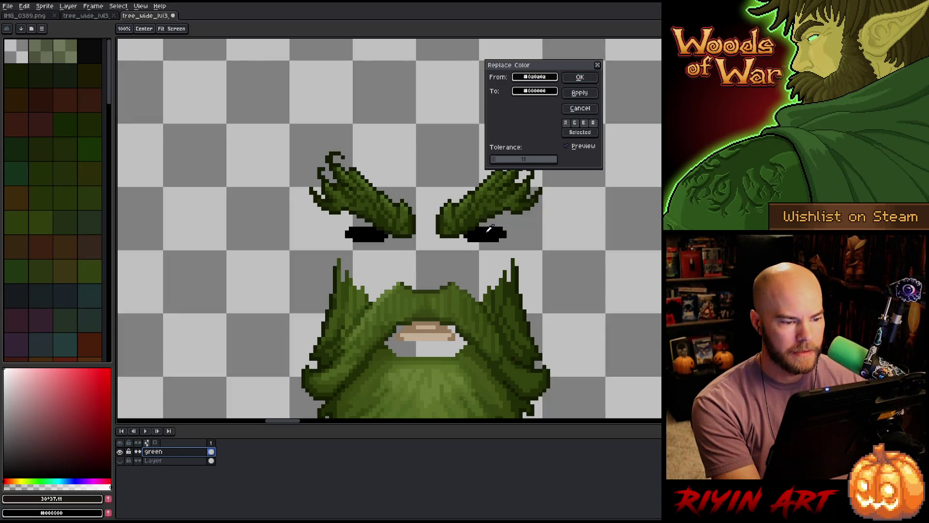
left_click(534, 91)
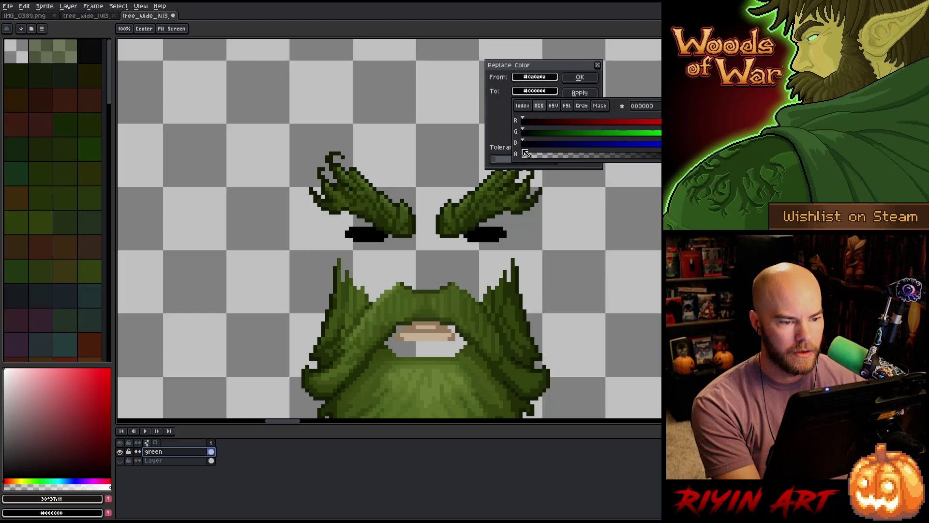
left_click(528, 156)
left_click(580, 78)
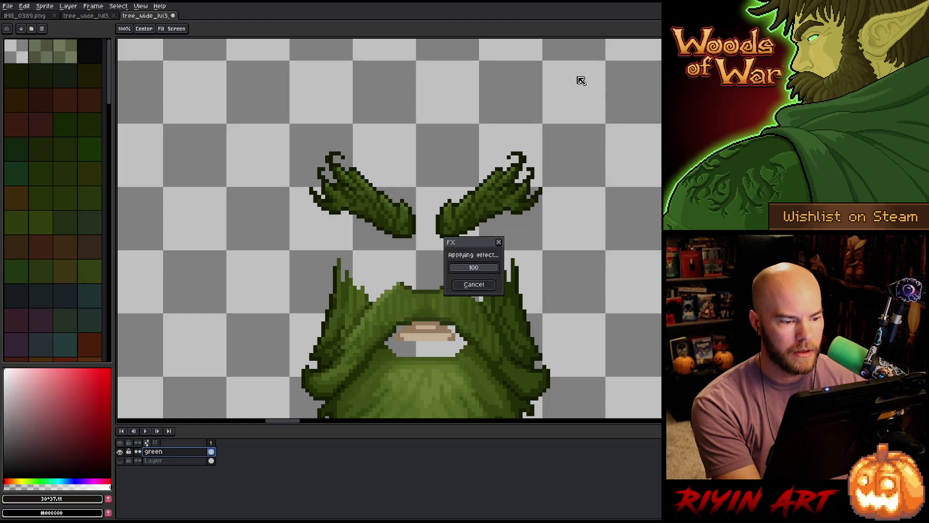
- Clear the tan mouth pixels to transparent with tolerance about 4
key("shift+r")
left_click(428, 329)
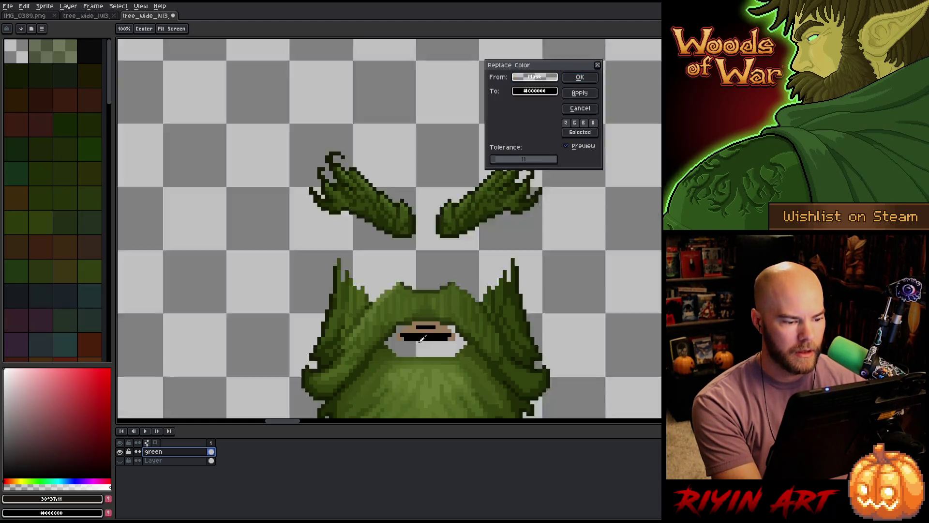
left_click_drag(500, 160, 460, 171)
left_click(528, 94)
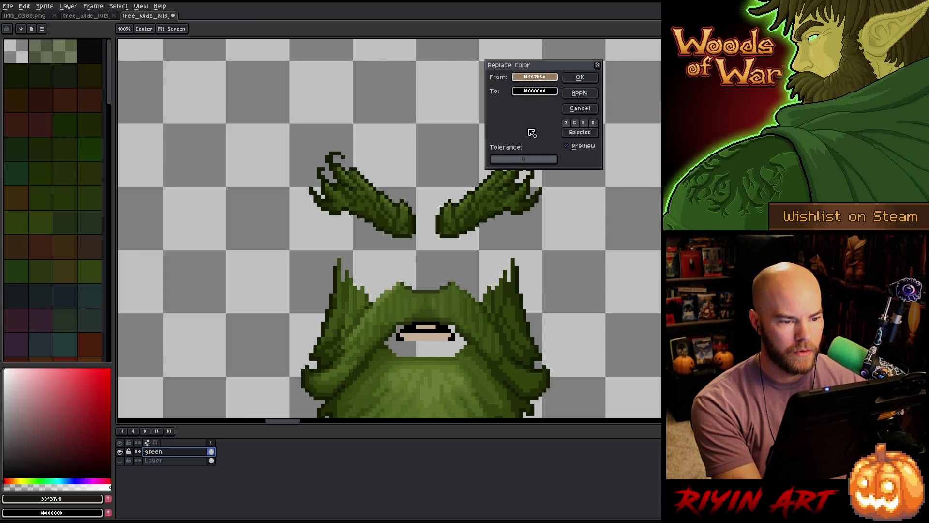
mouse_move(507, 157)
left_mouse_down()
mouse_move(498, 167)
mouse_move(508, 164)
left_mouse_up()
left_click(528, 91)
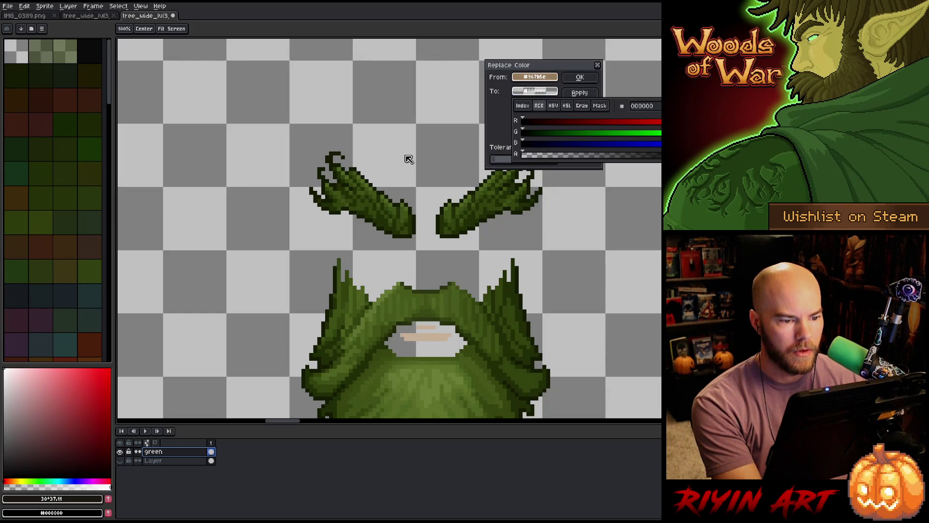
left_click(575, 80)
left_click(492, 268)
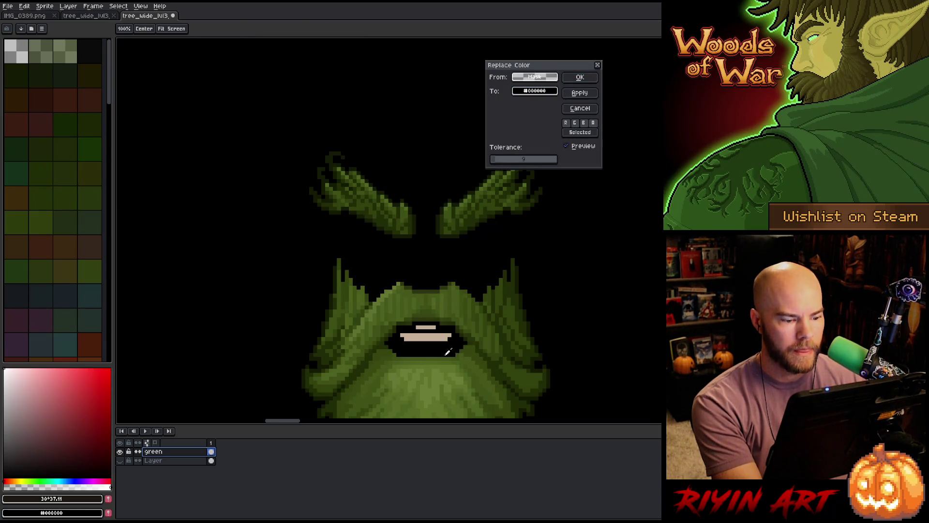
- Clear the pale beige mouth pixels to fully transparent
left_click(438, 337)
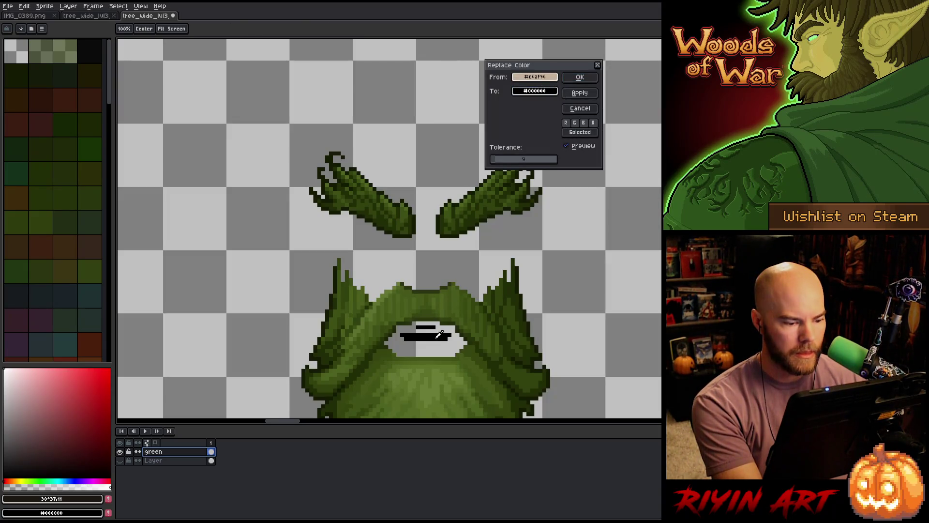
left_click(533, 91)
left_click(524, 155)
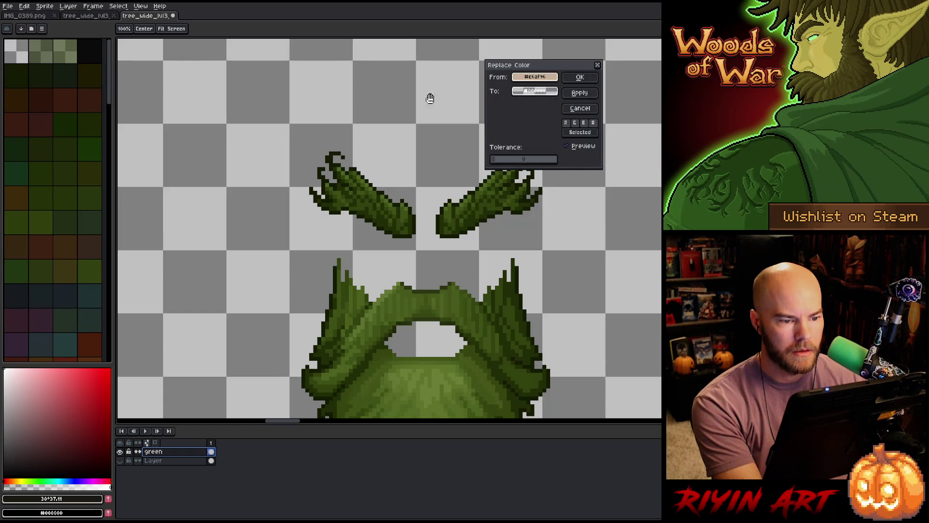
left_click(580, 78)
scroll(390, 228, "down", 5)
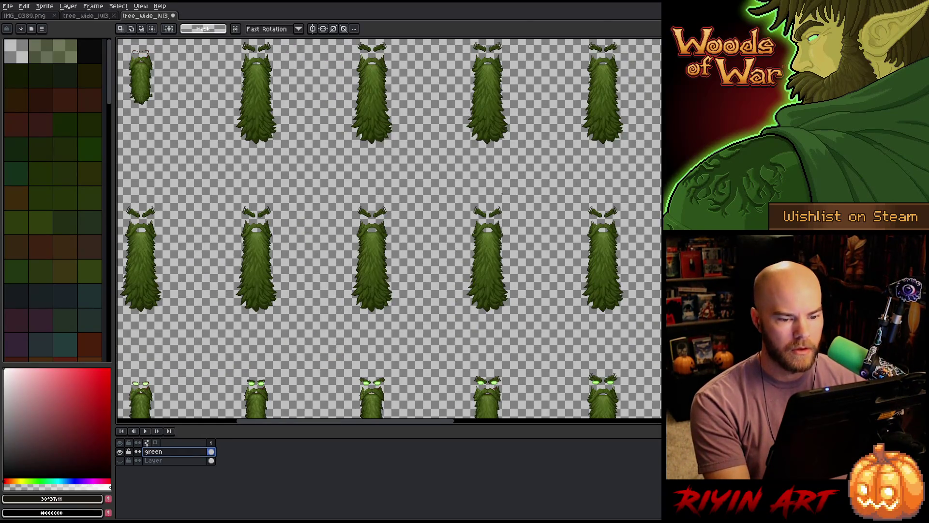
scroll(502, 192, "down", 4)
scroll(394, 211, "up", 4)
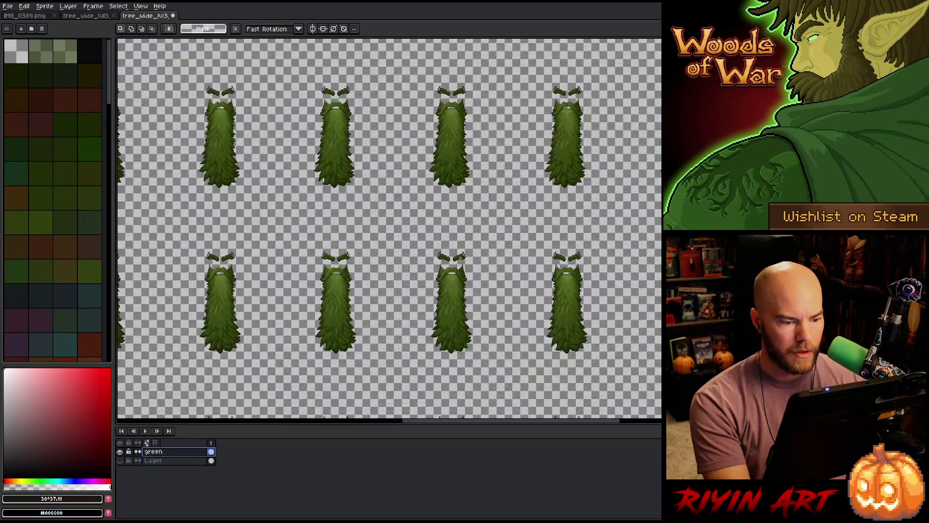
scroll(415, 291, "down", 1)
scroll(415, 290, "up", 4)
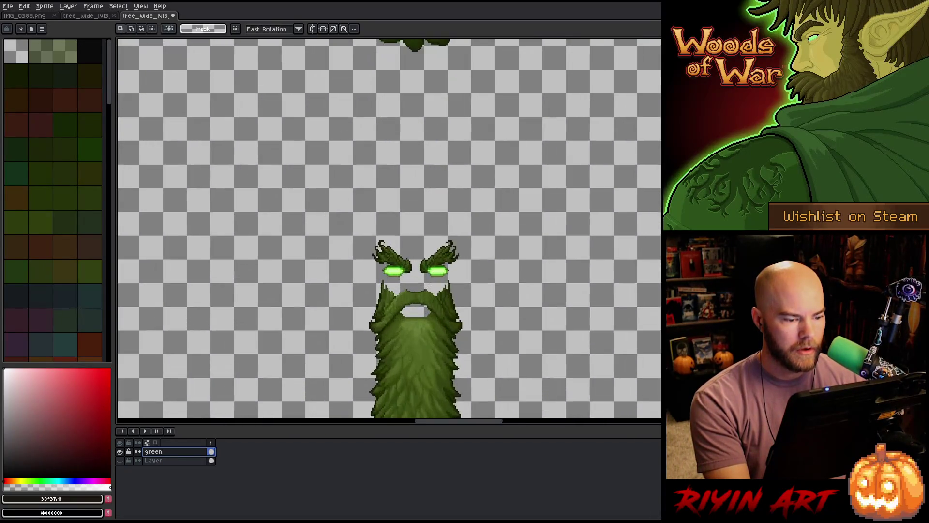
scroll(416, 290, "up", 3)
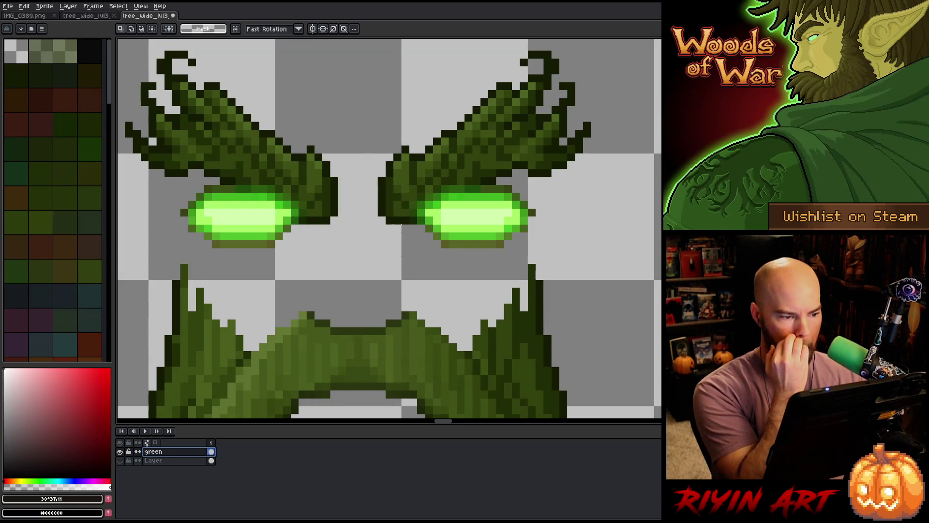
scroll(396, 225, "down", 5)
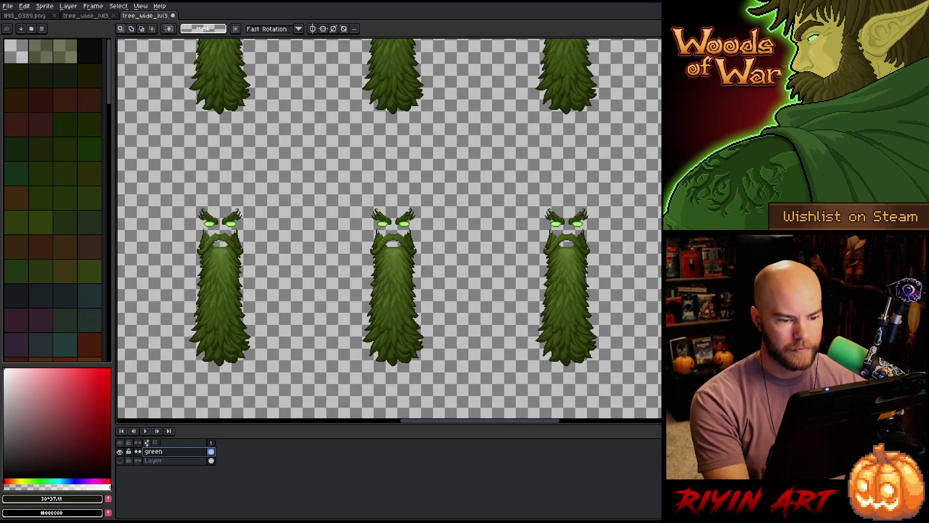
mouse_move(368, 263)
left_mouse_down()
mouse_move(314, 240)
mouse_move(476, 233)
mouse_move(512, 243)
mouse_move(443, 224)
left_mouse_up()
scroll(304, 239, "down", 3)
scroll(414, 290, "up", 5)
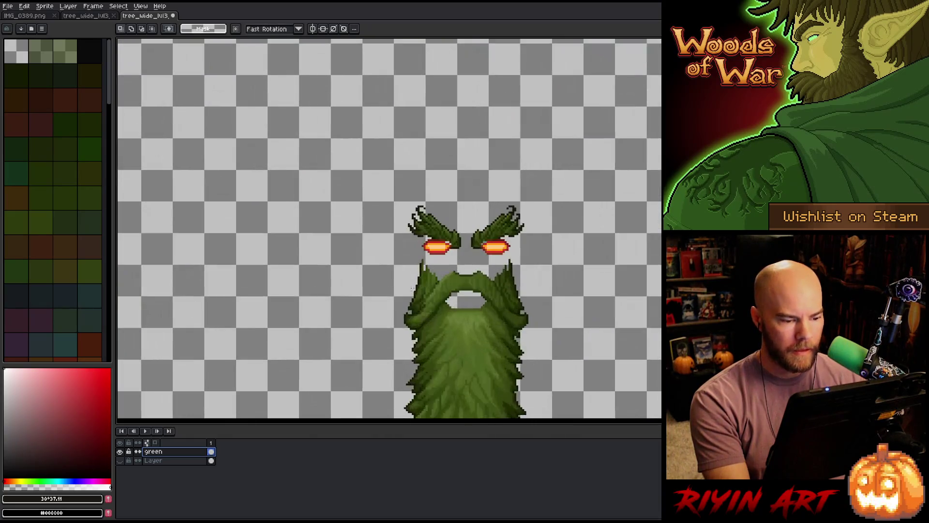
scroll(422, 274, "down", 4)
scroll(488, 221, "up", 1)
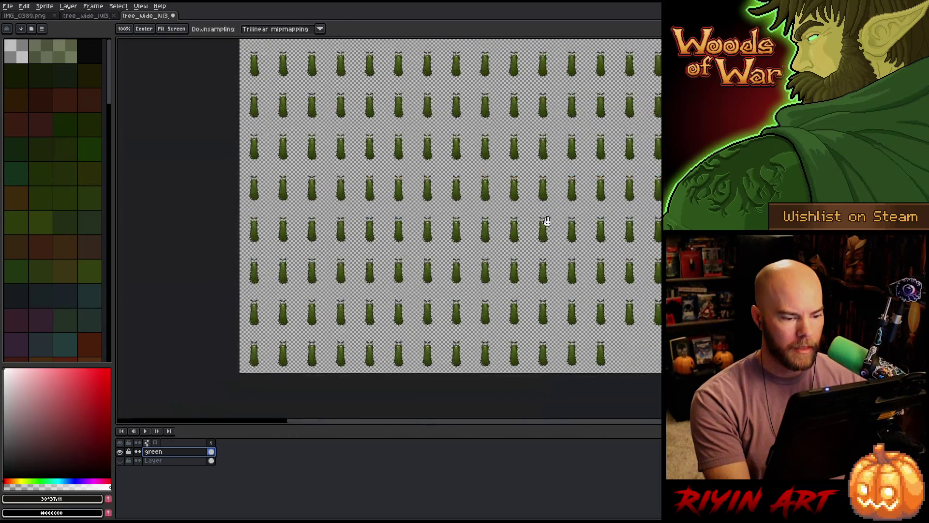
left_click_drag(392, 295, 404, 396)
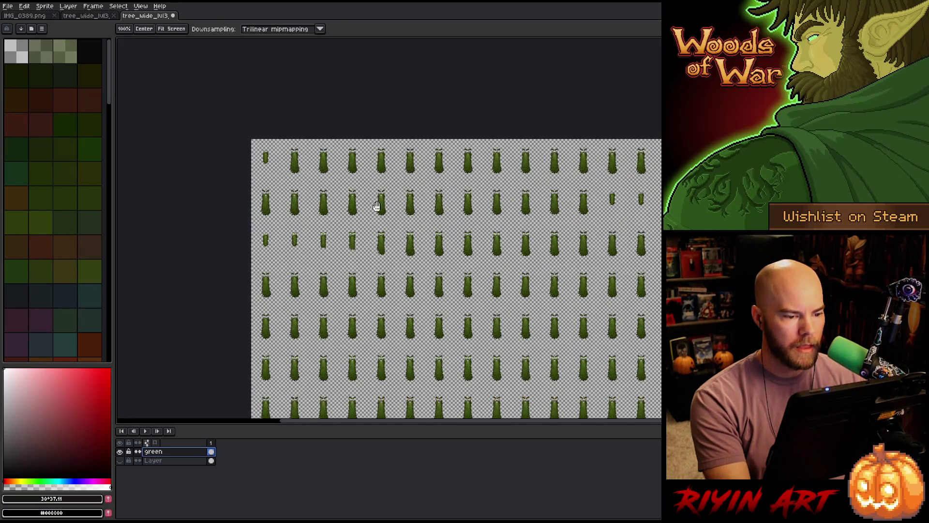
scroll(377, 207, "up", 5)
mouse_move(573, 254)
left_mouse_down()
mouse_move(608, 247)
mouse_move(395, 69)
left_mouse_up()
scroll(400, 107, "up", 2)
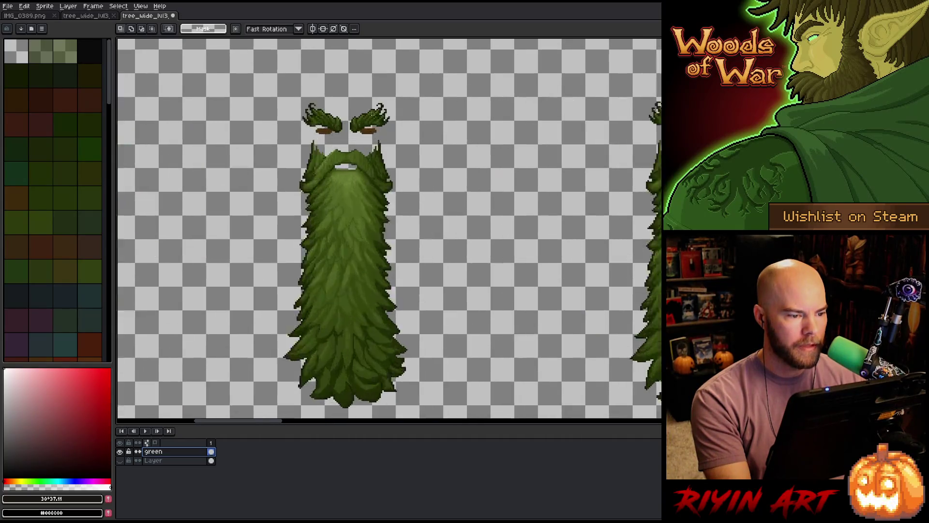
scroll(401, 107, "down", 1)
scroll(303, 134, "down", 2)
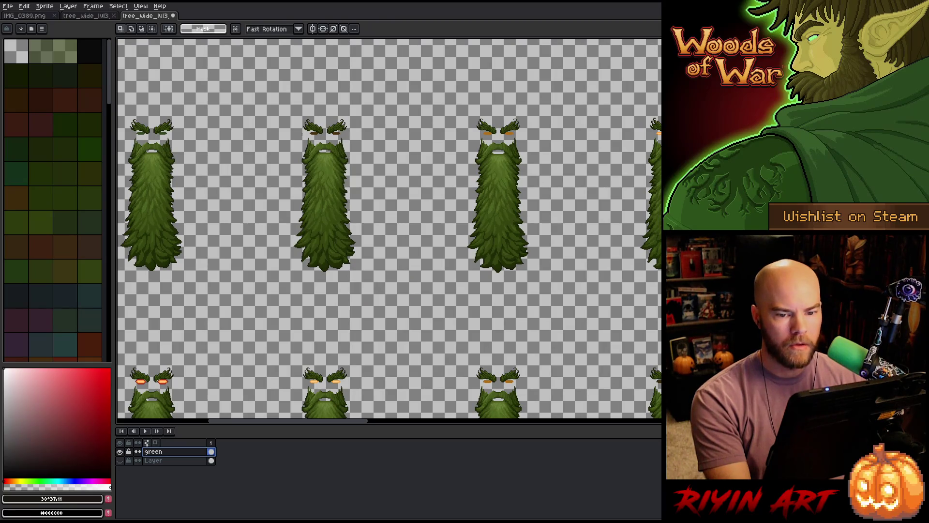
scroll(302, 134, "down", 3)
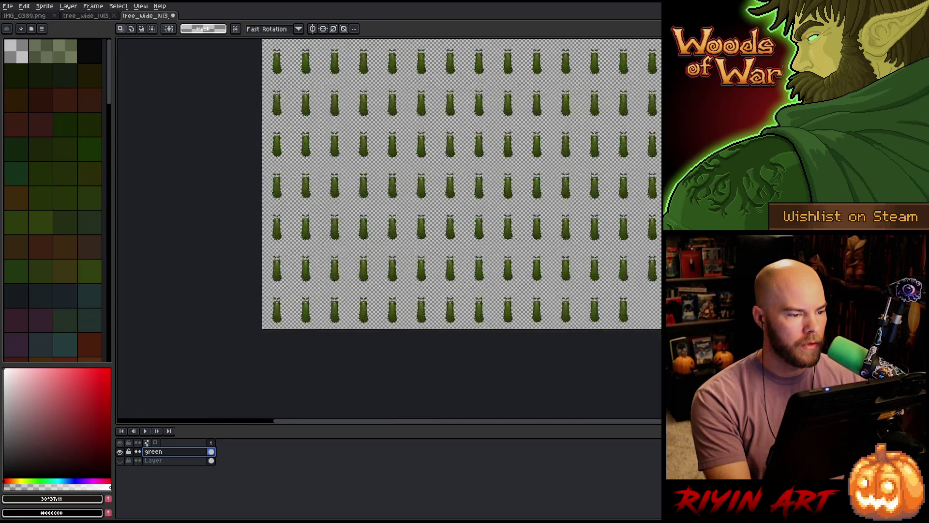
scroll(397, 164, "up", 1)
scroll(442, 307, "down", 1)
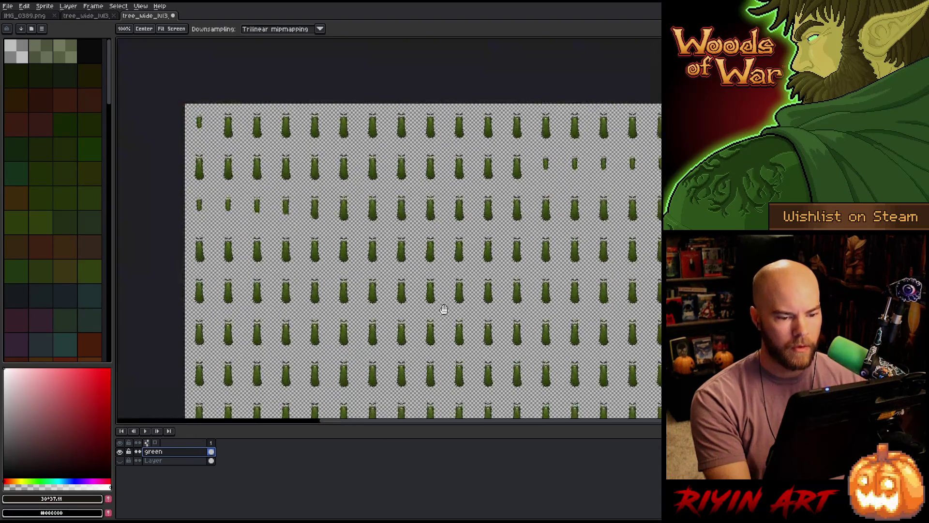
scroll(415, 297, "up", 1)
scroll(251, 156, "up", 3)
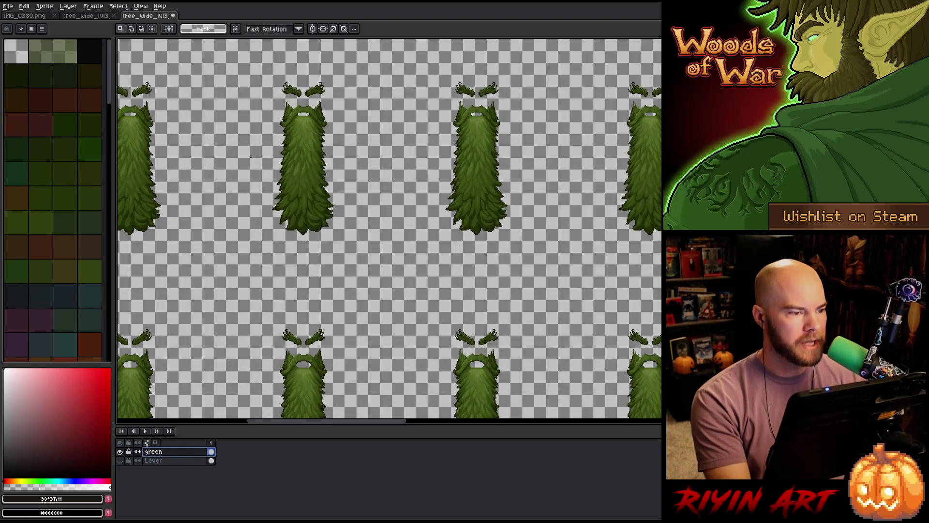
- Duplicate the base layer and move the copy above the green layer
right_click(181, 451)
left_click(174, 468)
left_click(175, 463)
right_click(174, 464)
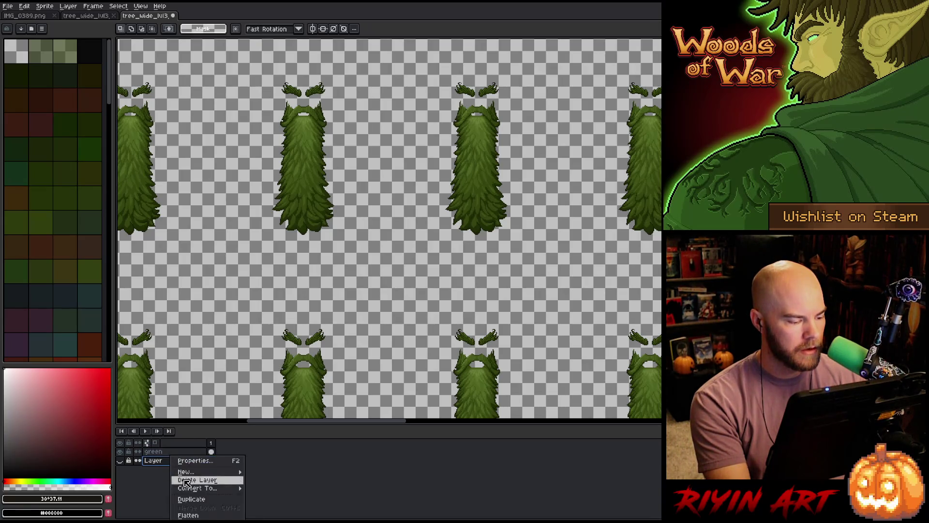
left_click(194, 501)
double_click(170, 459)
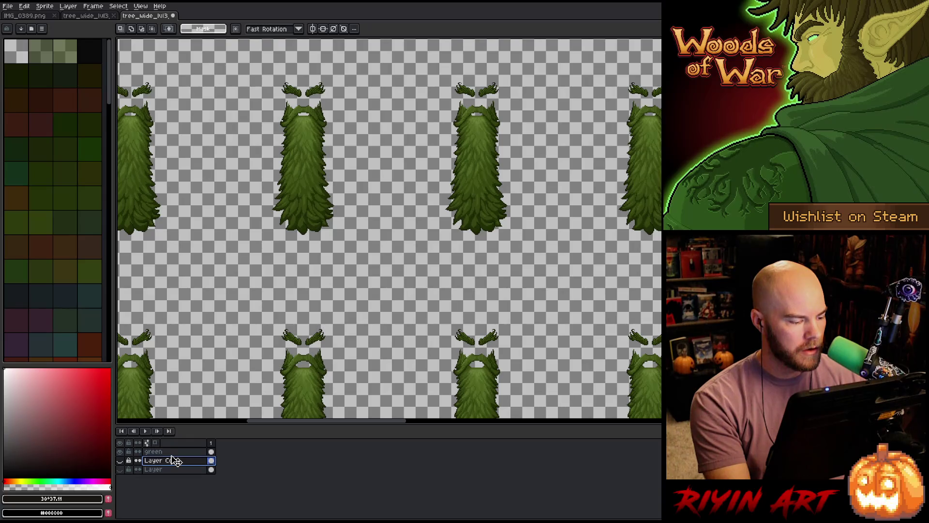
left_click_drag(174, 459, 167, 451)
- Hide the green layer, show the copy, and rename it 'wood'
left_click(120, 461)
left_click(119, 451)
double_click(162, 452)
type("wood")
key("Return")
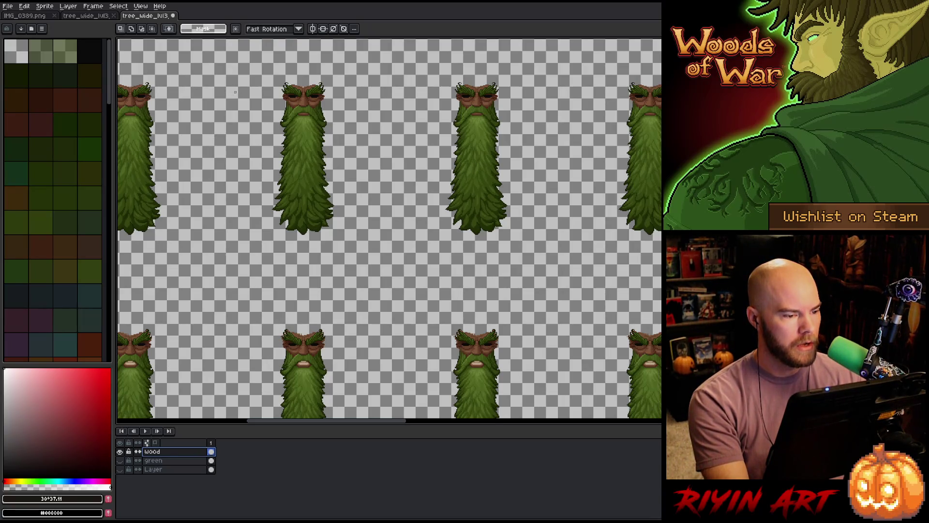
scroll(235, 92, "up", 4)
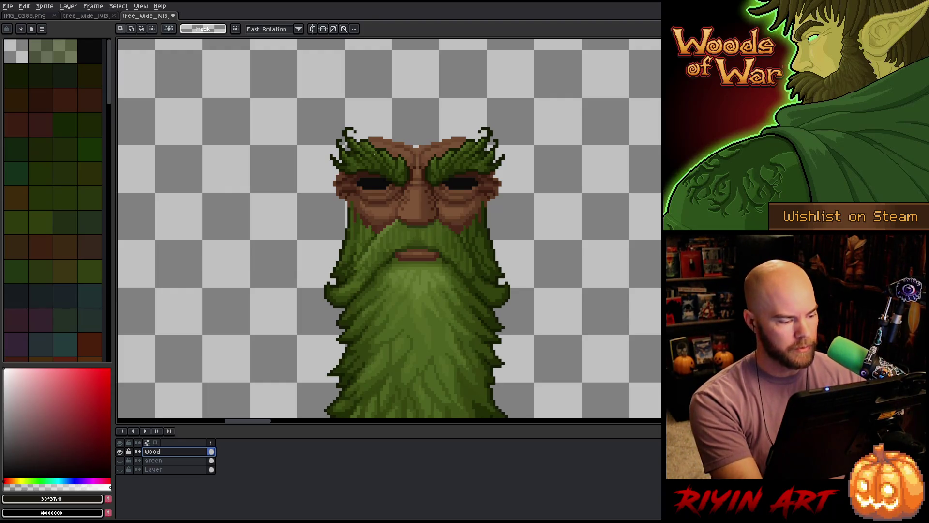
key("shift+r")
- Clear the darkest outline pixels on wood to transparent with tolerance 14
left_click(448, 154)
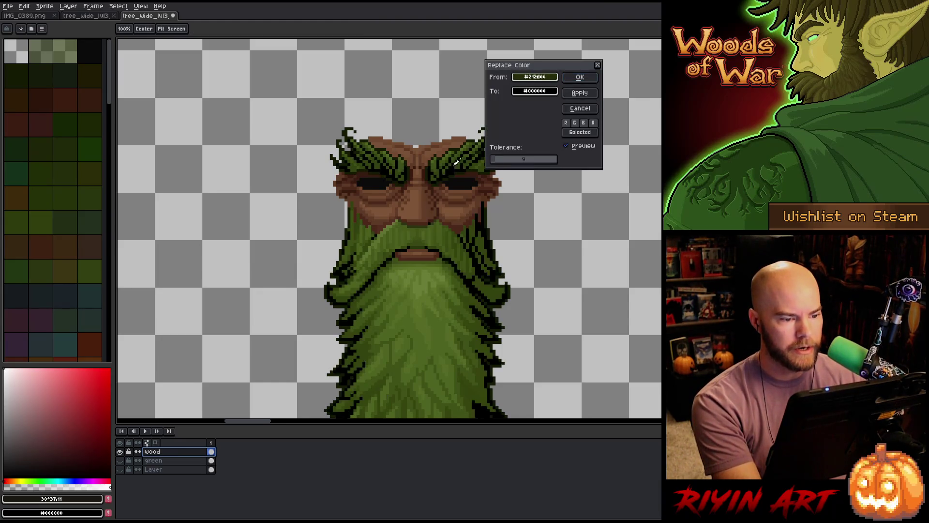
left_click(450, 153)
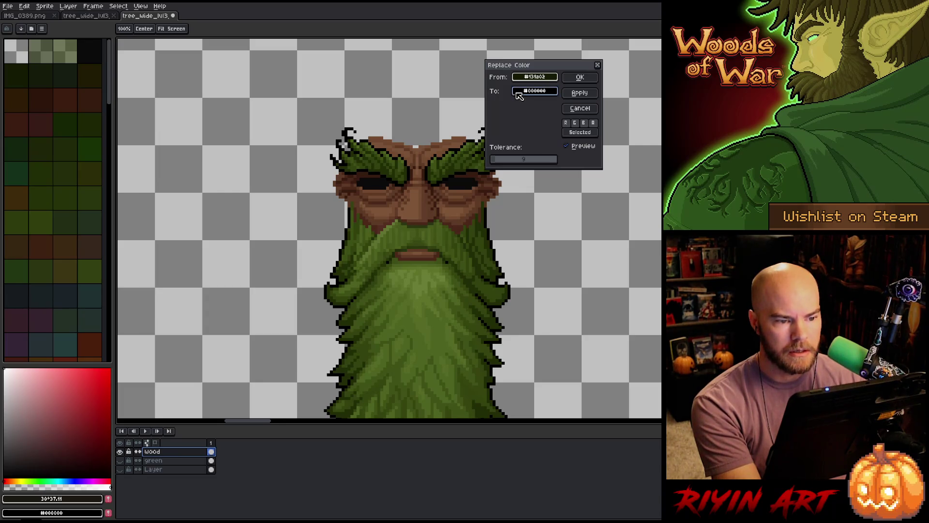
left_click_drag(509, 161, 504, 163)
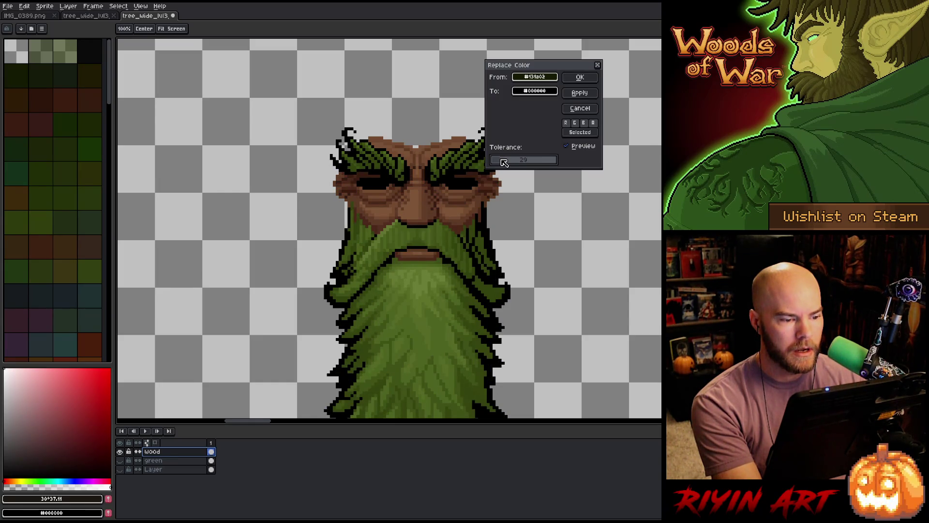
left_click(534, 91)
left_click_drag(542, 158, 422, 159)
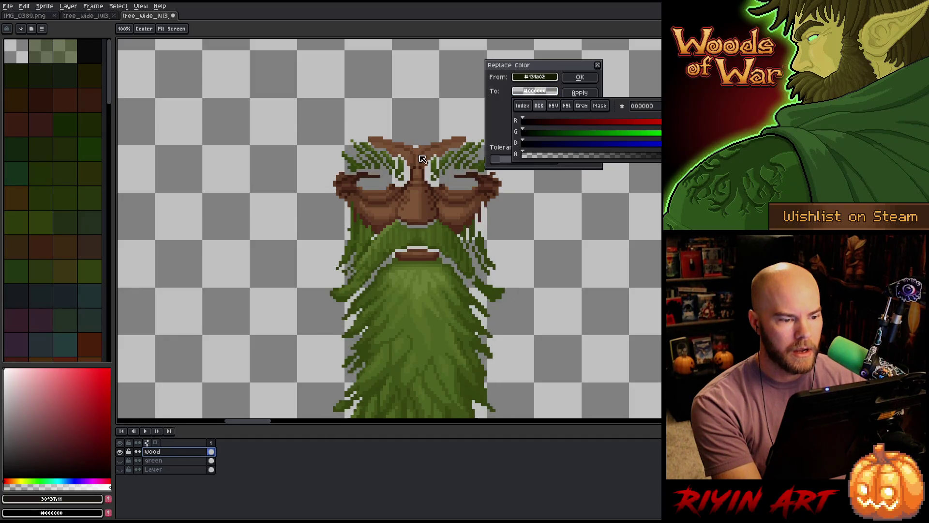
left_click(267, 139)
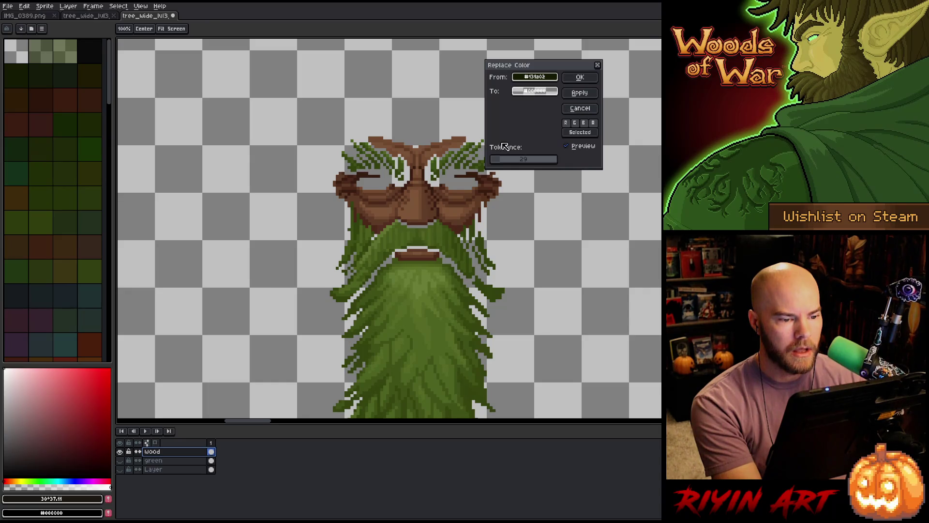
left_click_drag(500, 165, 500, 163)
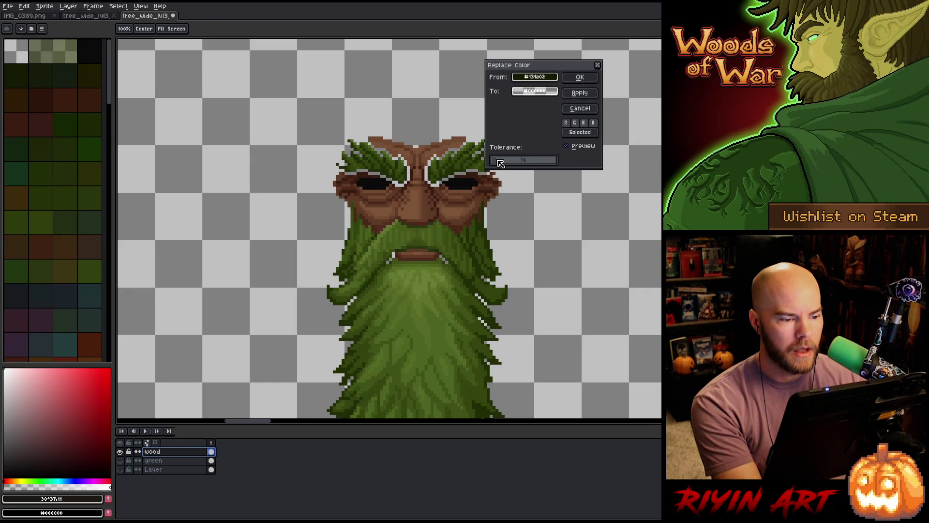
left_click(579, 78)
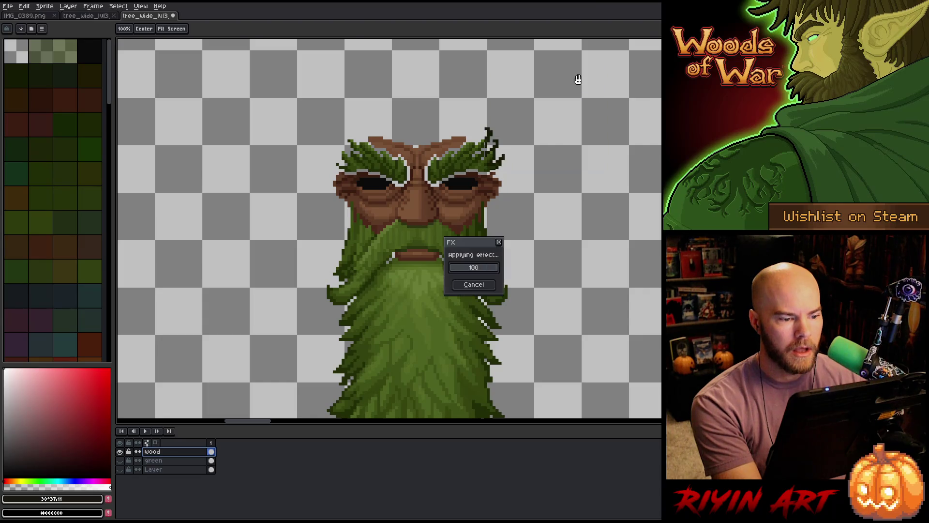
- Clear the dark beard green #32410e on wood to transparent
key("shift+r")
left_click(460, 163)
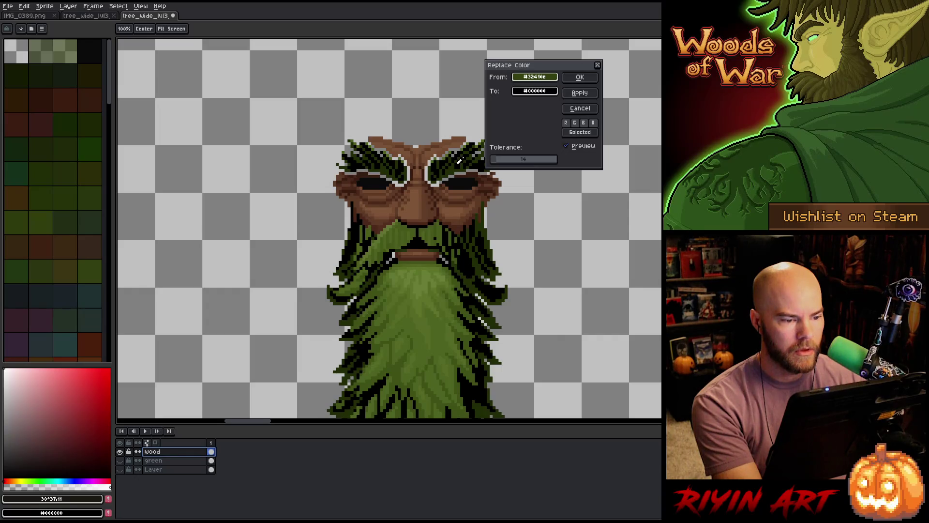
left_click(523, 94)
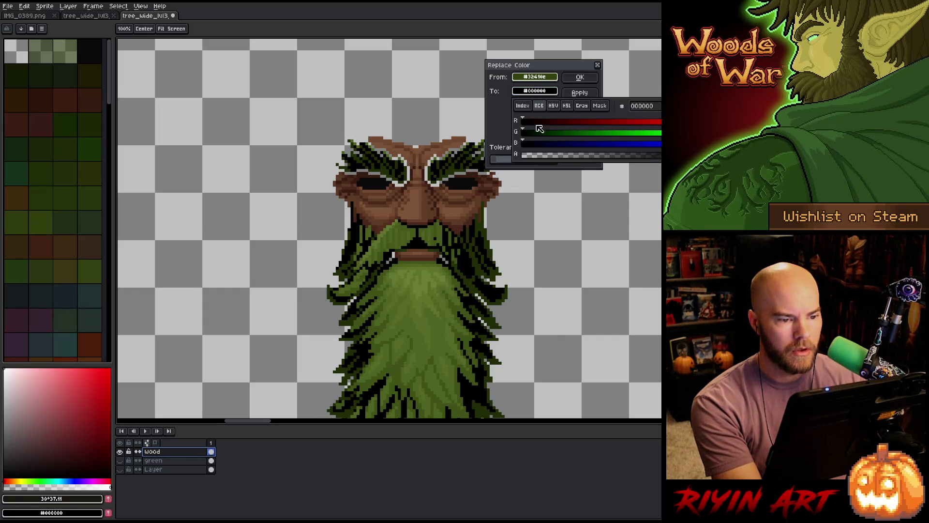
left_click(548, 159)
left_click(291, 144)
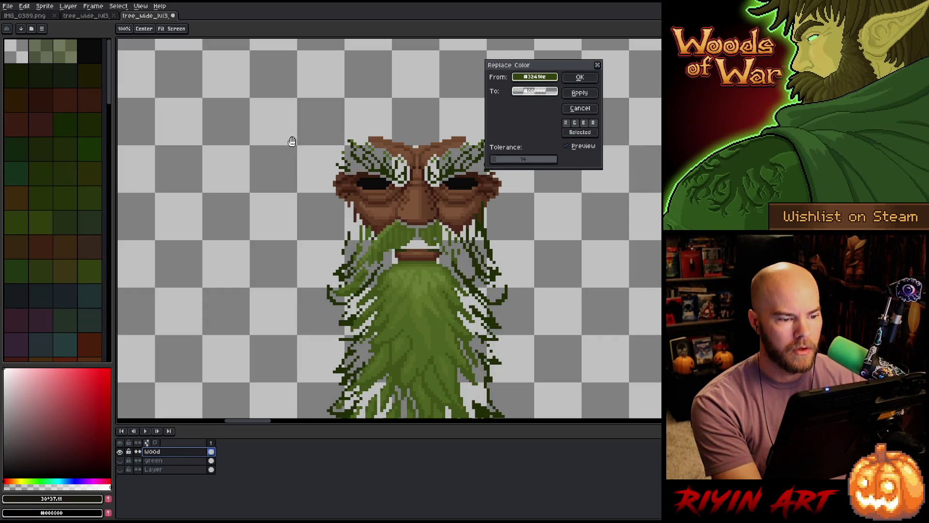
left_click(580, 77)
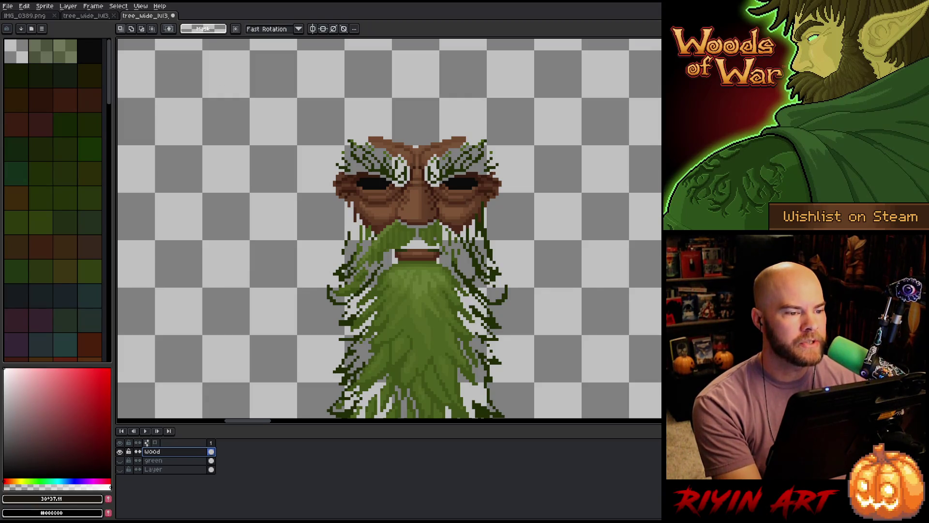
key("shift+r")
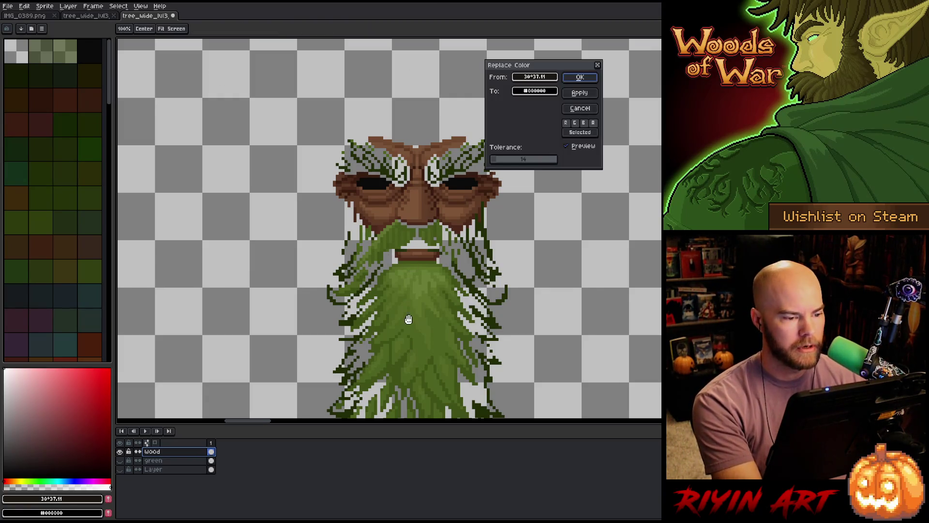
- Clear the dark green #212d06 pixels on wood to transparent
left_click(462, 163)
left_click(453, 169)
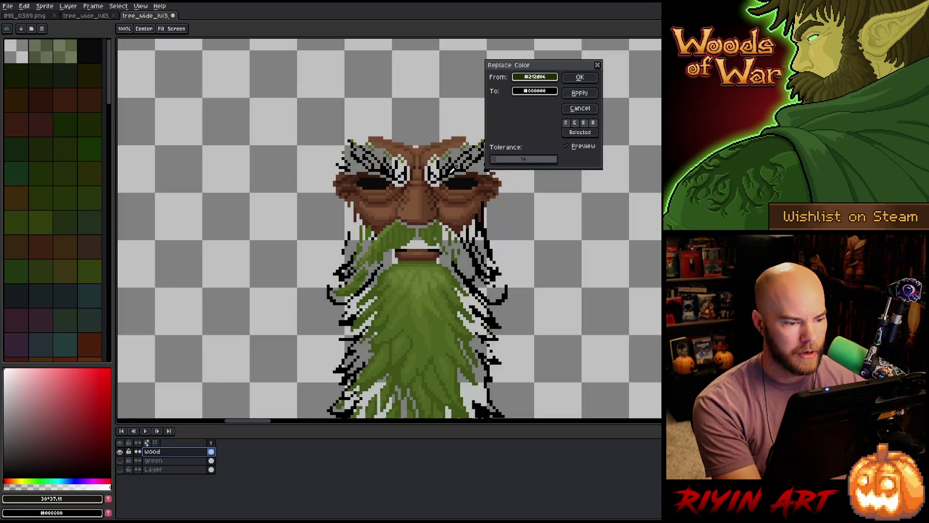
left_click(532, 91)
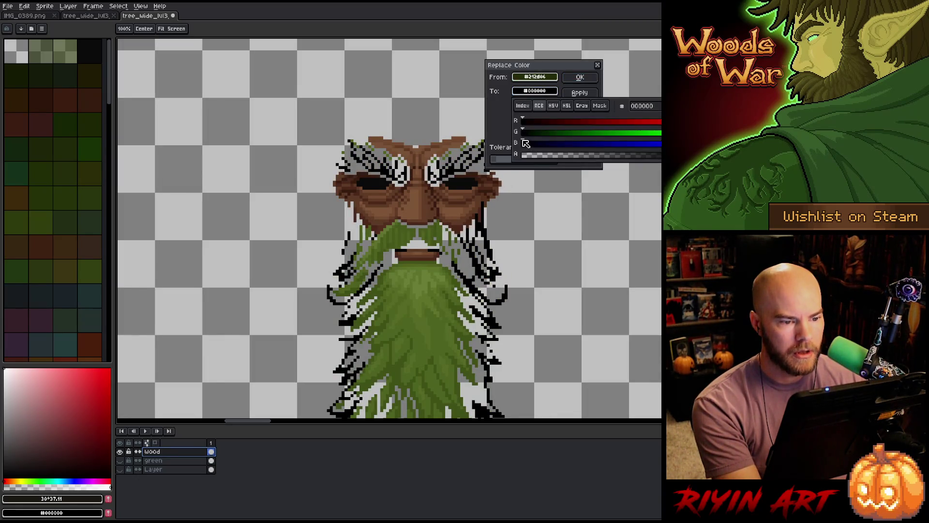
left_click(580, 77)
- Clear the mid green #4e6320 pixels to fully transparent
key("shift+r")
left_click(454, 143)
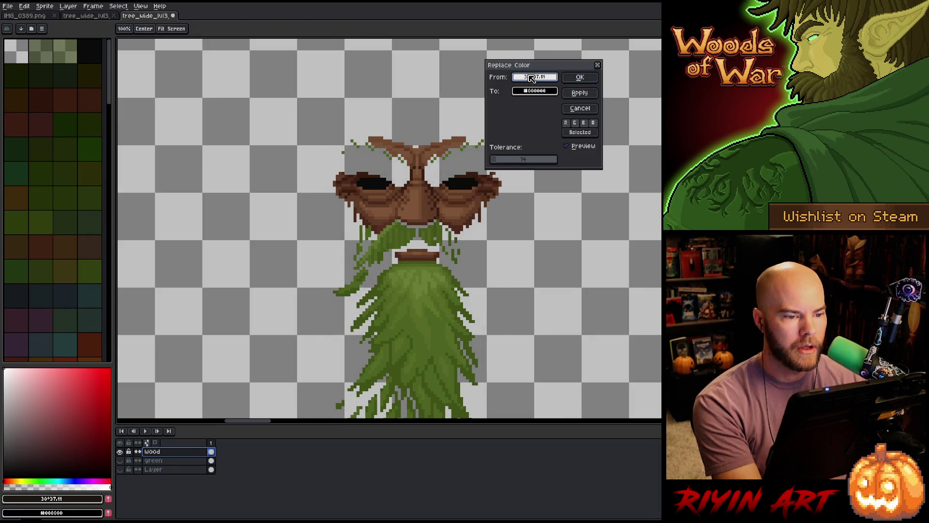
left_click(453, 149)
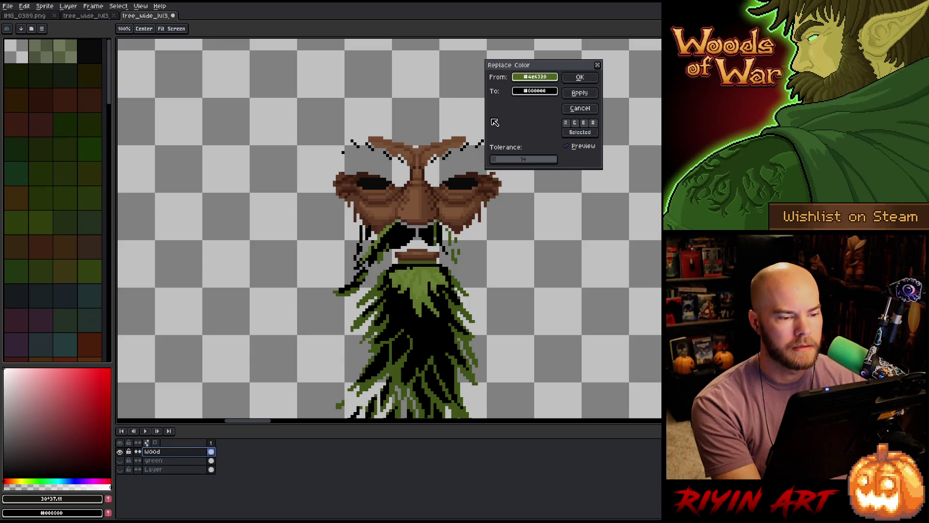
left_click(534, 91)
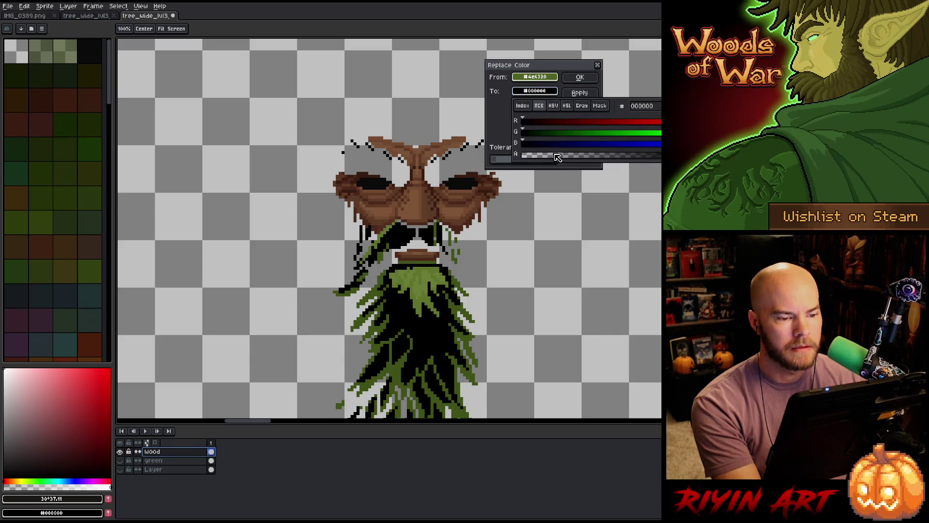
left_click_drag(557, 158, 518, 158)
left_click(572, 79)
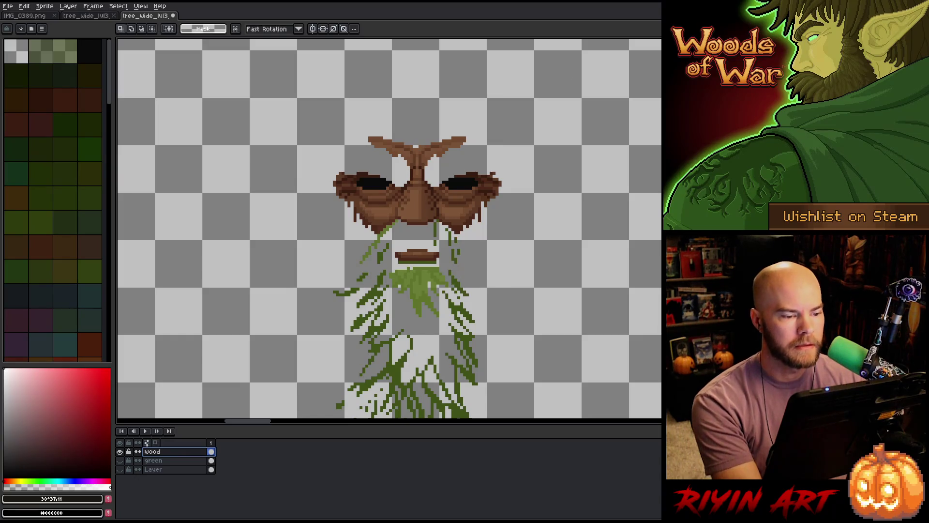
- Clear the beard green #415117 pixels to transparent
key("shift+r")
left_click(437, 230)
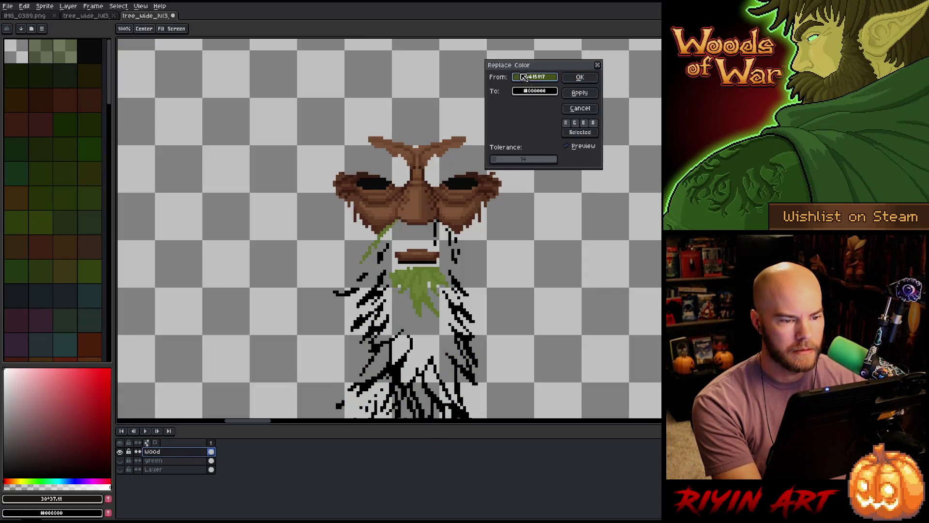
left_click(535, 91)
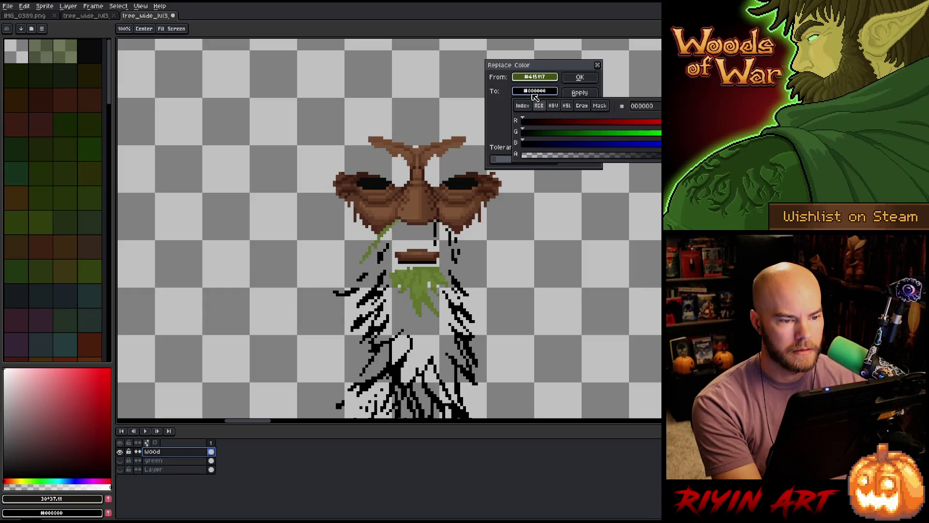
left_click(529, 156)
key("Return")
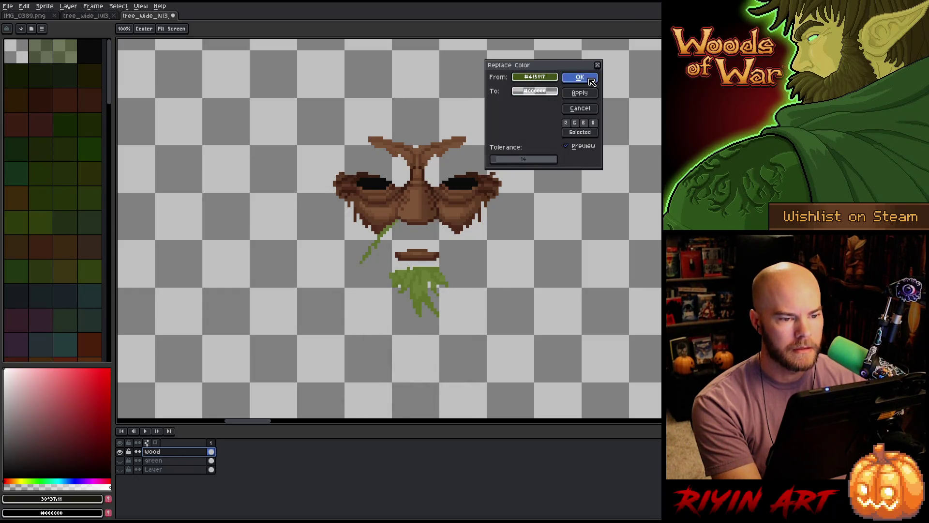
- Clear the remaining vine green #607330 pixels to transparent
key("shift+r")
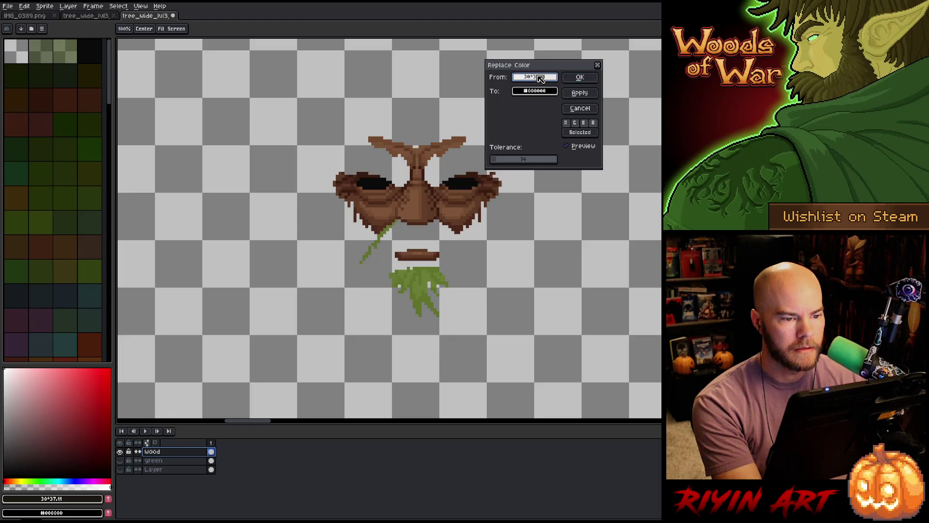
left_click(386, 232)
left_click(535, 91)
left_click(556, 156)
left_click(577, 80)
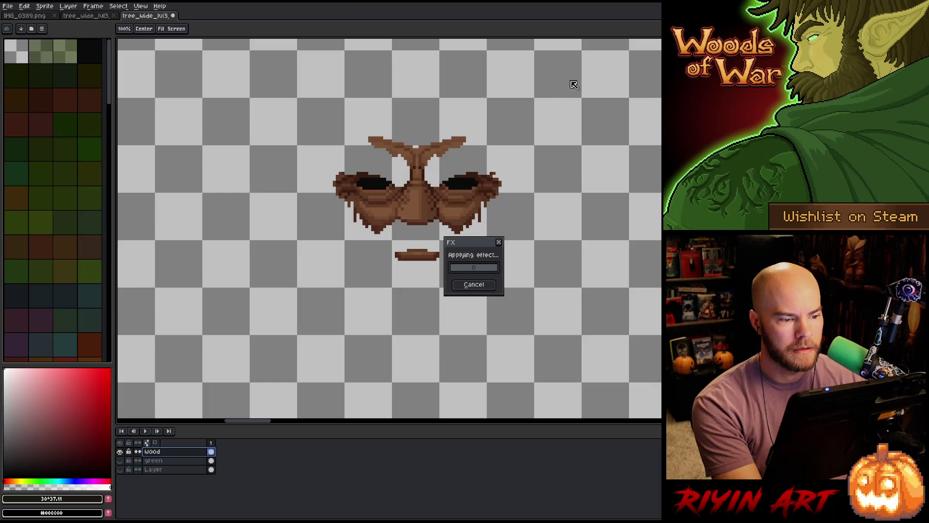
- Return to normal editing and zoom around to inspect the cleared wood layer
key("m")
scroll(389, 181, "down", 3)
scroll(389, 228, "down", 2)
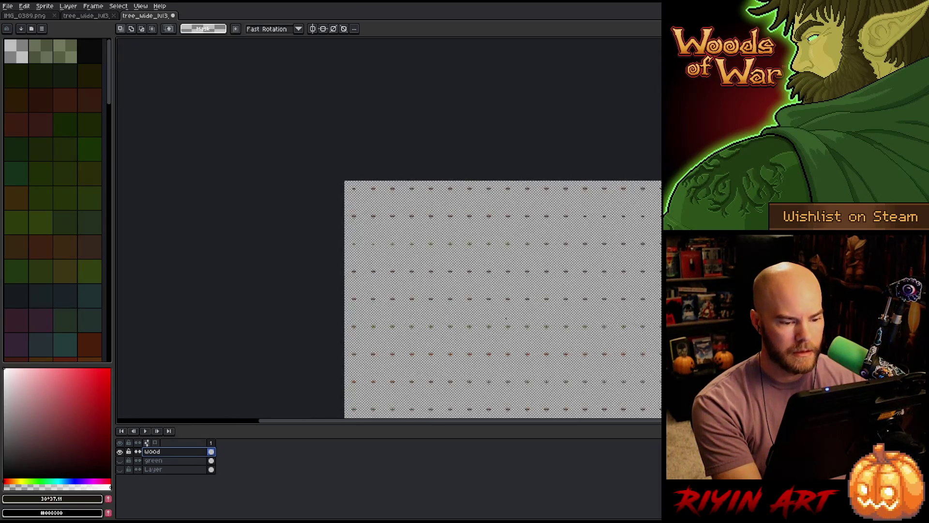
scroll(389, 227, "up", 4)
scroll(513, 377, "up", 4)
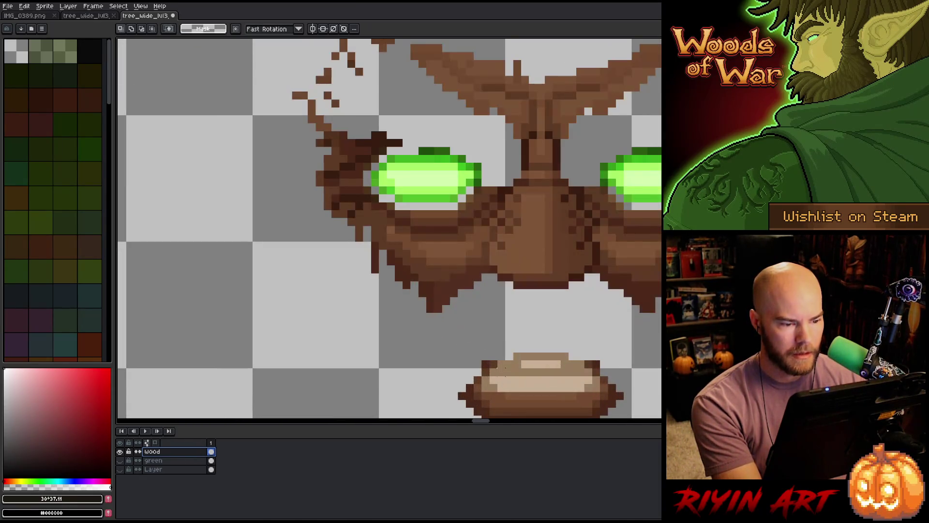
scroll(506, 367, "down", 3)
scroll(491, 298, "up", 5)
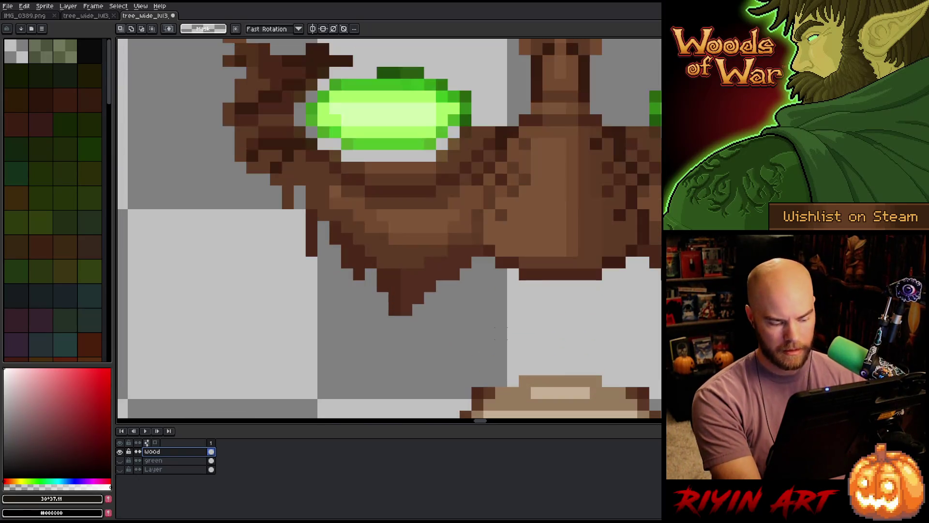
scroll(494, 296, "down", 2)
key("shift+r")
- Clear the dark green eye-edge pixels on wood to transparent
left_click(461, 161)
left_click(448, 187)
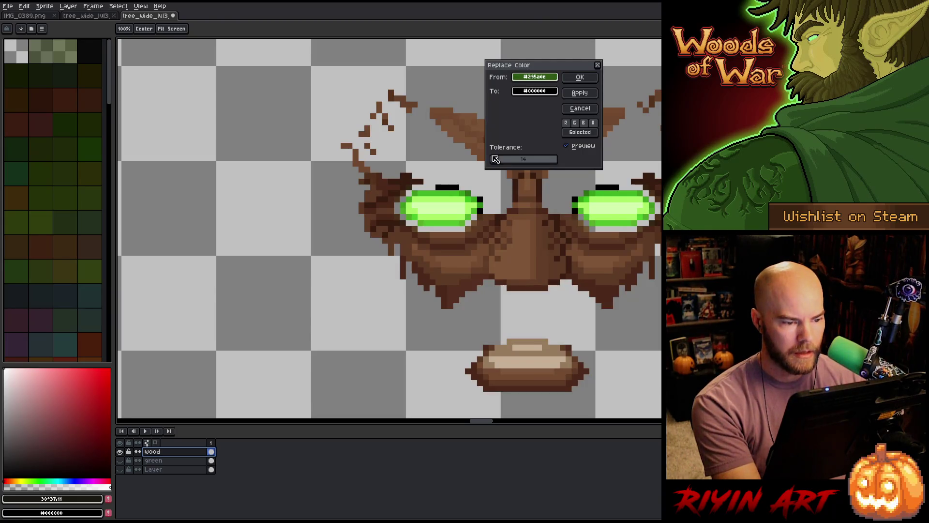
left_click(532, 92)
left_click(532, 160)
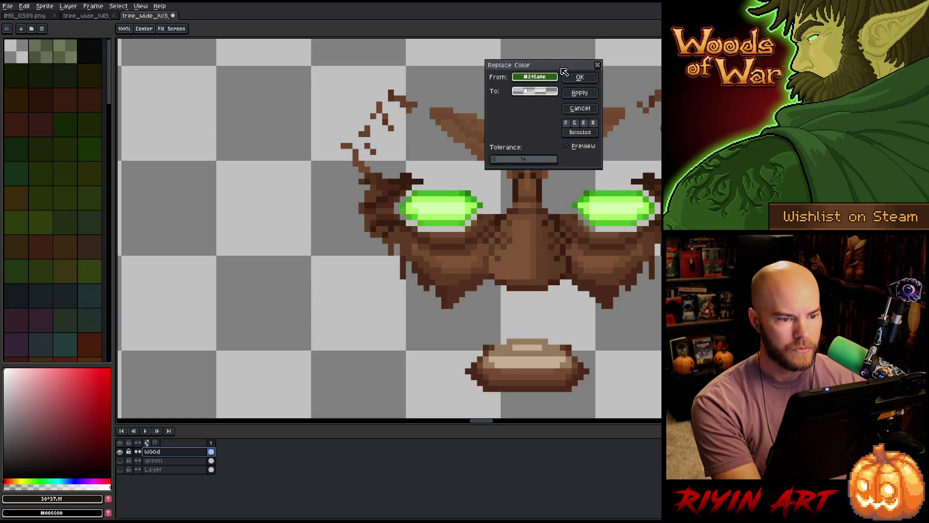
left_click(585, 77)
- Clear the green at the eyes' edges to transparent with a higher tolerance
key("shift+r")
left_click(468, 193)
left_click(502, 160)
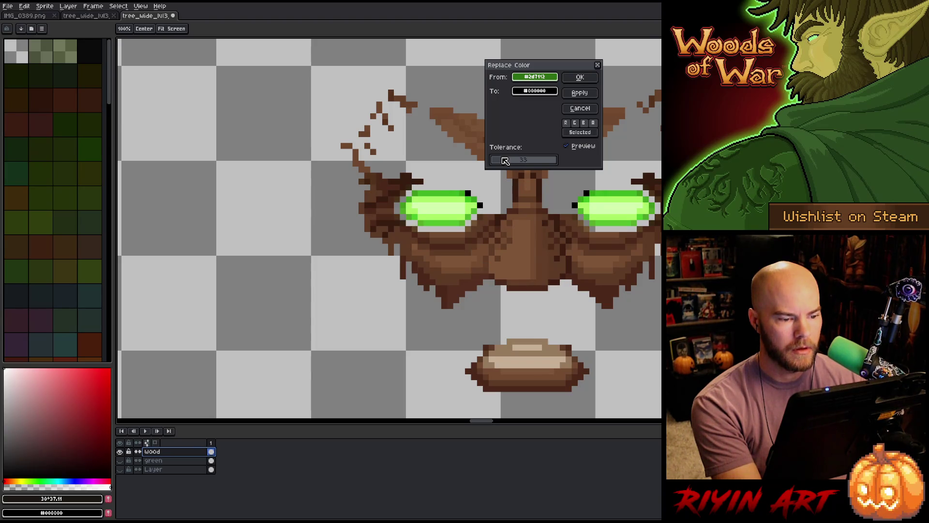
left_click(531, 92)
left_click(531, 92)
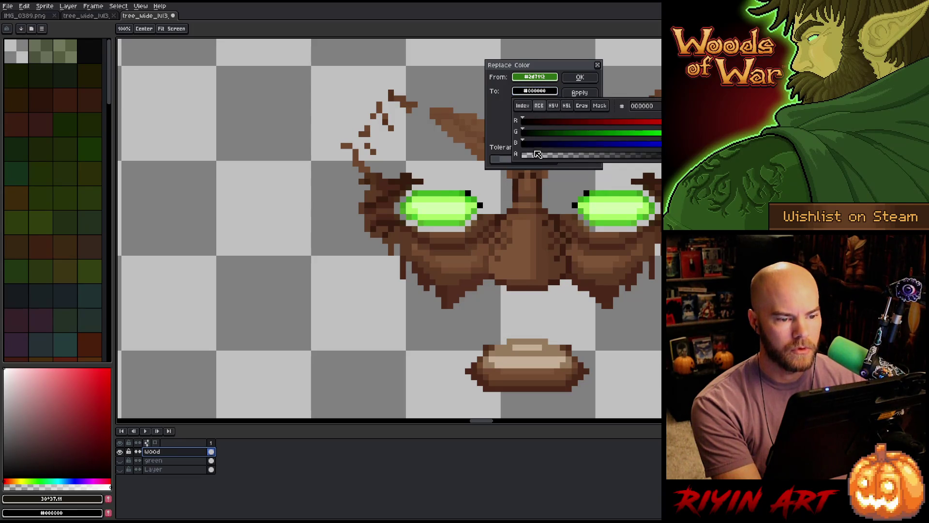
left_click(579, 76)
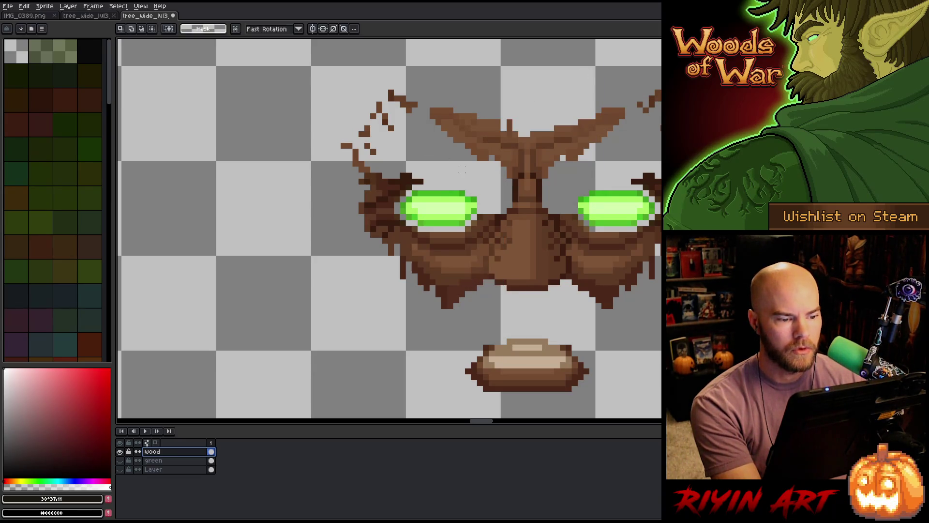
- Sample the eyes' green outline as the colour to replace
key("shift+r")
left_click(461, 185)
left_click(456, 189)
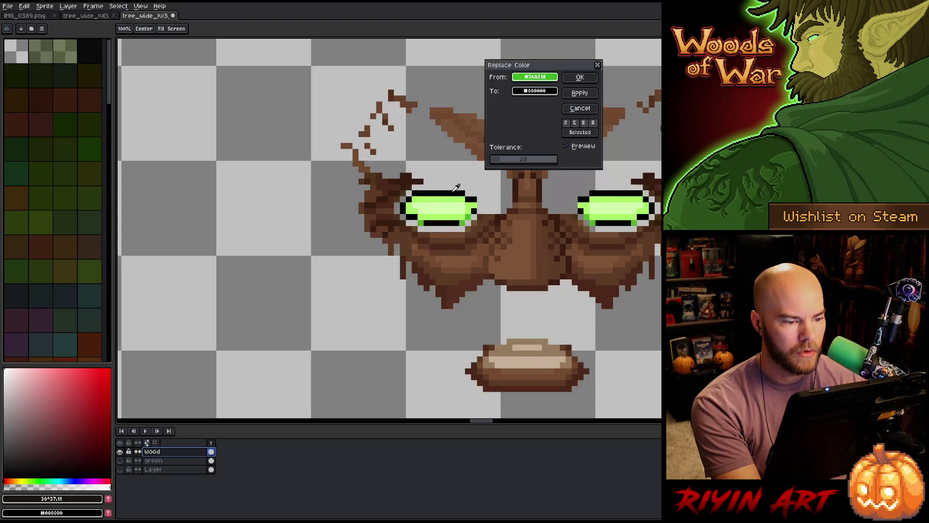
left_click(534, 91)
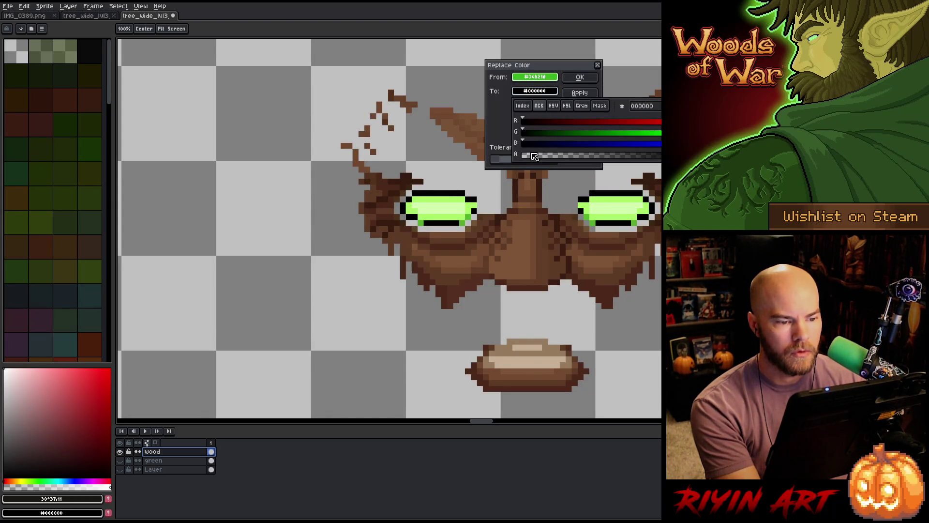
left_click(413, 151)
- Clear the eyes' light-green #d2feae tops to fully transparent
left_click(480, 195)
left_click(479, 195)
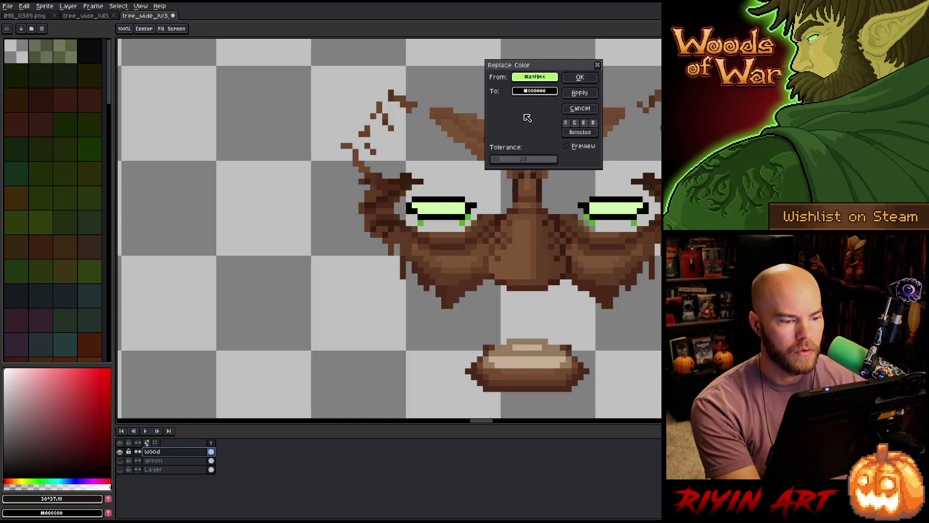
left_click(535, 91)
left_click(535, 163)
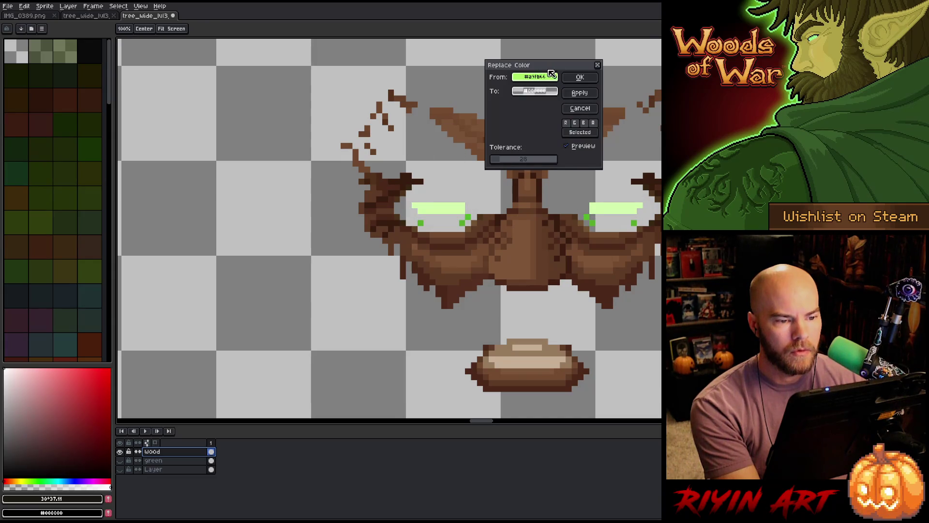
left_click(551, 72)
left_click(475, 193)
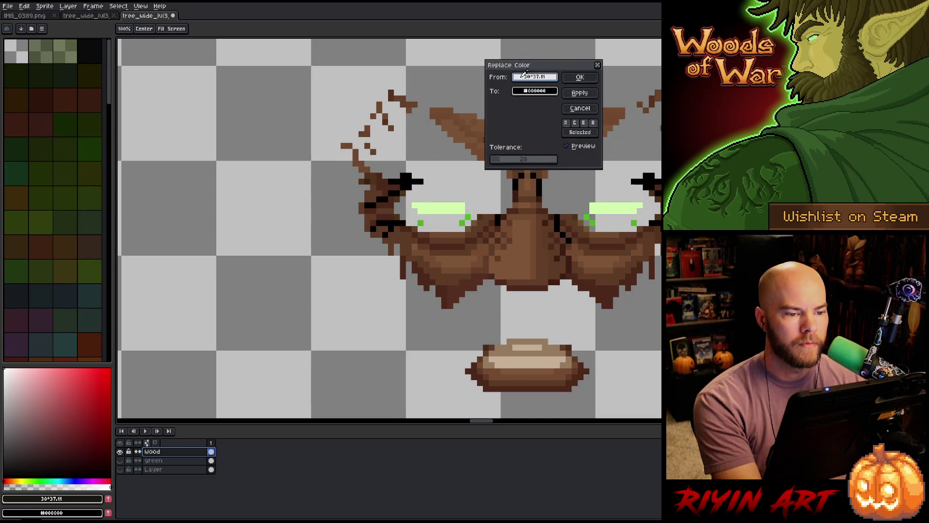
left_click(526, 72)
left_click(452, 208)
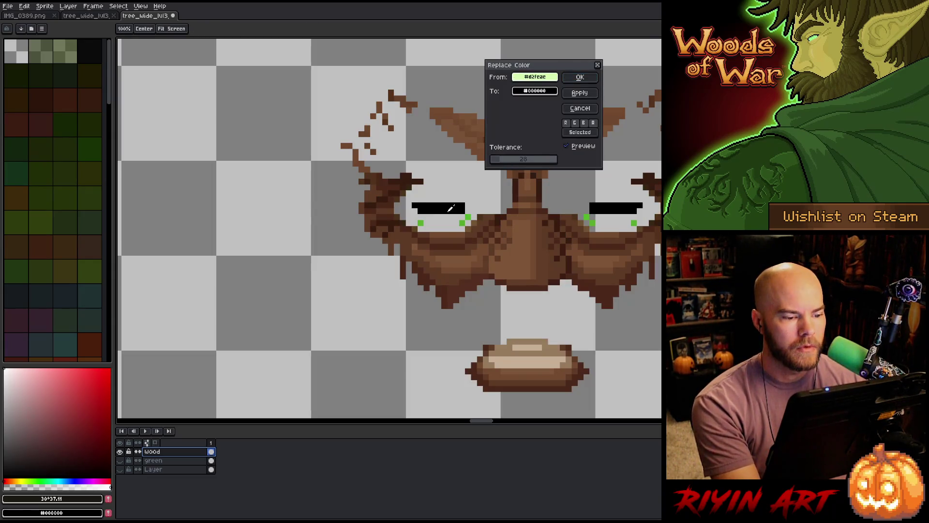
left_click(530, 95)
left_click_drag(539, 160, 426, 150)
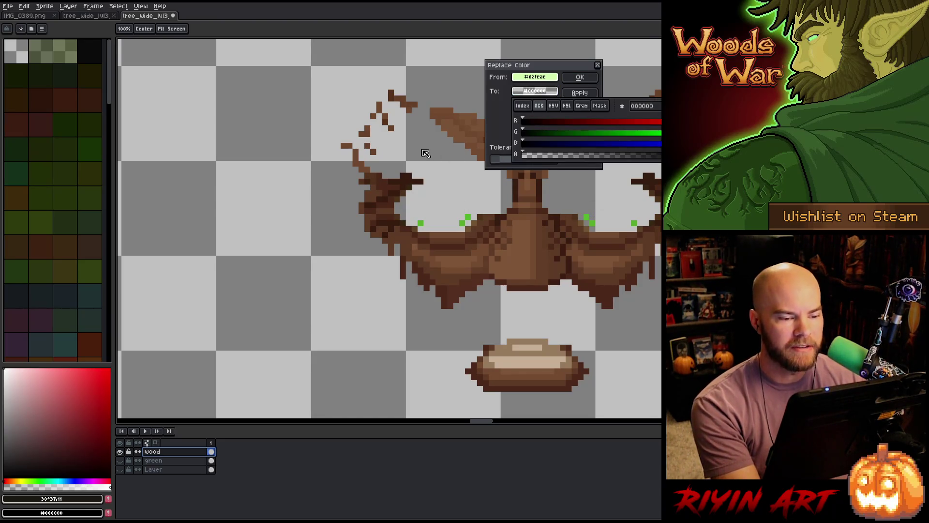
left_click(426, 150)
left_click(580, 77)
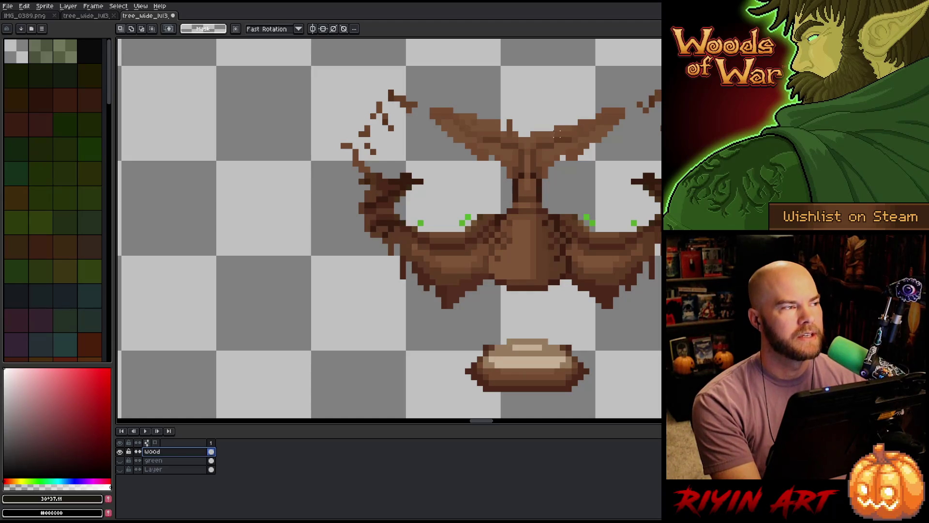
- Clear the remaining eye green #53b42b pixels to transparent
key("shift+r")
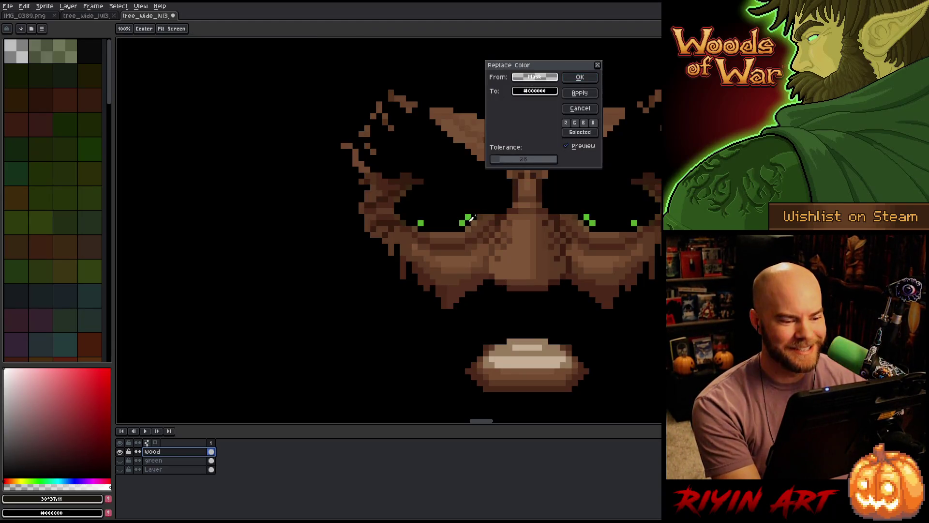
left_click(467, 217)
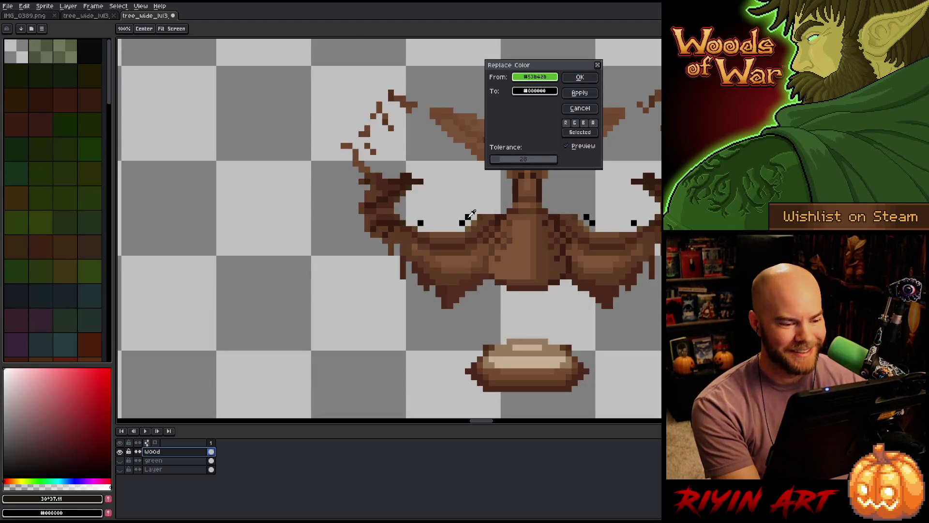
left_click(529, 91)
left_click(529, 158)
left_click(508, 67)
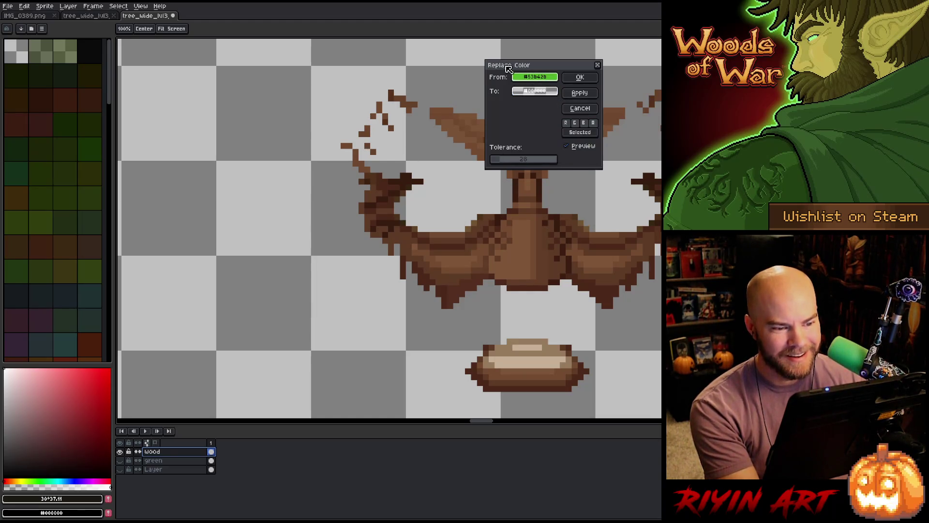
left_click(578, 77)
scroll(572, 79, "down", 6)
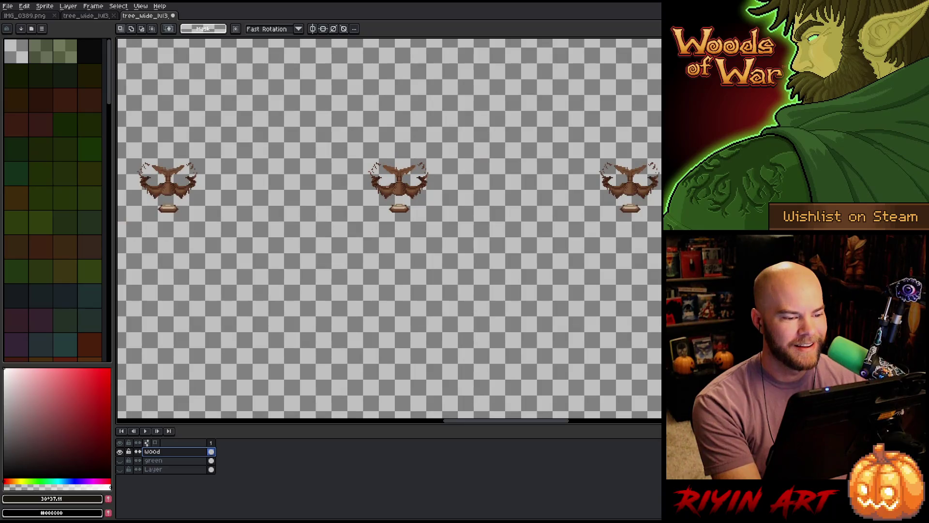
scroll(389, 230, "down", 2)
scroll(390, 230, "up", 4)
scroll(390, 230, "down", 3)
scroll(389, 229, "up", 3)
scroll(390, 230, "down", 4)
scroll(390, 230, "up", 2)
scroll(390, 230, "up", 8)
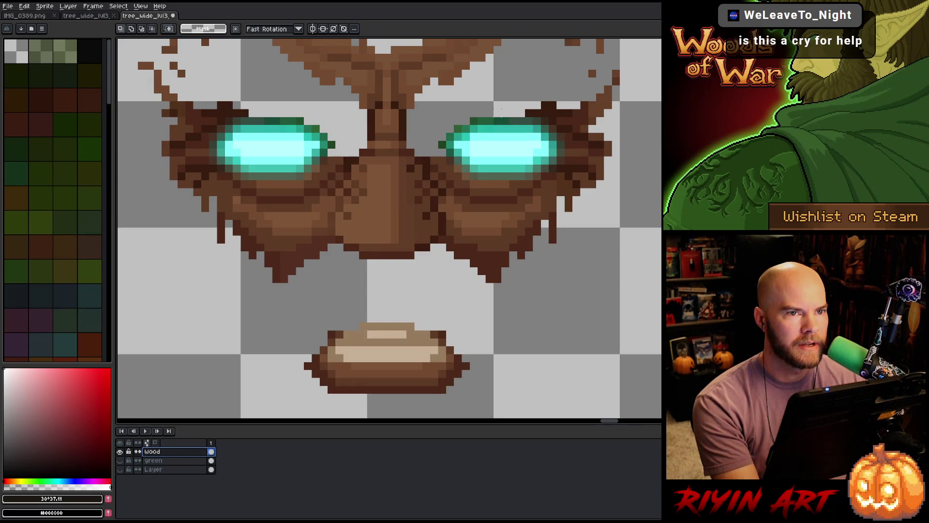
scroll(390, 230, "down", 6)
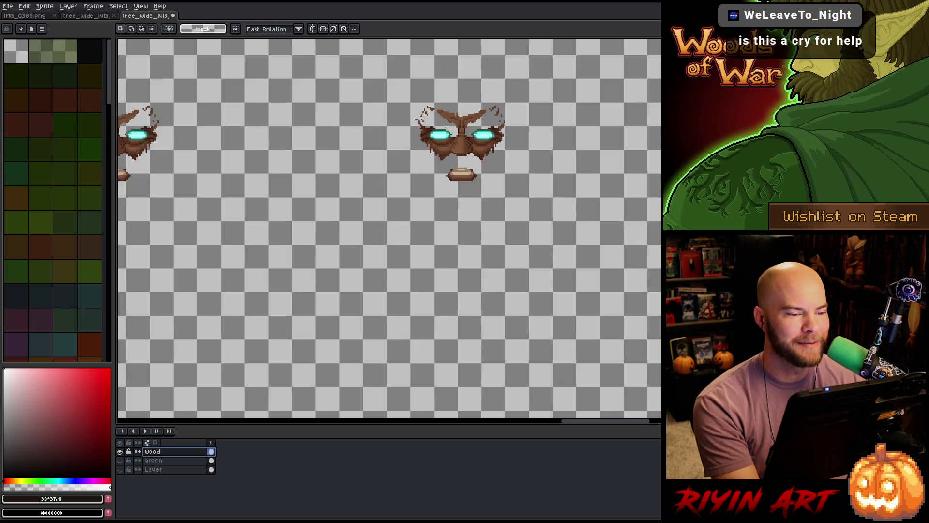
scroll(423, 206, "down", 3)
scroll(422, 206, "up", 3)
left_click_drag(422, 206, 527, 217)
left_click_drag(279, 269, 504, 224)
scroll(504, 224, "down", 4)
scroll(458, 168, "down", 2)
scroll(459, 169, "up", 5)
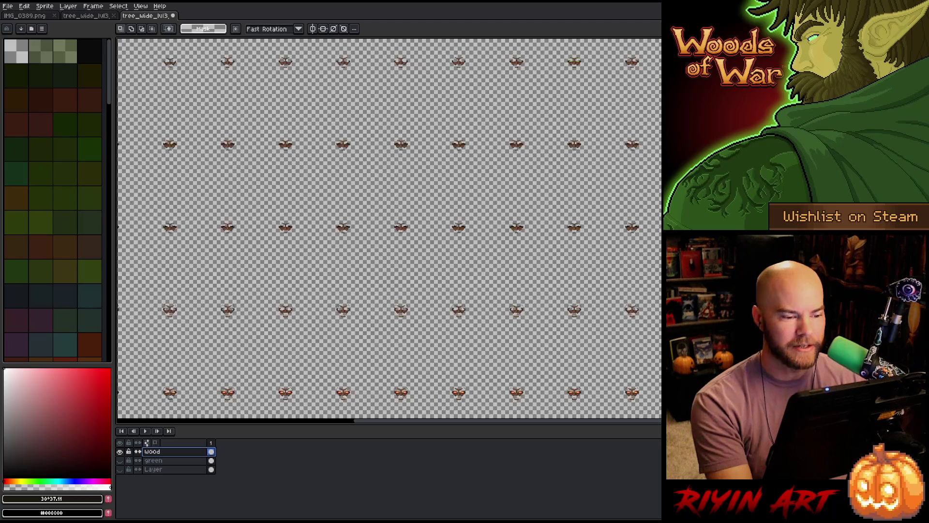
scroll(461, 262, "up", 5)
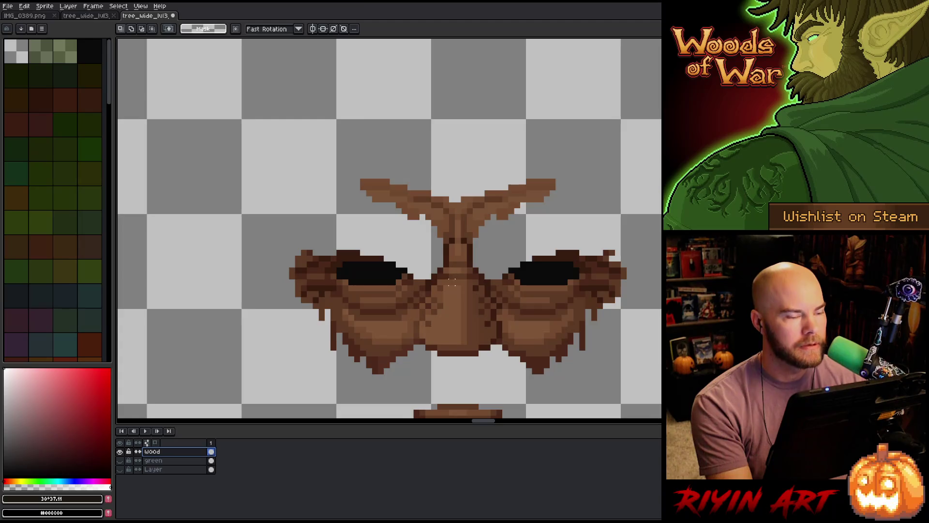
scroll(452, 282, "down", 5)
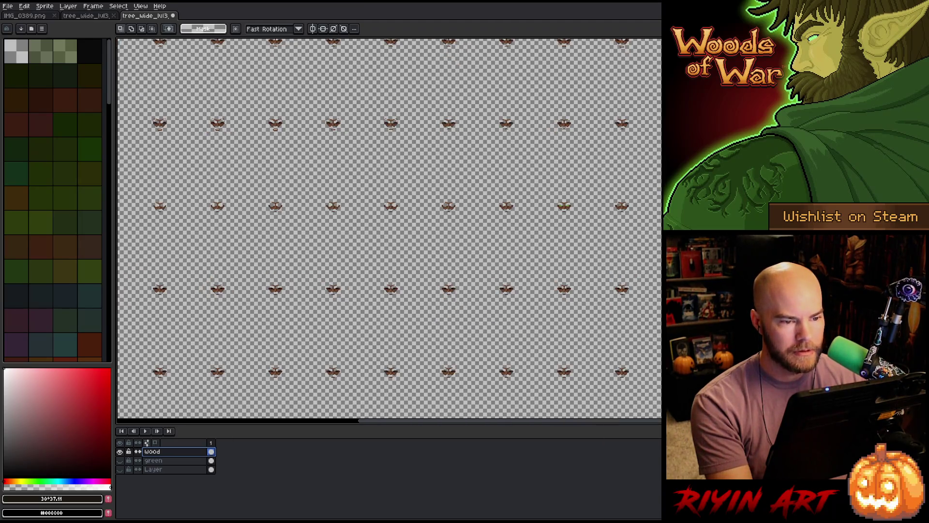
left_click_drag(487, 133, 487, 349)
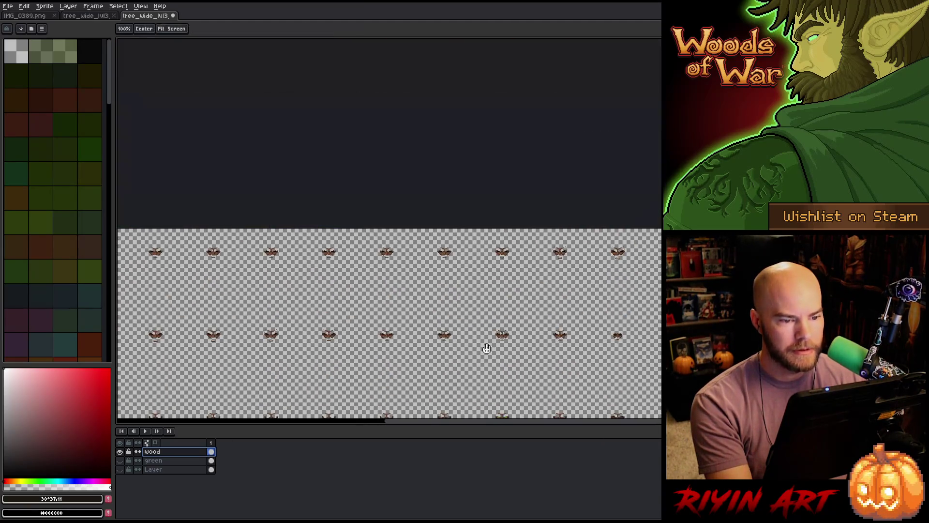
scroll(486, 349, "up", 5)
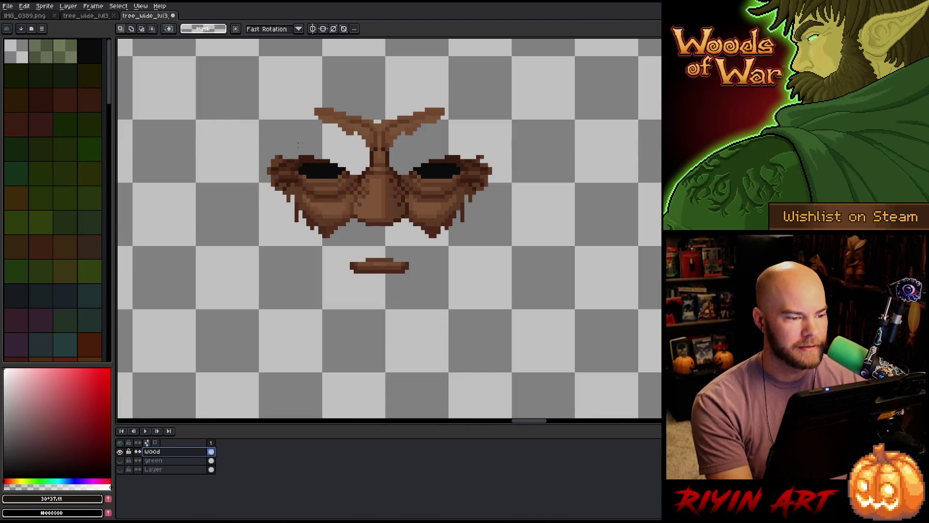
scroll(300, 144, "down", 2)
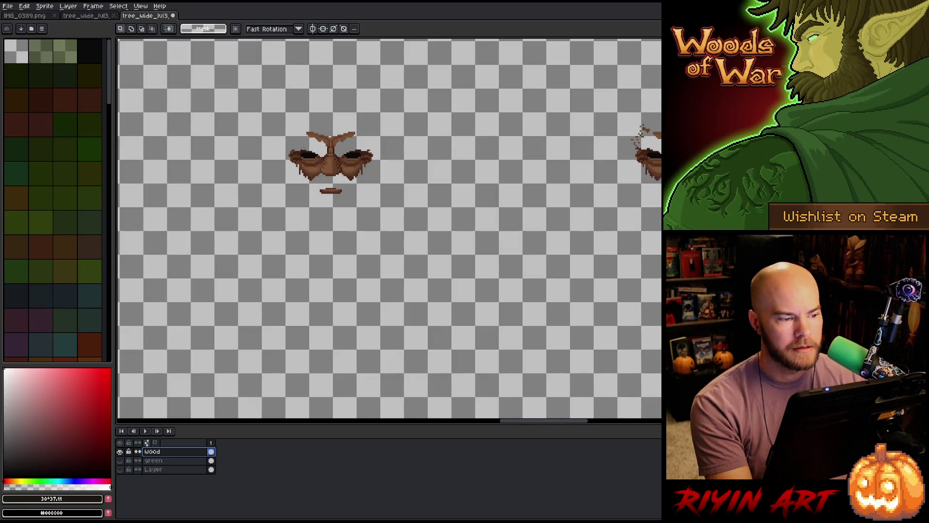
scroll(300, 143, "down", 3)
scroll(490, 228, "up", 4)
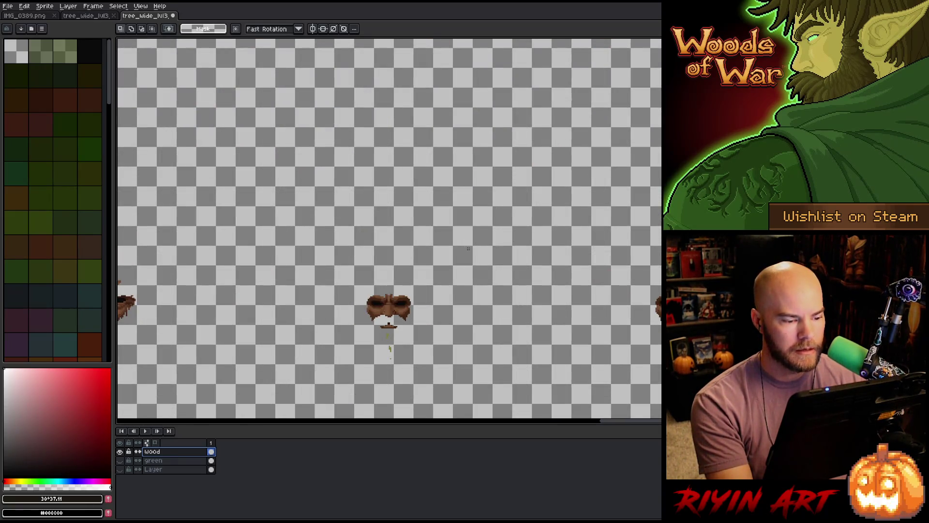
scroll(407, 359, "up", 3)
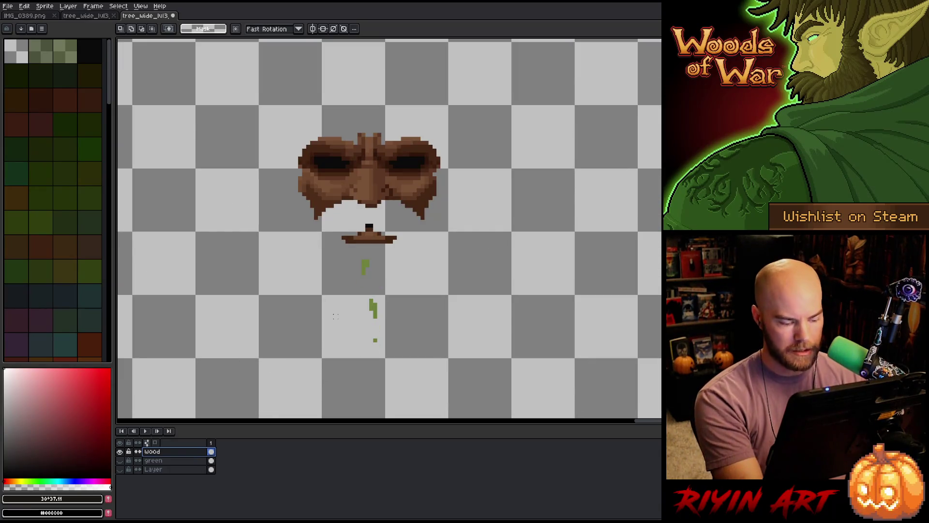
- Replace the stray green specks with transparency at tolerance about 9
key("shift+r")
mouse_move(535, 80)
left_mouse_down()
mouse_move(453, 195)
mouse_move(366, 263)
left_mouse_up()
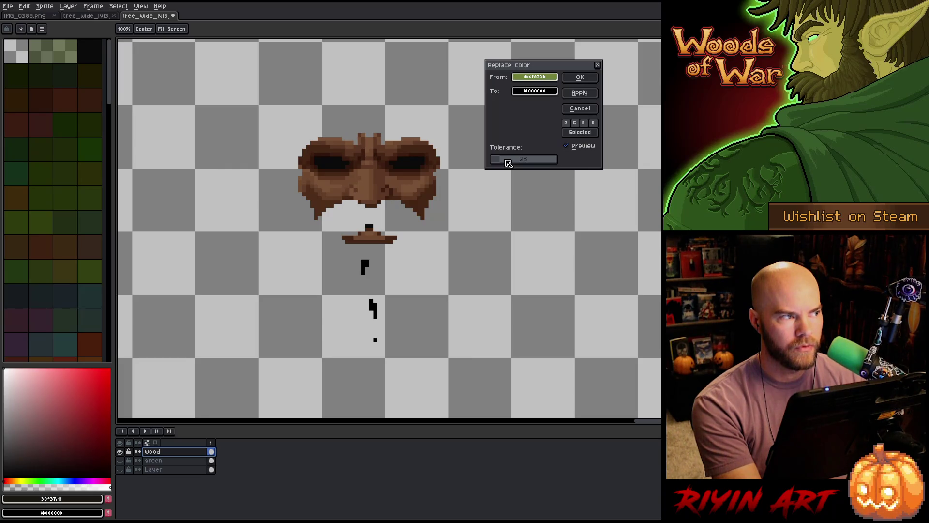
left_click_drag(500, 163, 499, 163)
left_click(535, 91)
left_click(540, 158)
left_click(579, 79)
- Zoom and pan across the sprite sheet to inspect the cleaned wood layer
scroll(446, 211, "down", 4)
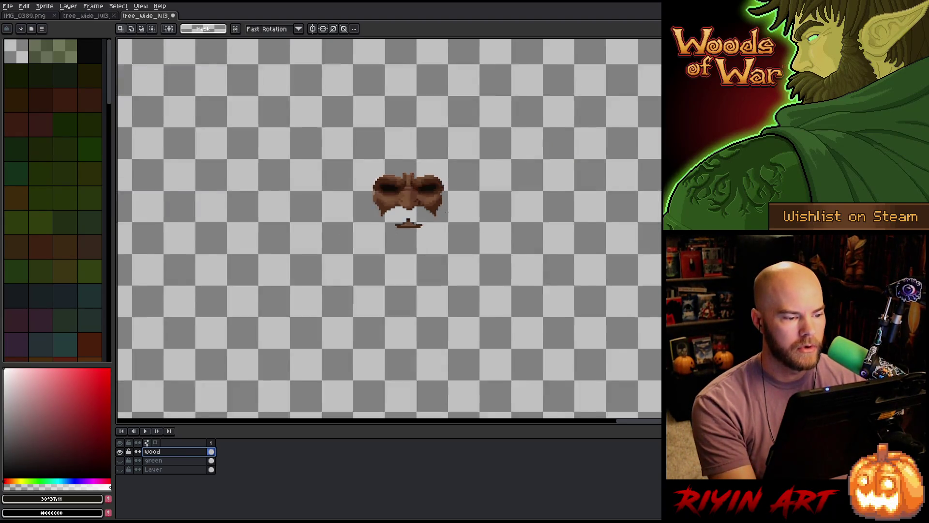
scroll(446, 211, "down", 5)
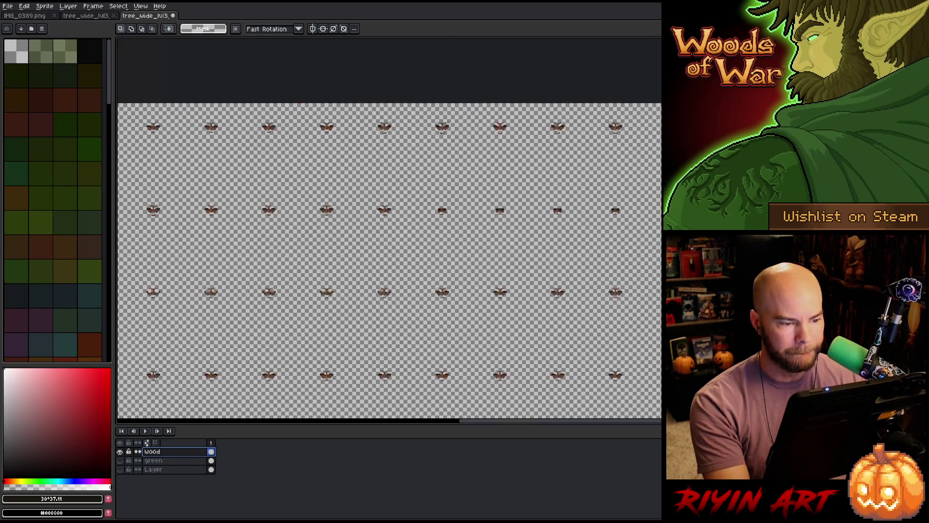
scroll(458, 340, "up", 5)
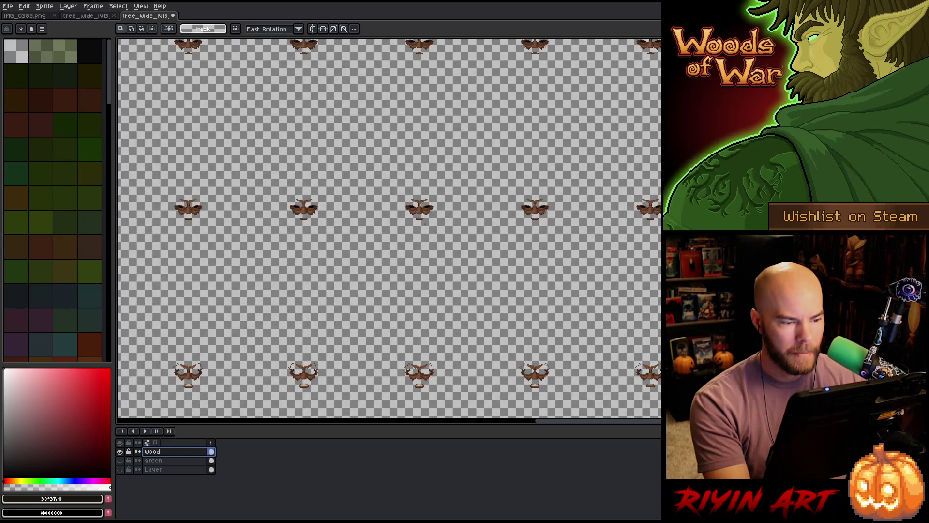
scroll(425, 223, "down", 5)
scroll(422, 238, "up", 8)
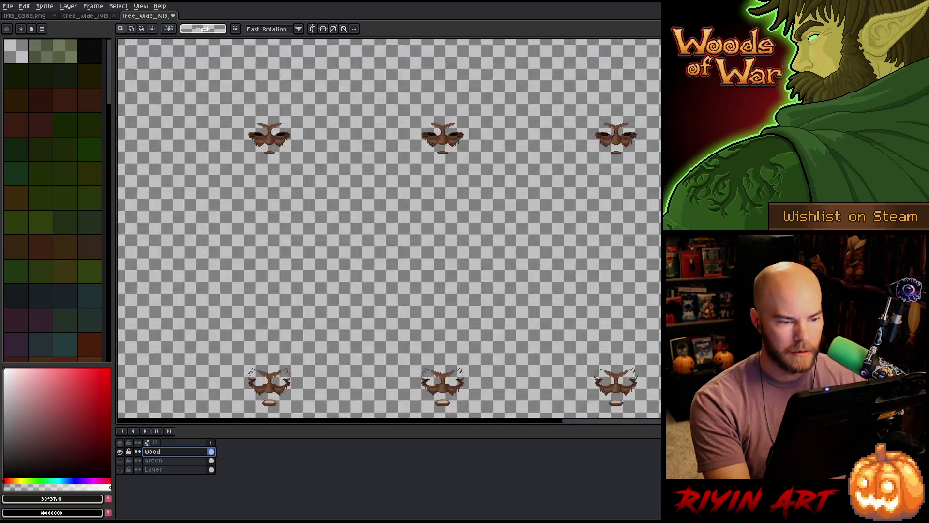
scroll(422, 238, "down", 3)
scroll(422, 238, "down", 5)
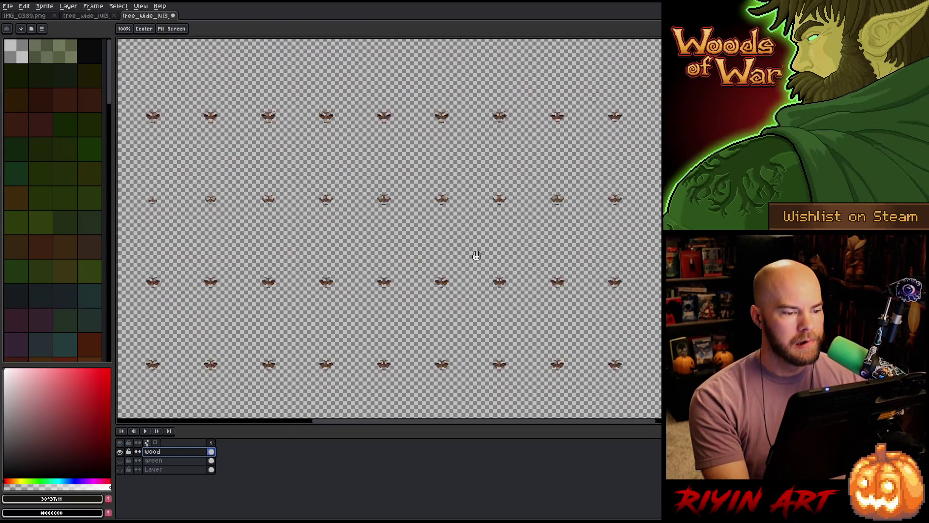
left_click_drag(476, 255, 640, 391)
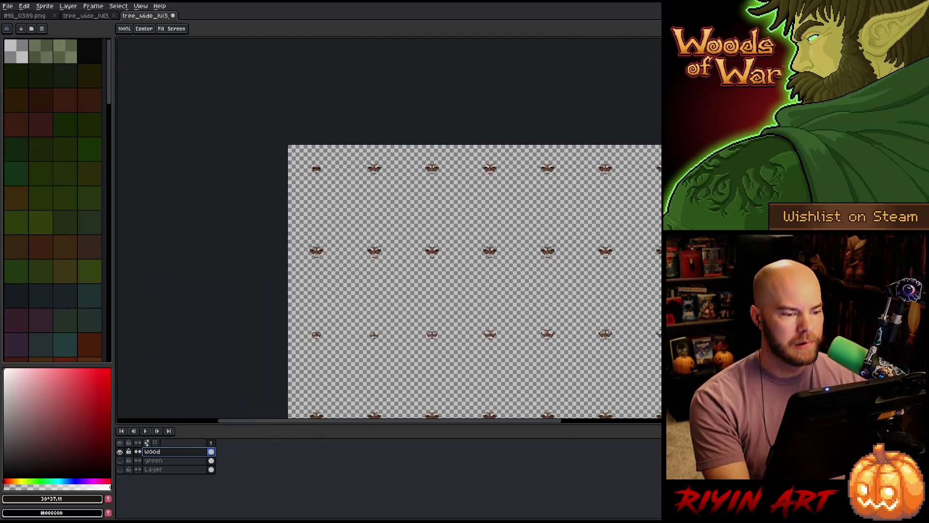
scroll(455, 179, "up", 7)
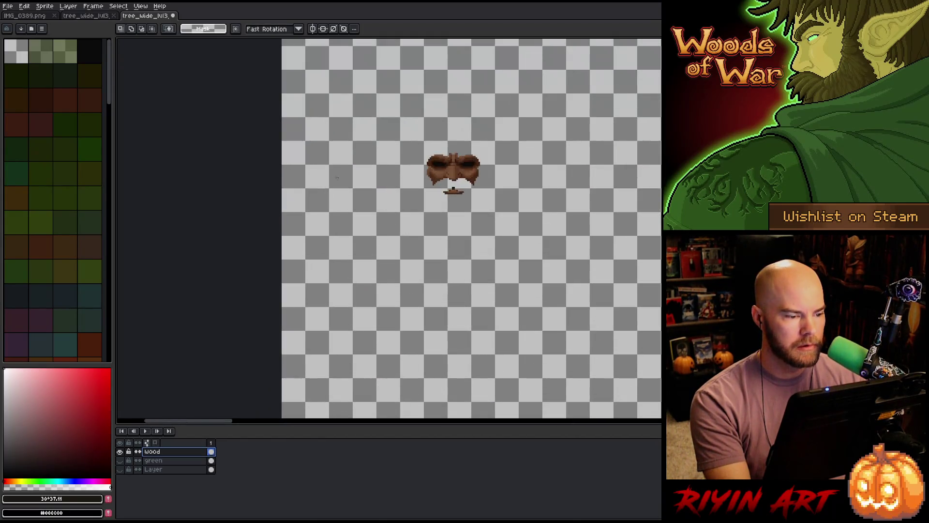
scroll(455, 179, "down", 4)
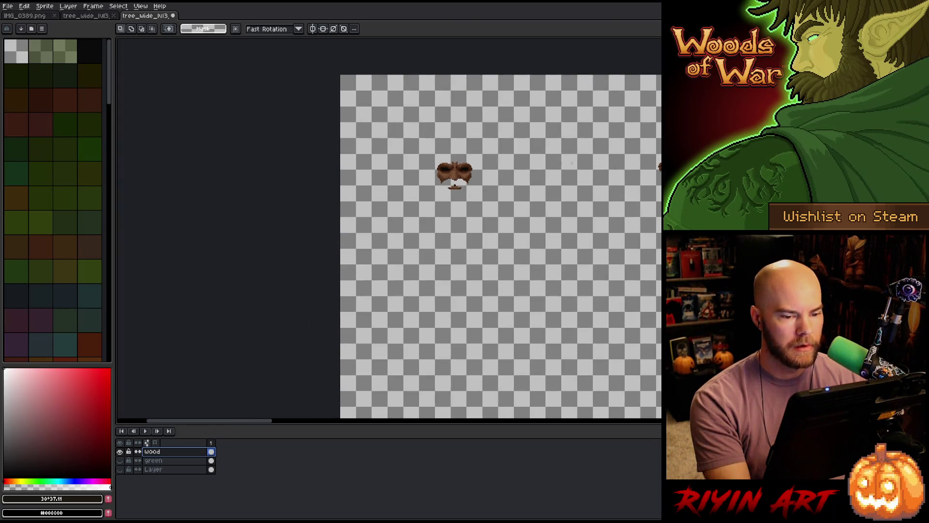
scroll(369, 181, "up", 3)
- Show only the green layer, then start a Color Range selection on the eyebrow green #3d4f1b
mouse_move(624, 194)
left_mouse_down()
mouse_move(242, 240)
mouse_move(387, 240)
left_mouse_up()
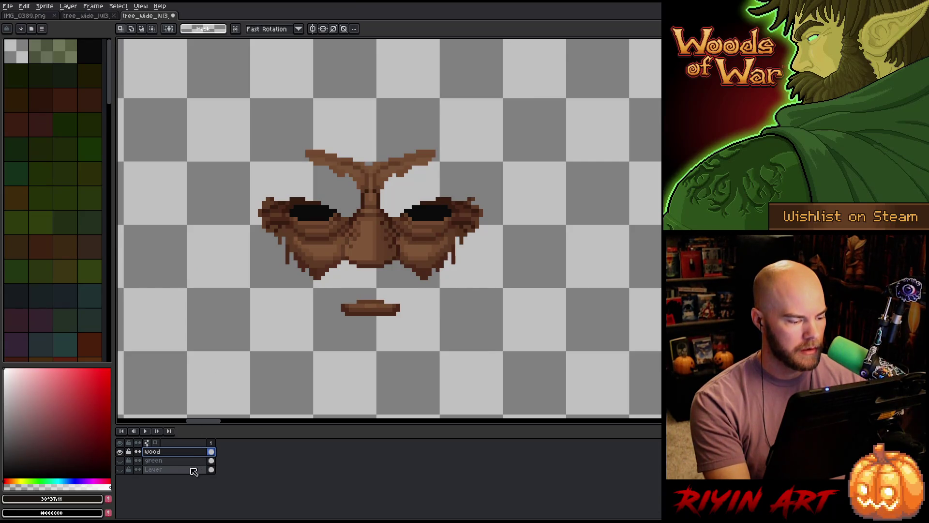
left_click(120, 470)
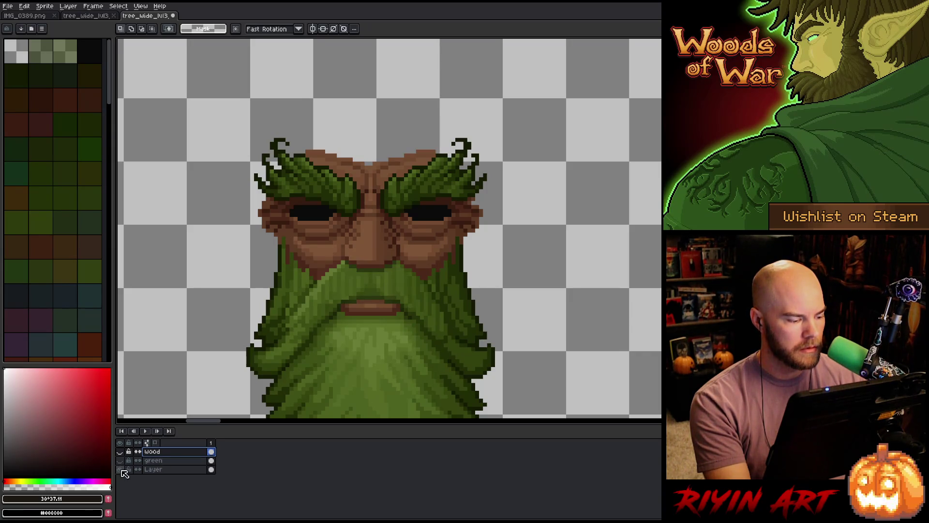
left_click_drag(120, 452, 121, 470)
left_click(122, 462)
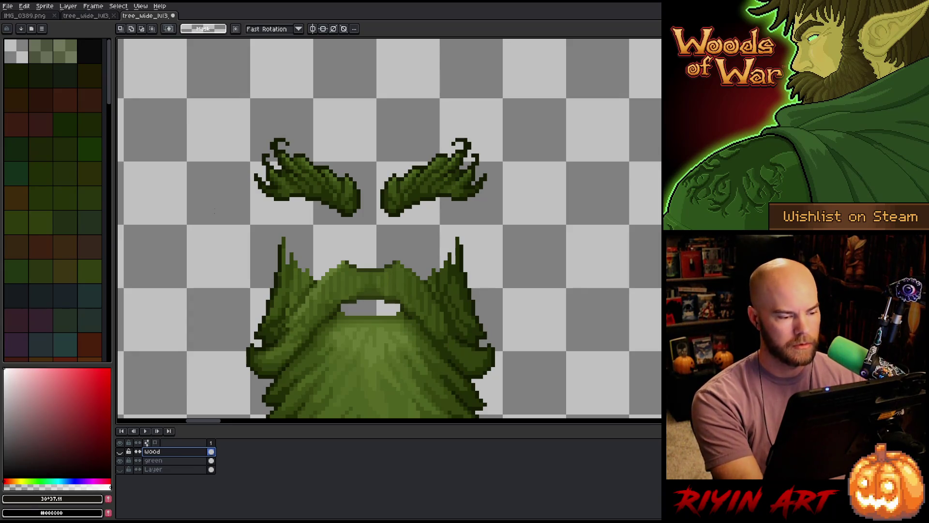
key("shift+c")
left_click(444, 181)
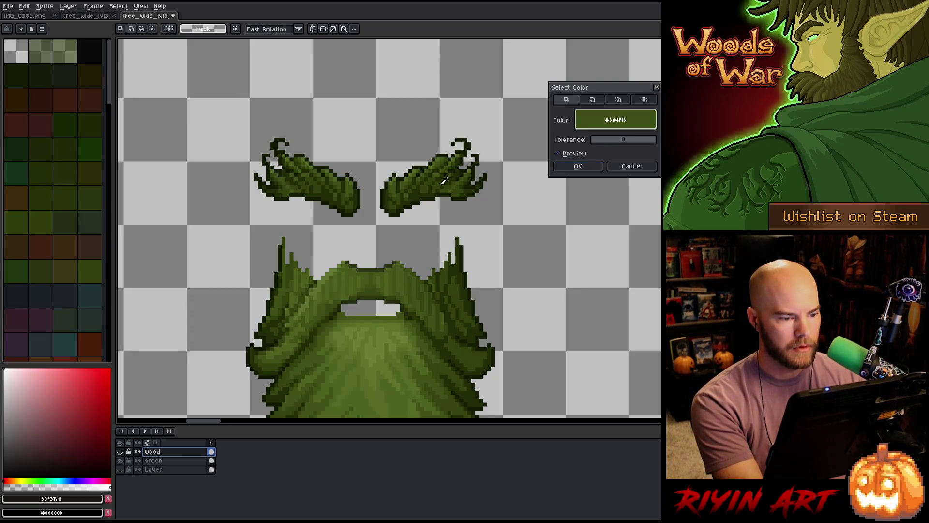
- On the green layer, select the dark outline pixels with Color Range, trying #3d4f1b and #33410e
left_click(632, 167)
left_click(186, 463)
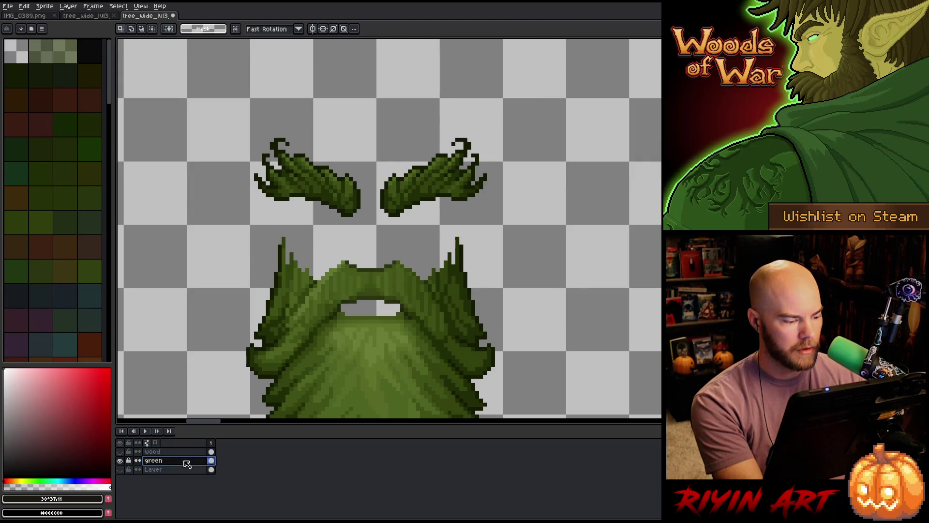
key("shift+c")
left_click(536, 131)
left_click(426, 174)
left_click(425, 171)
left_click(425, 170)
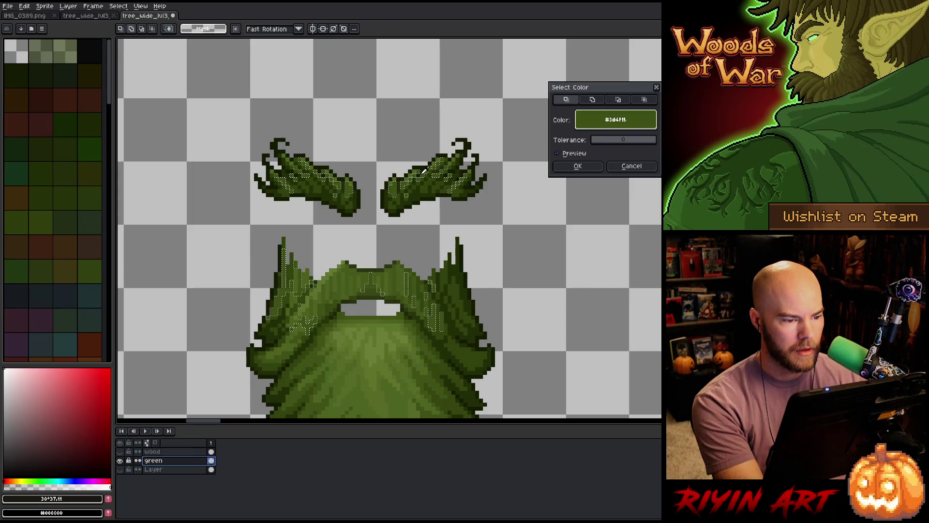
left_click(425, 177)
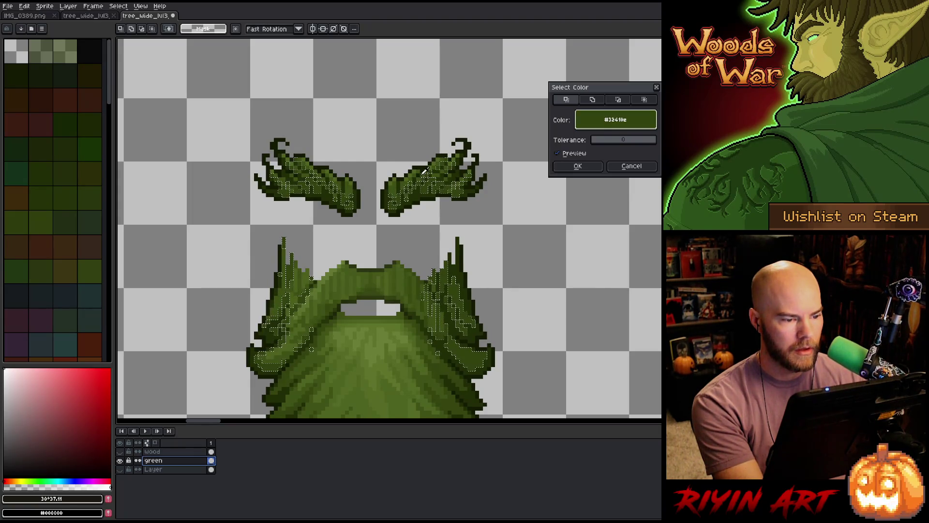
left_click(425, 169)
left_click(426, 165)
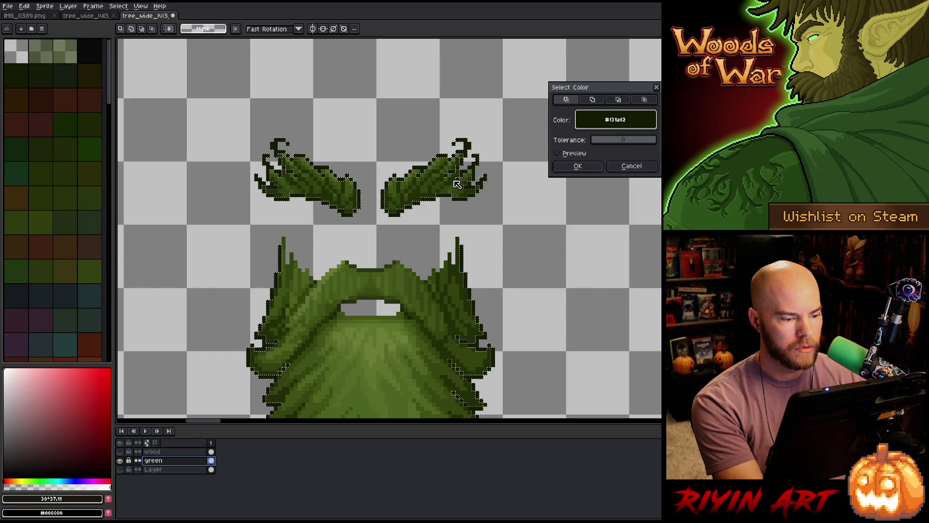
left_click(632, 166)
- Hide the green layer, show the wood layer, and add a new Layer 1 above green
left_click(211, 469)
left_click(212, 460)
left_click(119, 460)
left_click(120, 451)
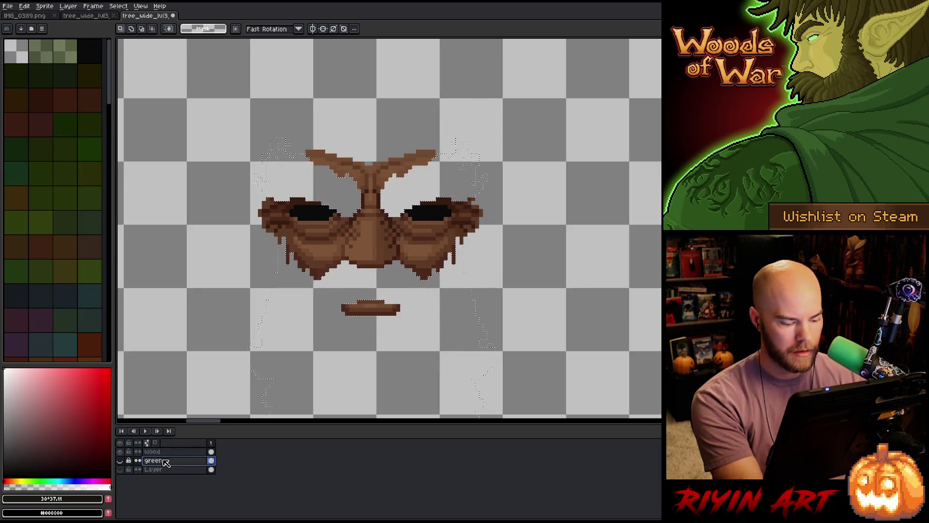
key("shift+n")
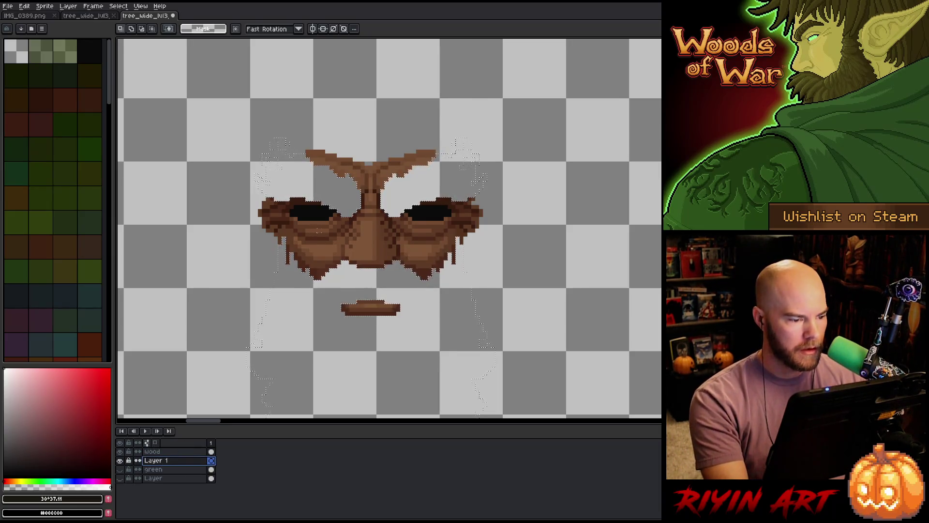
key("i")
scroll(332, 253, "up", 4)
scroll(329, 261, "down", 3)
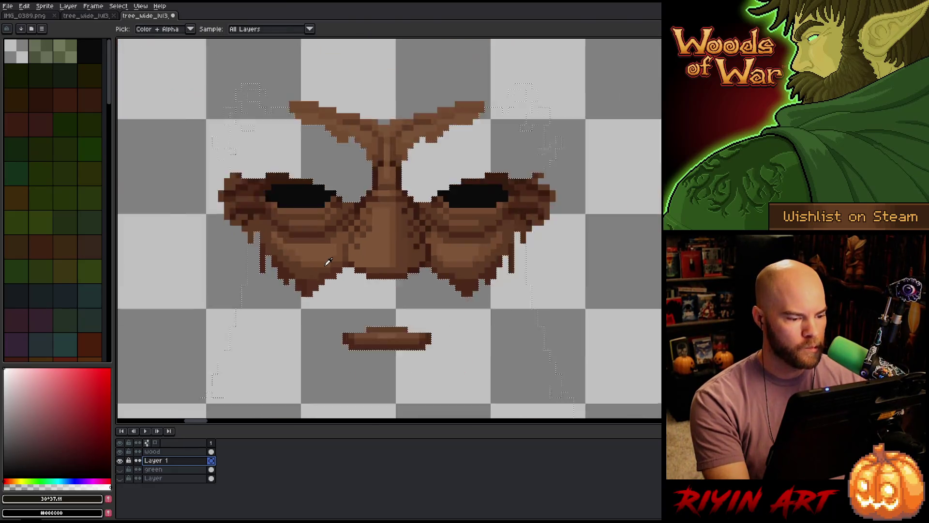
- Eyedropper the mid brown #734b31 from the face and fill the beard selection on Layer 1
scroll(328, 262, "down", 1)
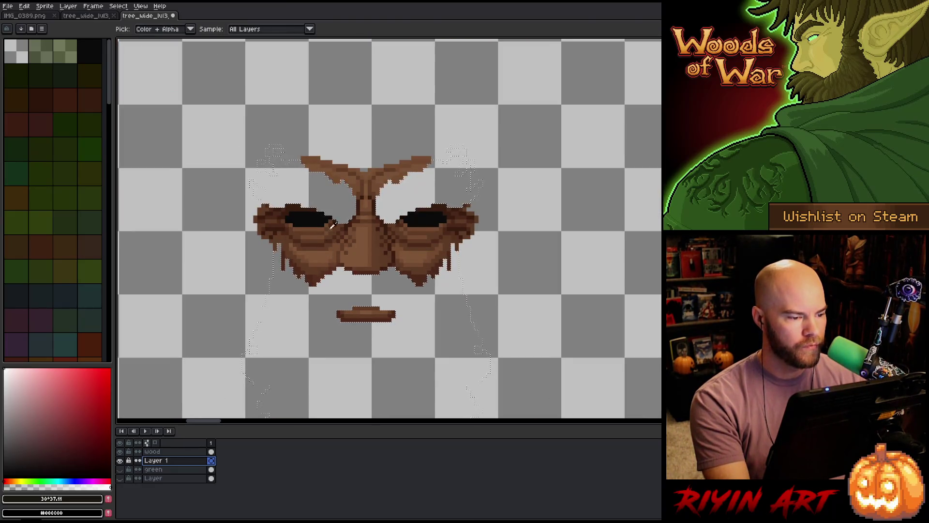
left_click(318, 277)
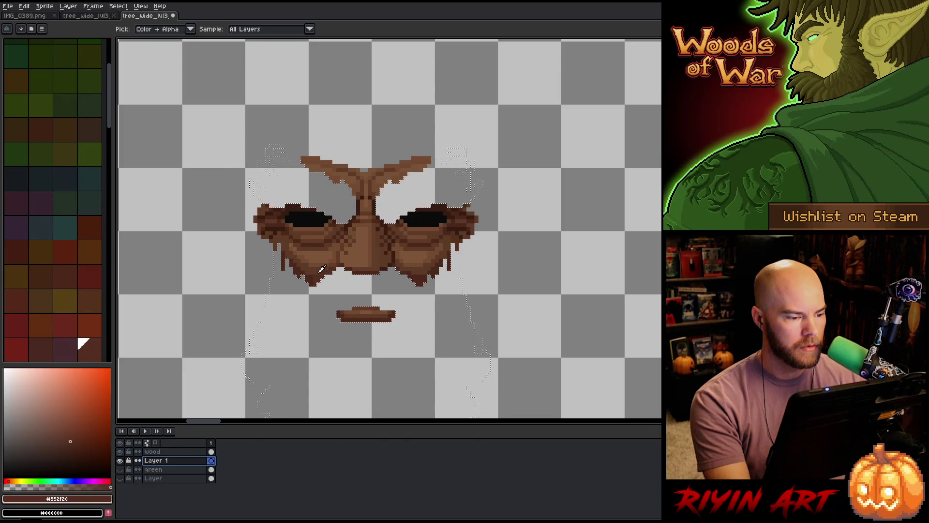
left_click(358, 185)
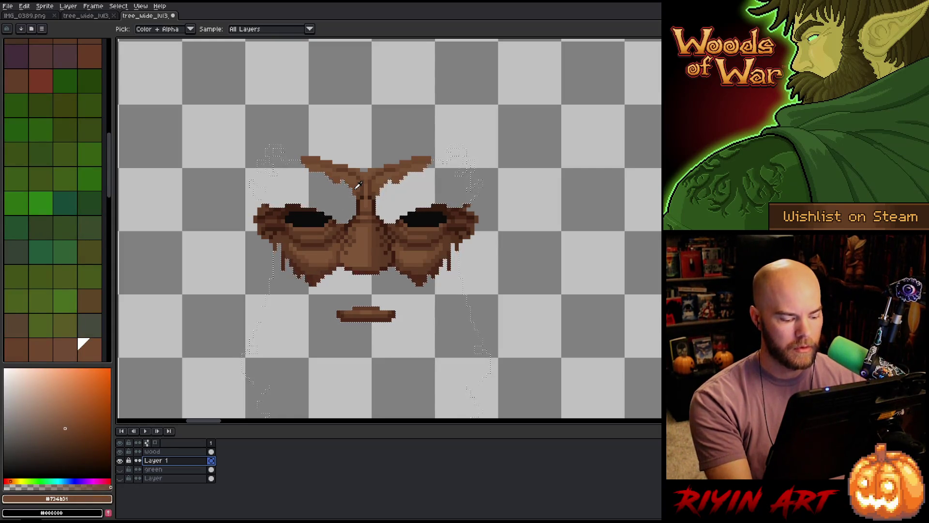
key("f")
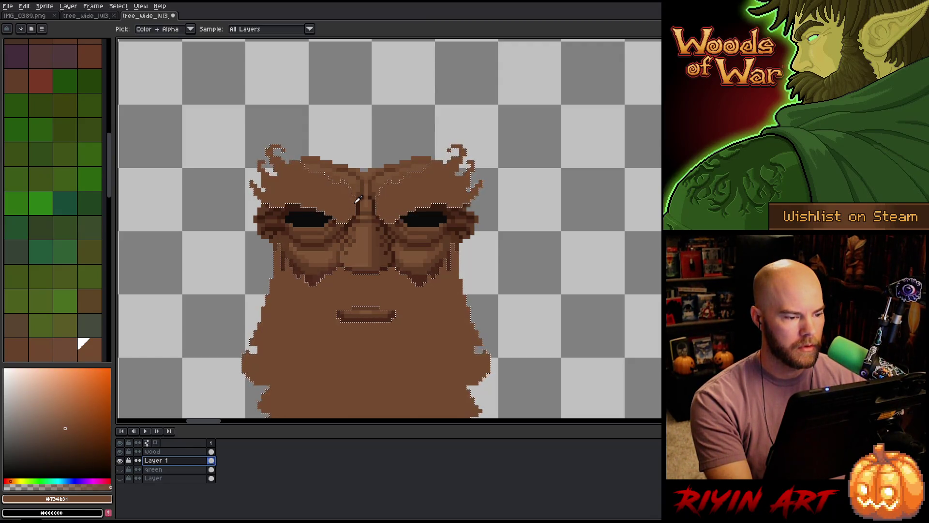
- Refill the beard selection with the darker brown #623d28 and zoom out
left_click(336, 260)
key("f")
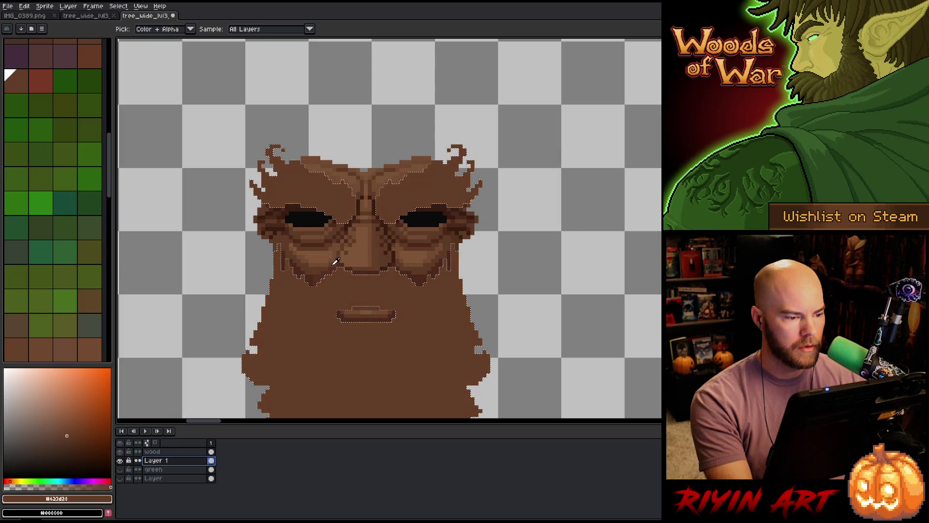
scroll(335, 260, "down", 2)
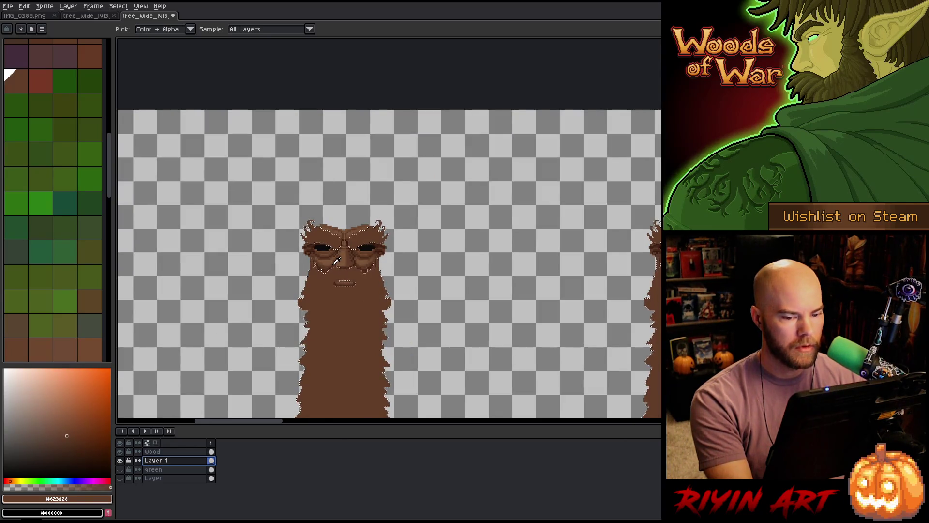
scroll(272, 294, "down", 1)
mouse_move(273, 294)
left_mouse_down()
mouse_move(581, 252)
mouse_move(463, 274)
mouse_move(338, 276)
left_mouse_up()
- Sample the tall tree's cheek and darker face browns, then pan both trees into view
key("i")
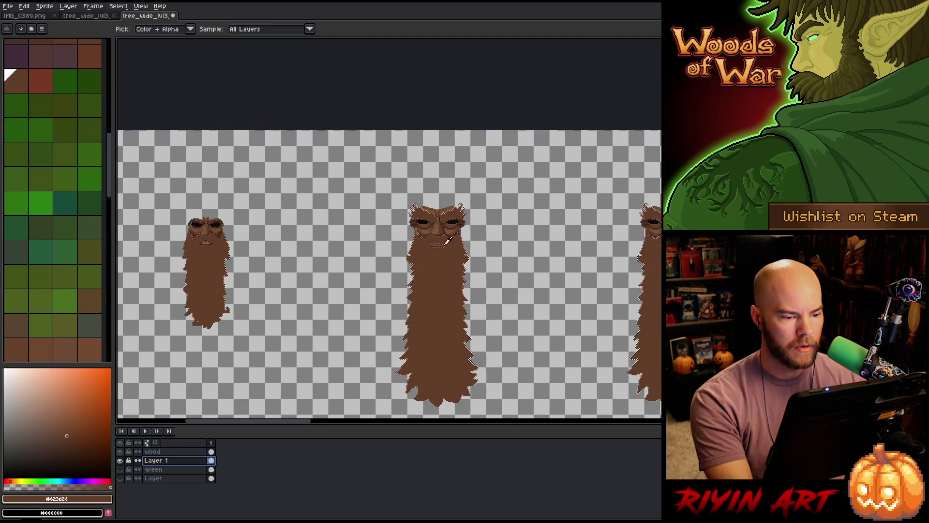
scroll(434, 225, "up", 3)
left_click(418, 244)
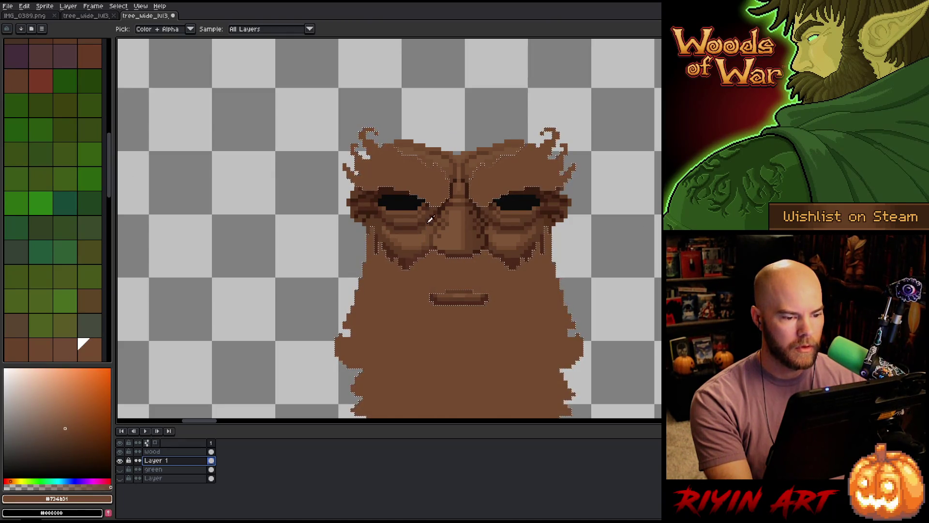
scroll(430, 220, "up", 3)
left_click(440, 204)
scroll(440, 203, "down", 4)
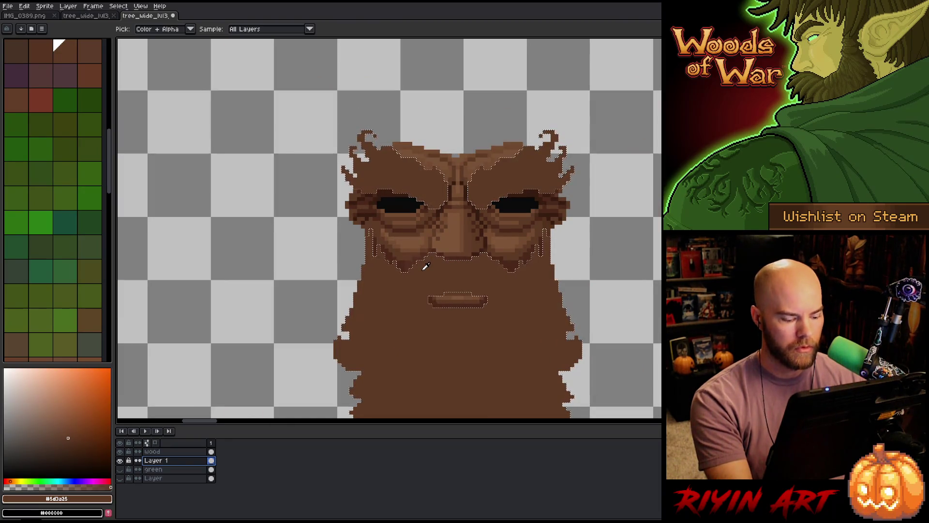
scroll(420, 262, "down", 3)
key("space")
mouse_move(396, 297)
left_mouse_down()
mouse_move(220, 216)
mouse_move(184, 261)
mouse_move(236, 224)
left_mouse_up()
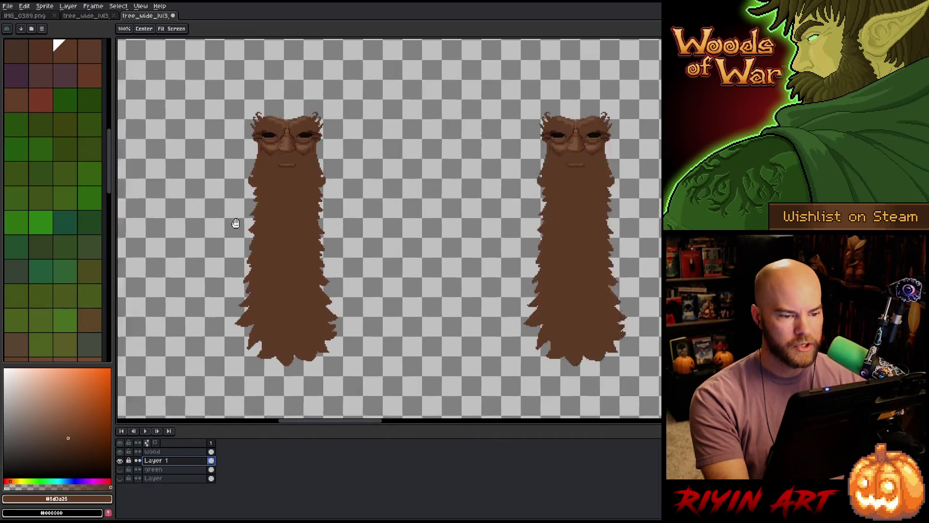
- Try refilling the beard selection with the much darker brown #4b281a
key("alt")
scroll(441, 208, "down", 4)
scroll(438, 310, "up", 4)
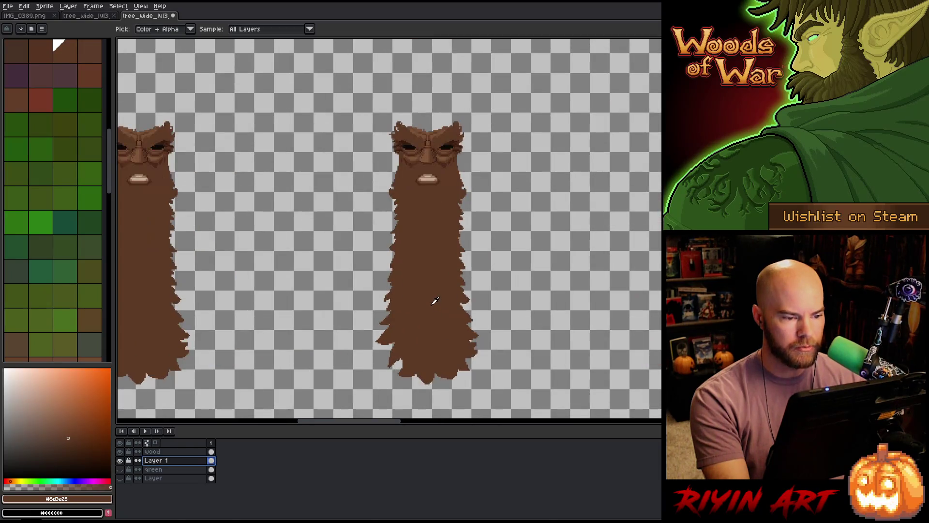
scroll(405, 152, "up", 4)
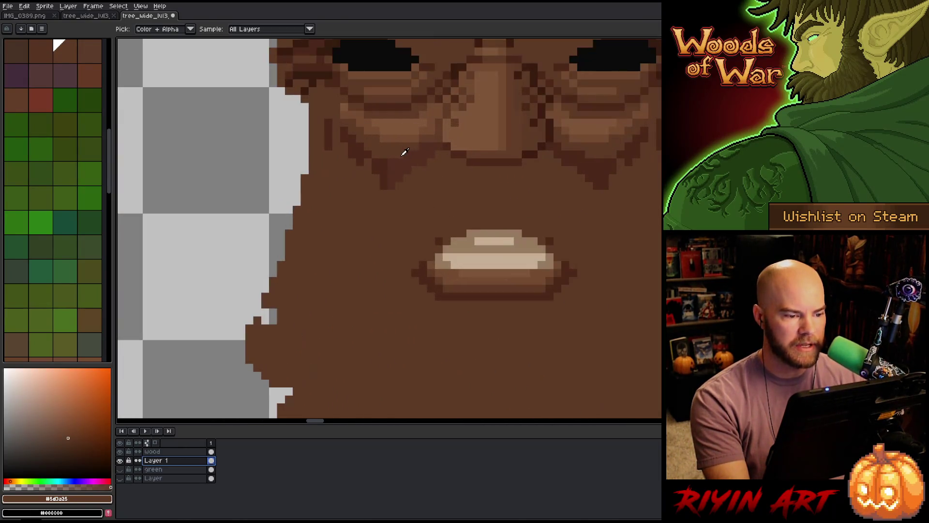
left_click(386, 165)
left_click(382, 162)
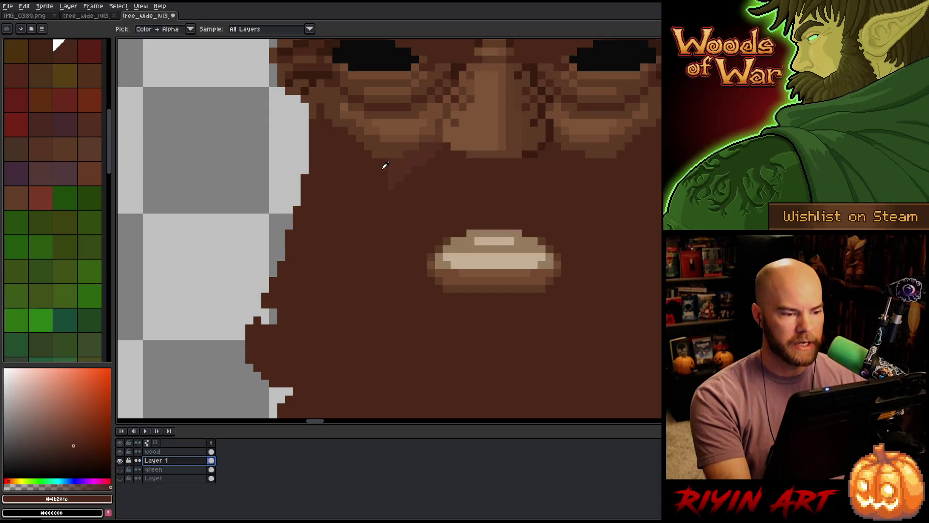
- Restore the lighter brown #734b31 sampled from the brow and zoom out to the full sheet
scroll(444, 150, "down", 2)
scroll(409, 242, "down", 2)
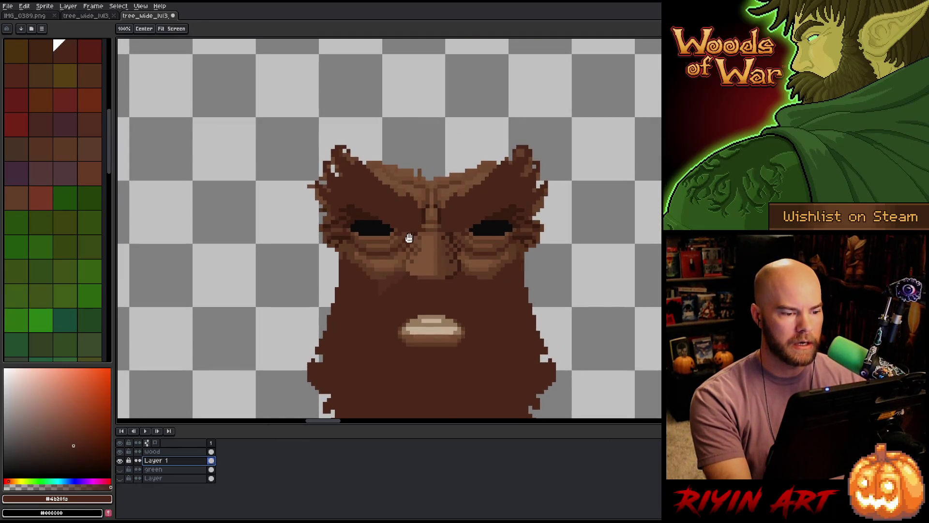
scroll(409, 239, "up", 4)
left_click(423, 185)
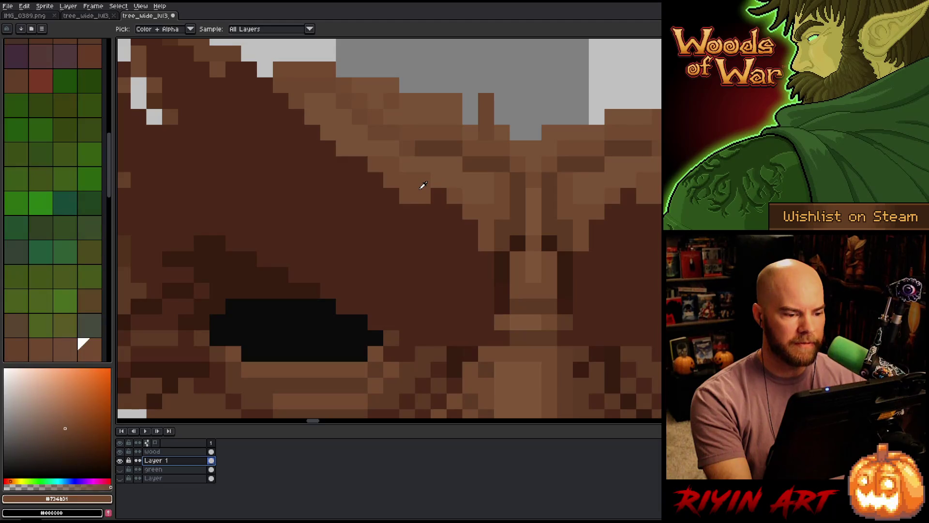
key("ctrl+z")
scroll(423, 186, "down", 3)
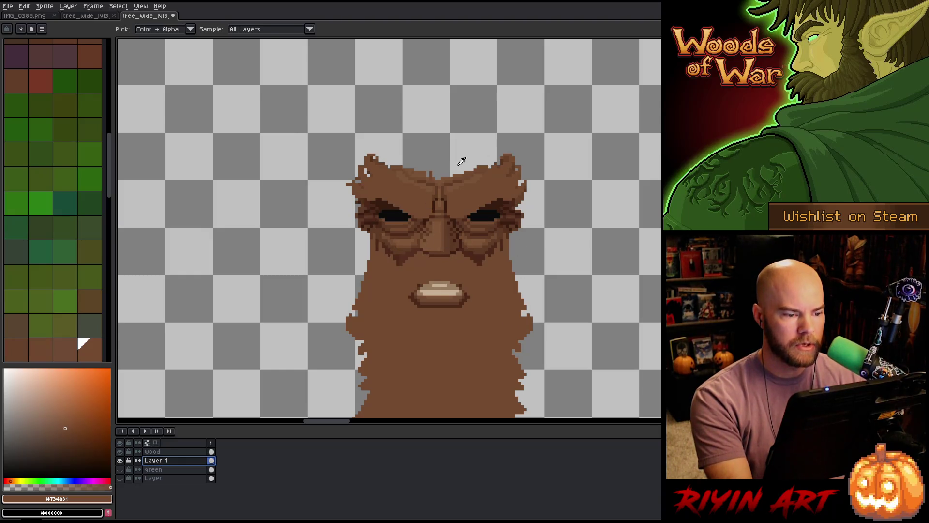
scroll(435, 161, "up", 2)
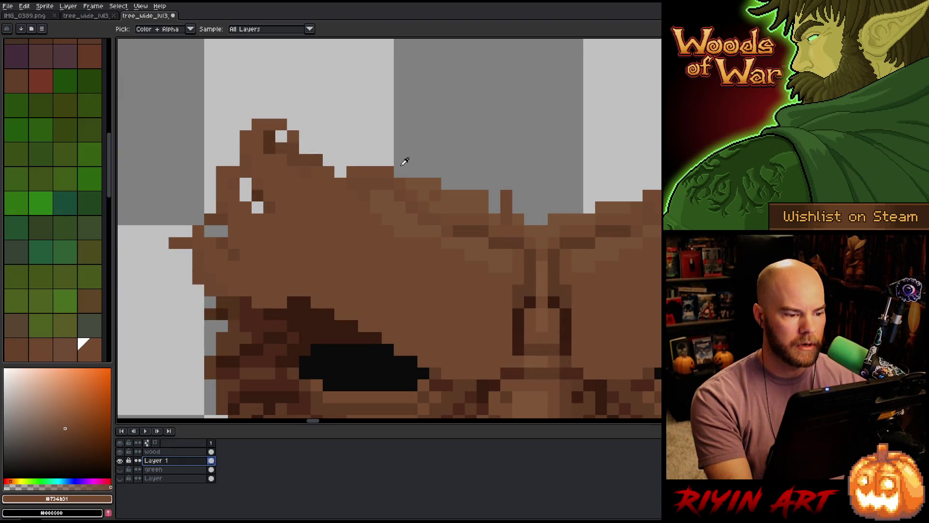
scroll(405, 161, "down", 6)
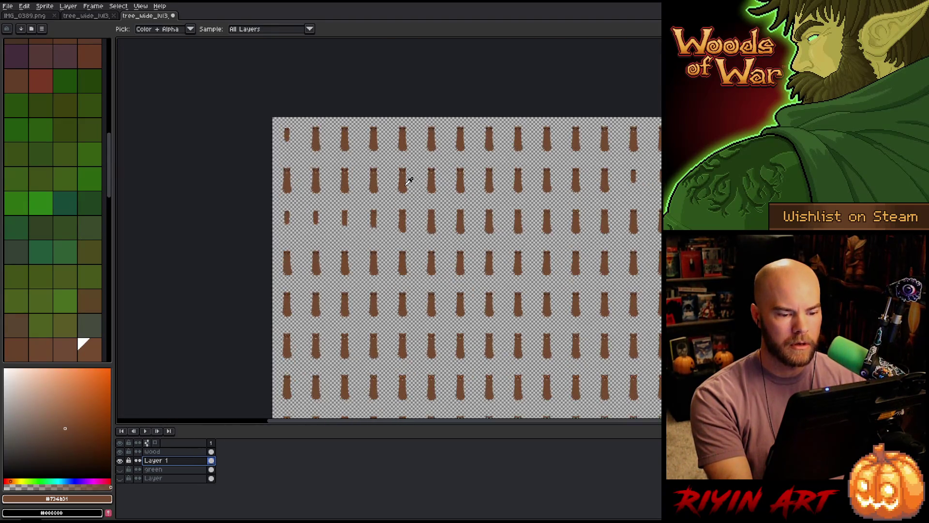
- Inspect the trunks up close, then select the Move tool and make the wood layer active
scroll(300, 174, "up", 2)
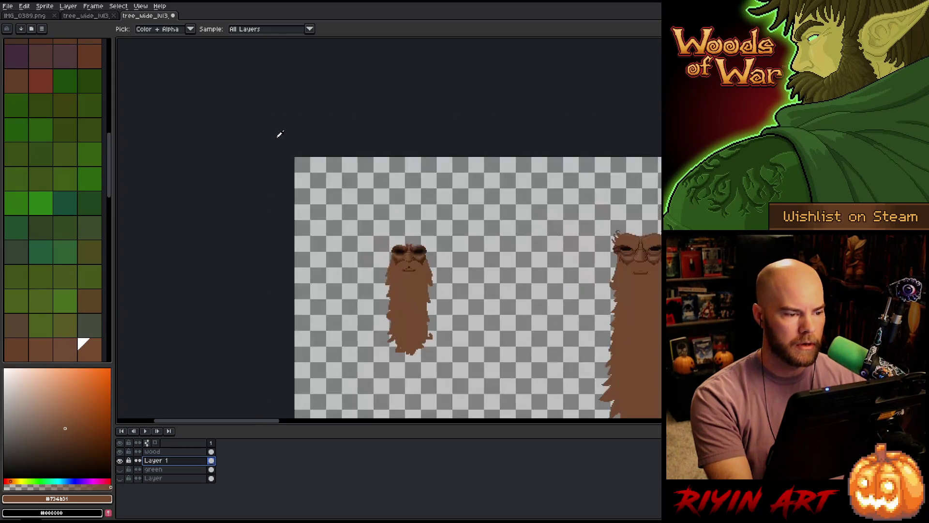
scroll(379, 251, "up", 1)
scroll(473, 320, "up", 2)
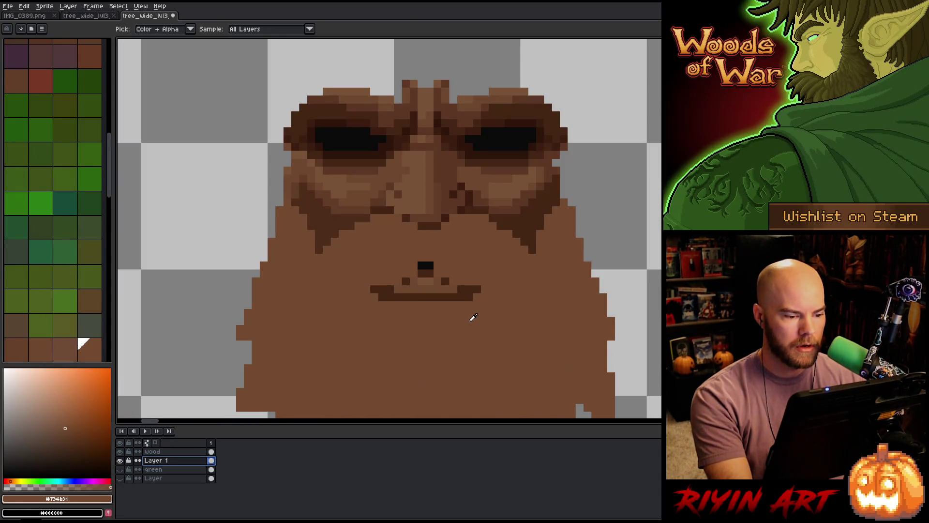
scroll(473, 318, "down", 6)
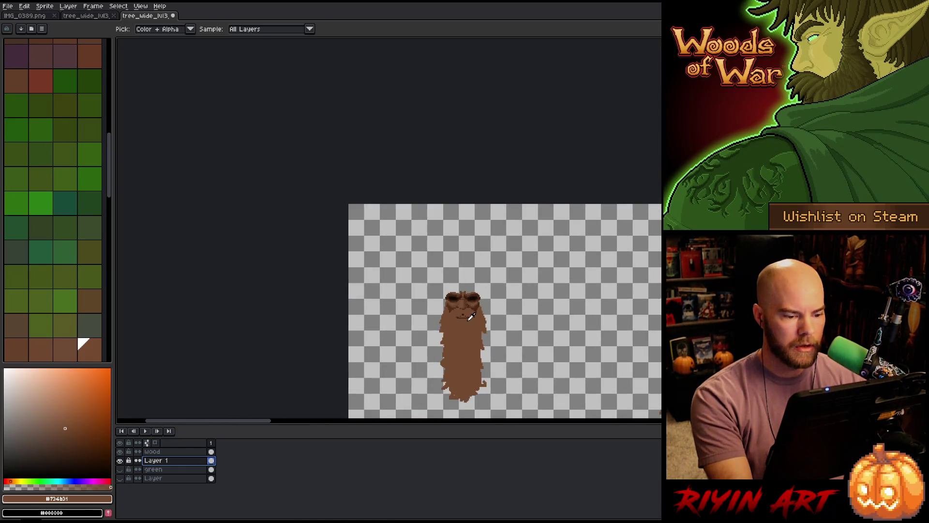
scroll(329, 222, "down", 1)
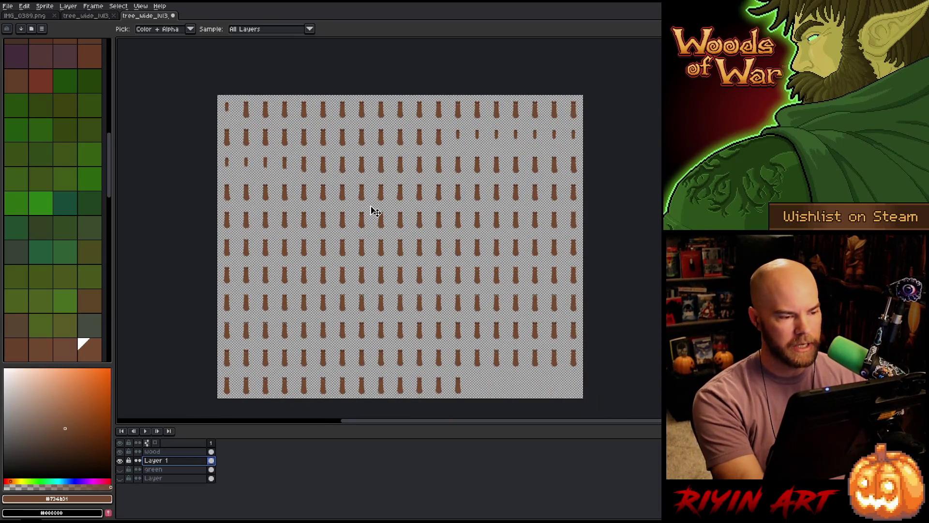
key("v")
left_click(165, 452)
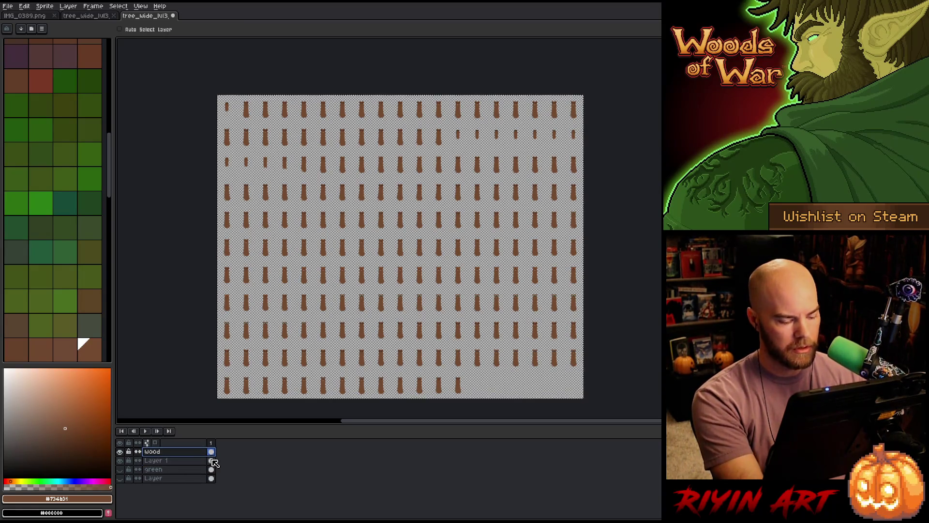
- In the other tree_wide_lvl3 sheet, add a new Layer 1 and paste the tree faces onto it
left_click(97, 19)
key("i")
key("shift+n")
key("v")
key("ctrl+v")
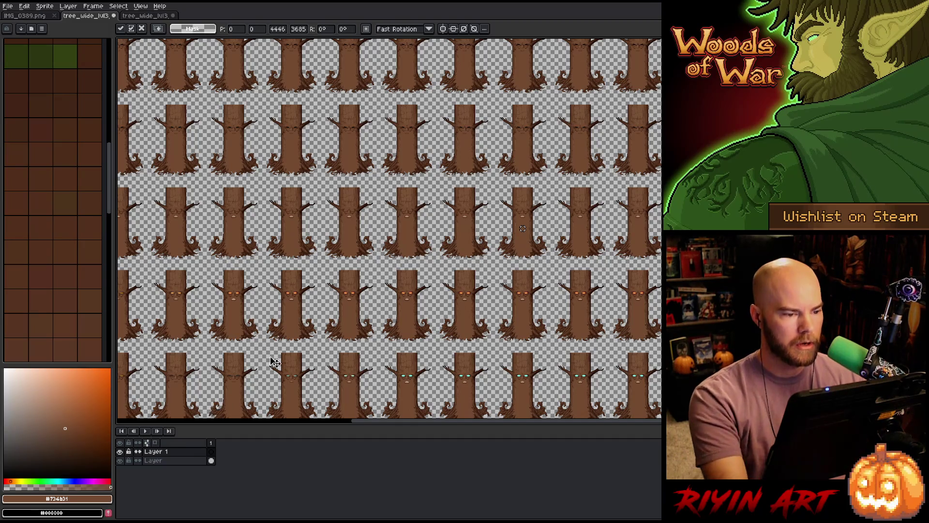
key("Return")
scroll(295, 192, "down", 2)
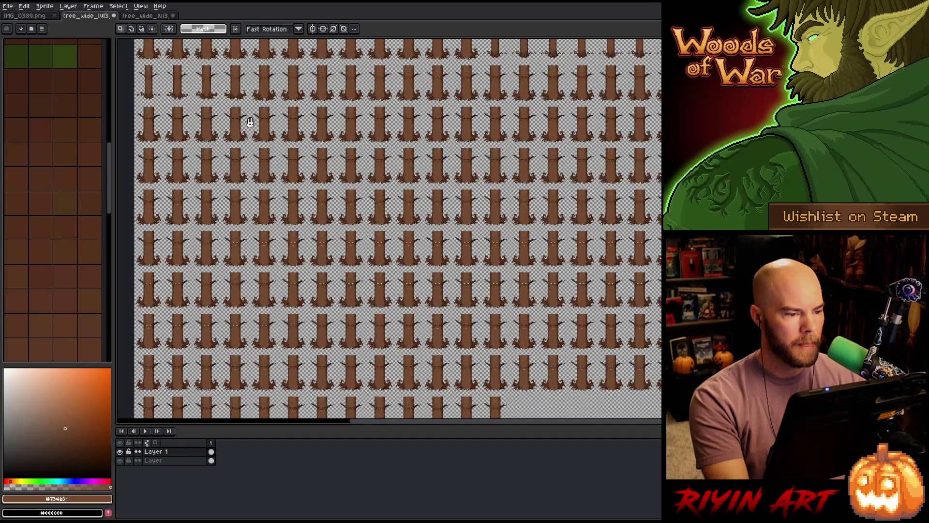
scroll(356, 259, "down", 1)
scroll(342, 157, "up", 5)
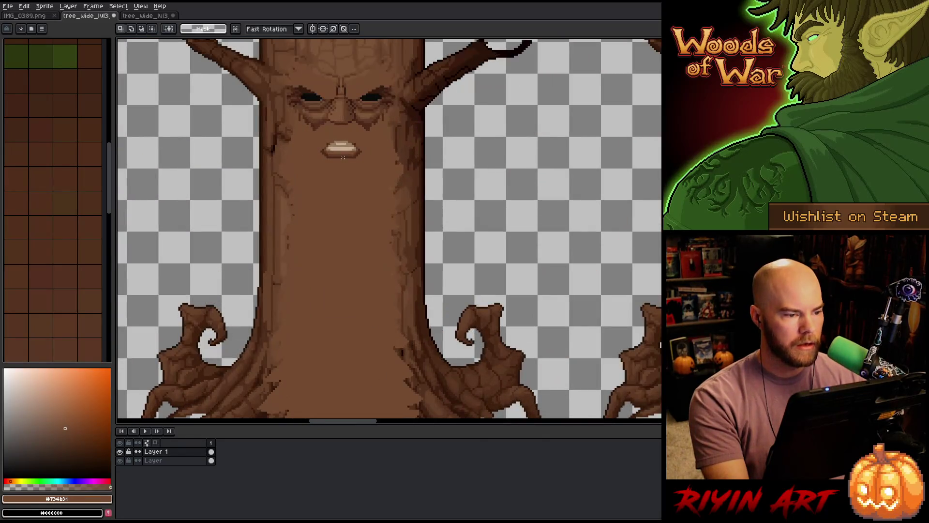
scroll(268, 132, "up", 5)
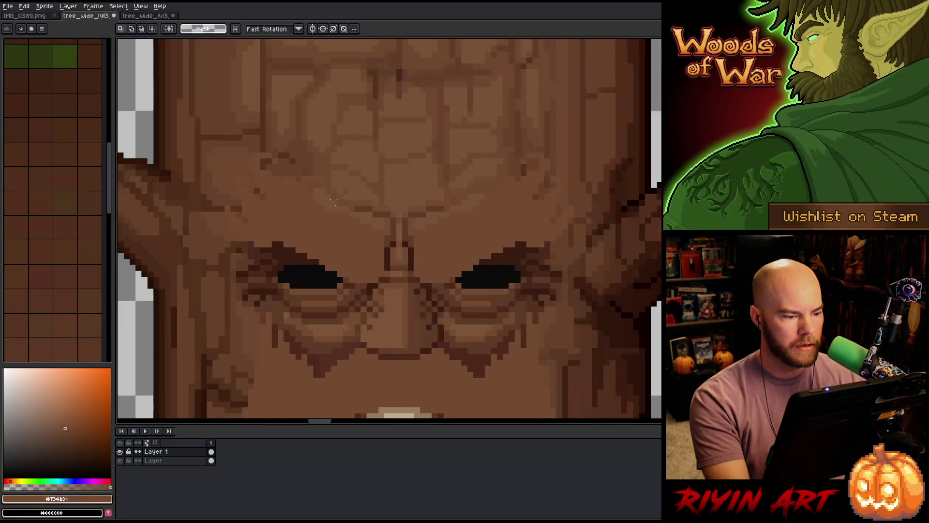
scroll(333, 200, "down", 3)
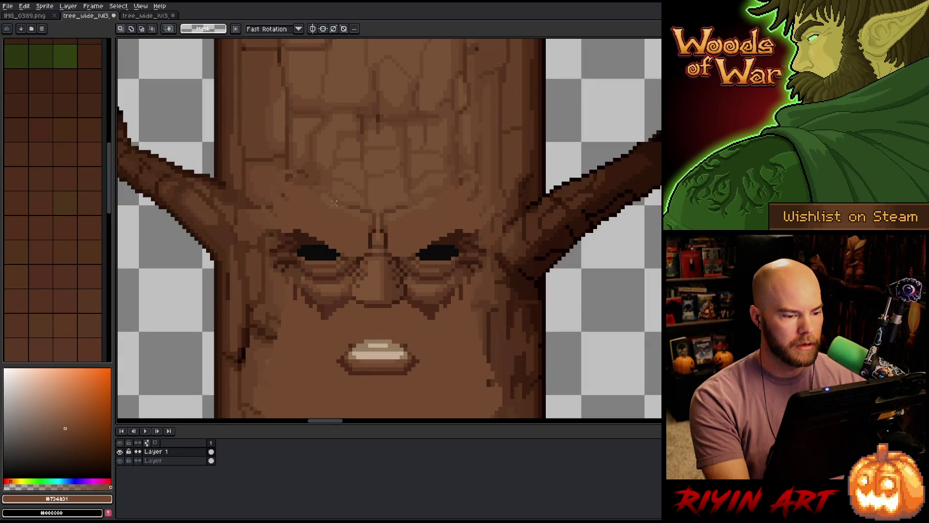
scroll(335, 203, "down", 3)
key("space")
scroll(245, 309, "up", 2)
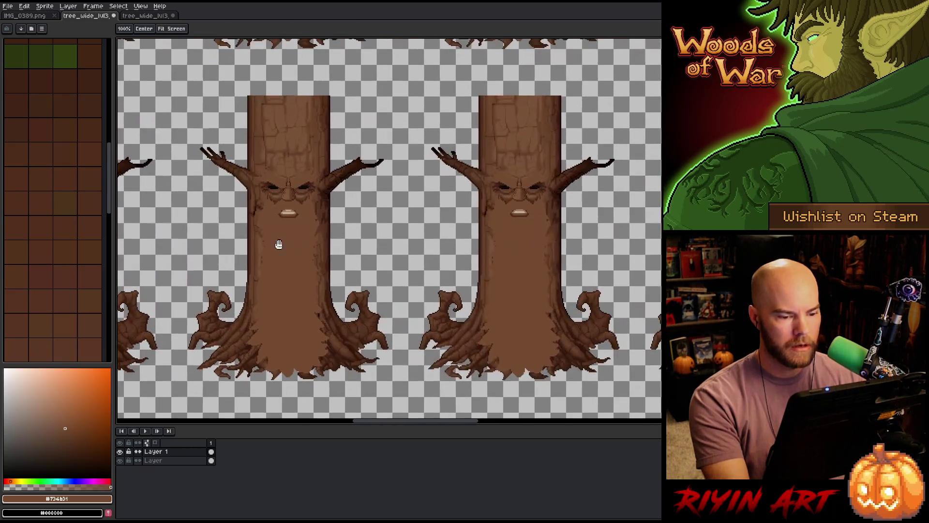
mouse_move(245, 308)
left_mouse_down()
mouse_move(312, 271)
mouse_move(310, 237)
left_mouse_up()
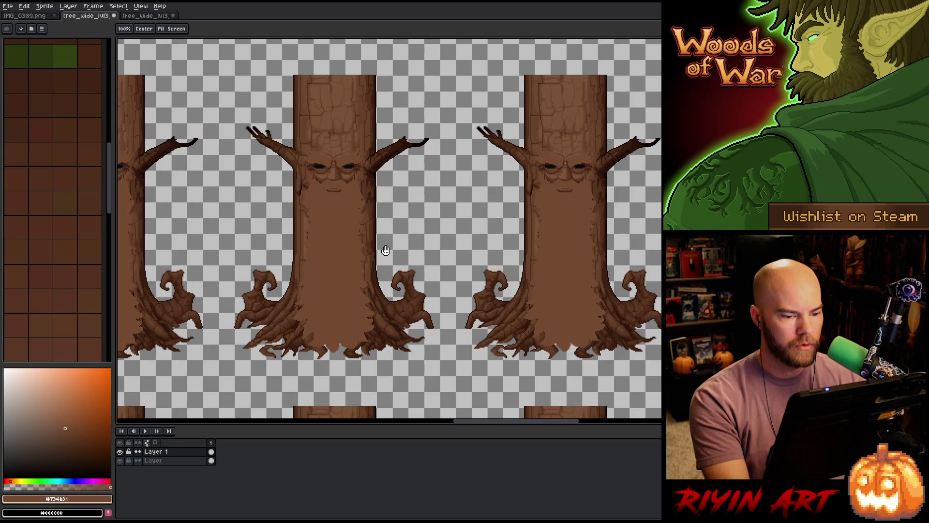
scroll(378, 249, "down", 3)
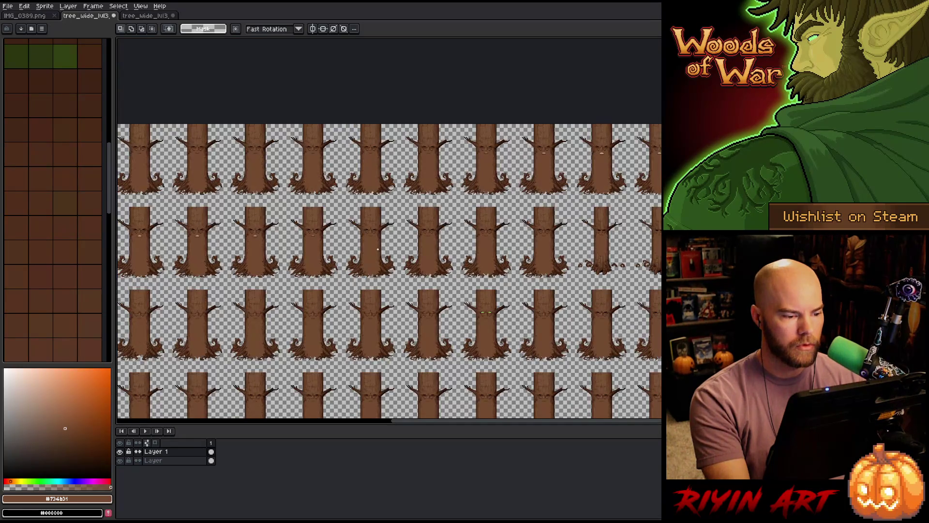
left_click_drag(271, 251, 459, 258)
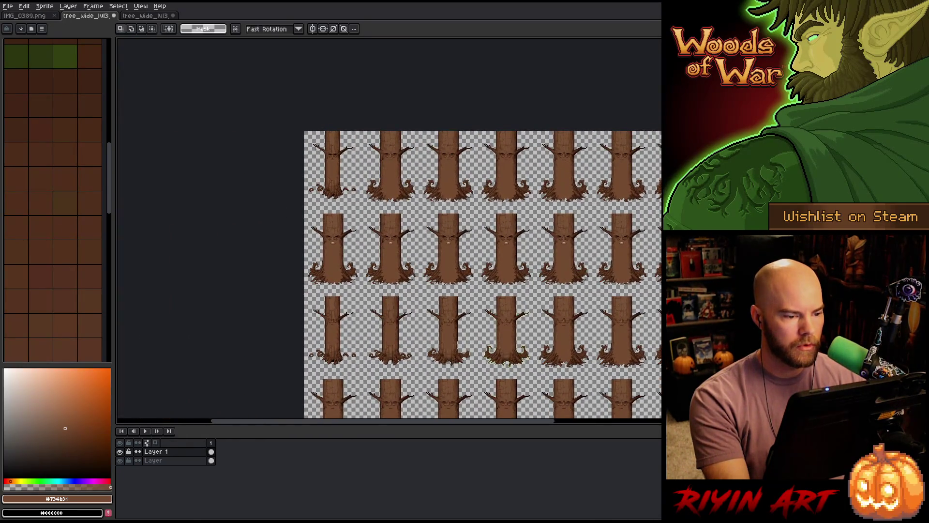
scroll(307, 146, "up", 4)
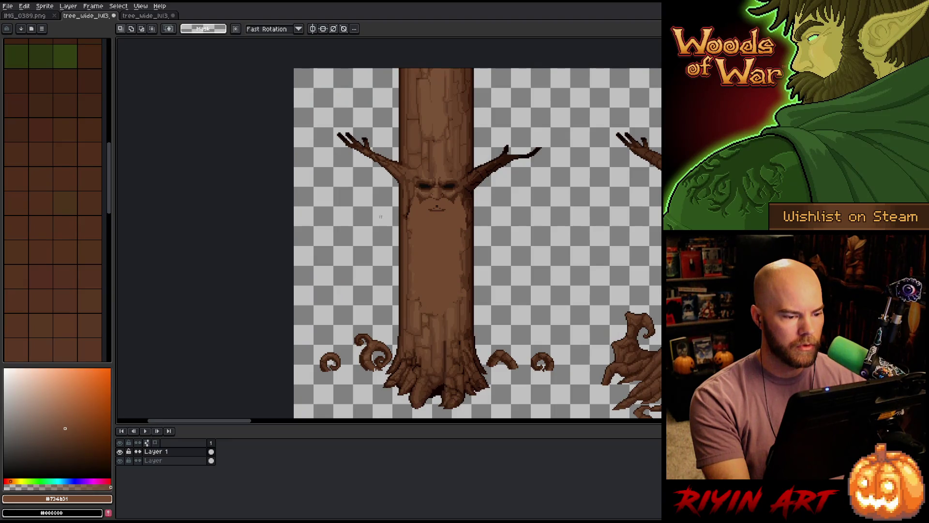
left_click_drag(364, 220, 498, 312)
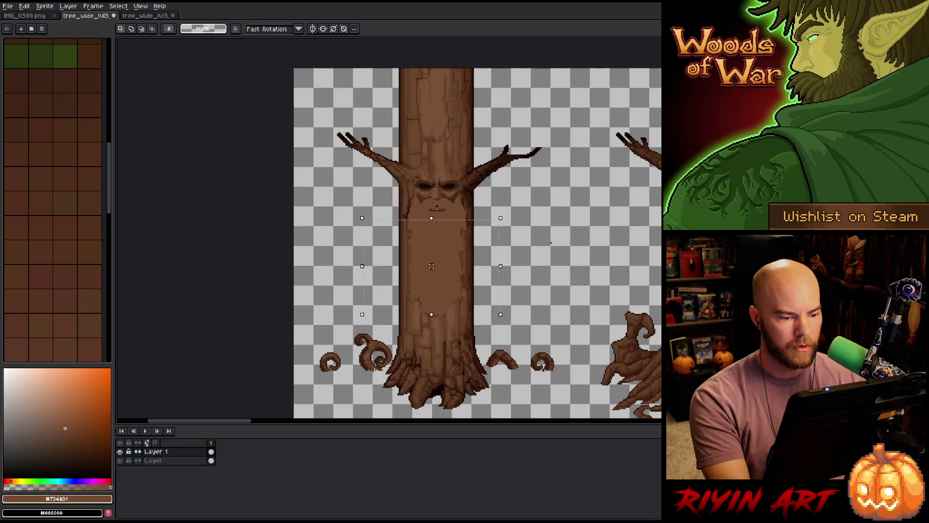
scroll(537, 230, "down", 5)
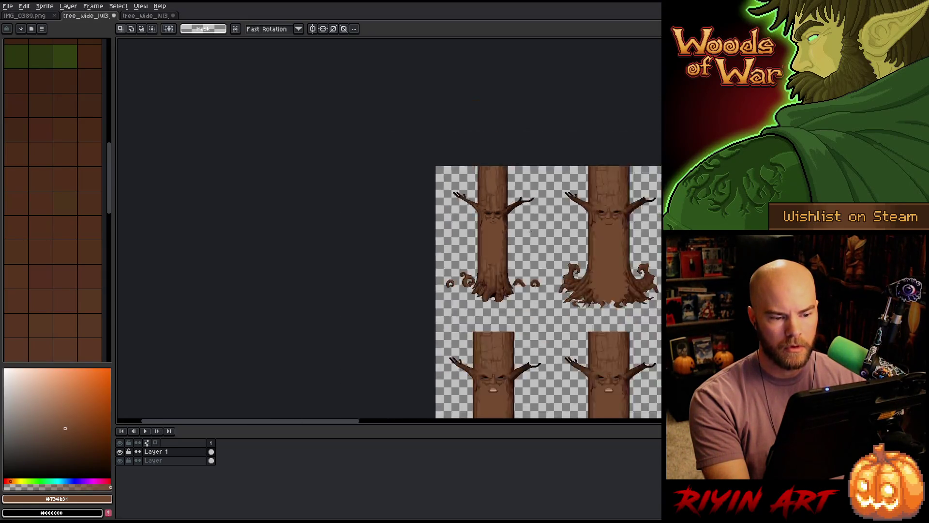
left_click_drag(571, 256, 278, 154)
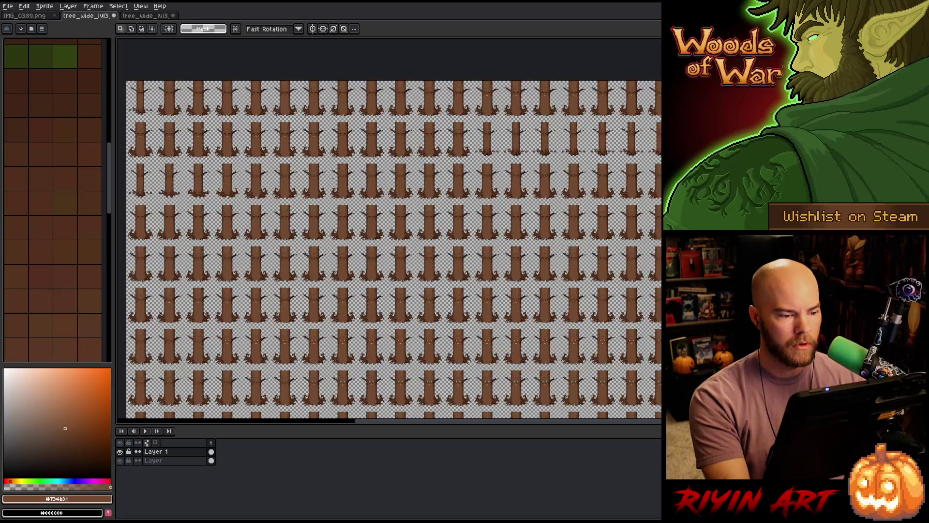
scroll(330, 179, "down", 1)
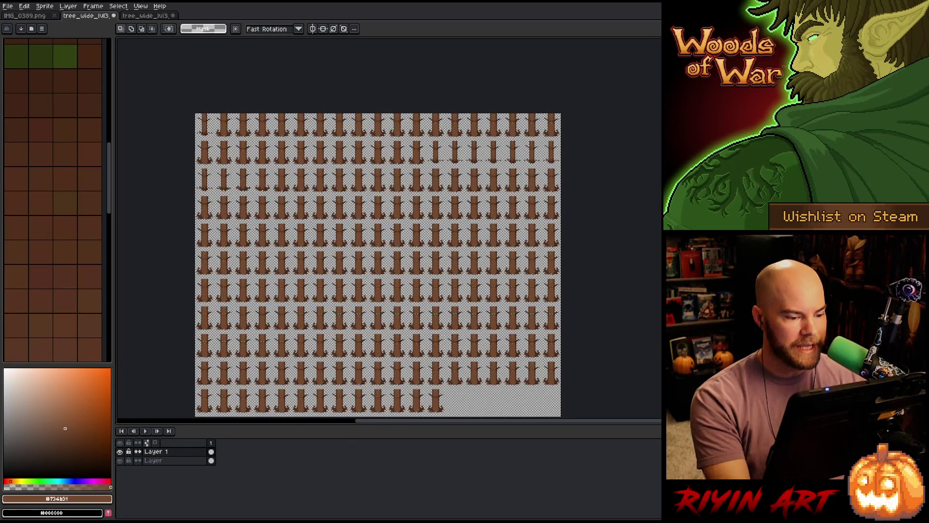
- Zoom and pan to inspect the carved tree faces, then bring up the File menu
key("1")
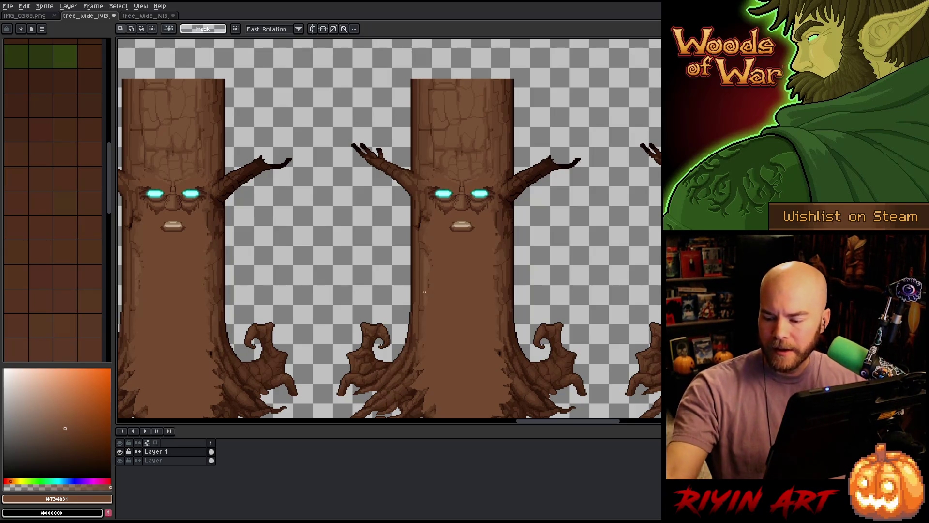
scroll(425, 292, "down", 6)
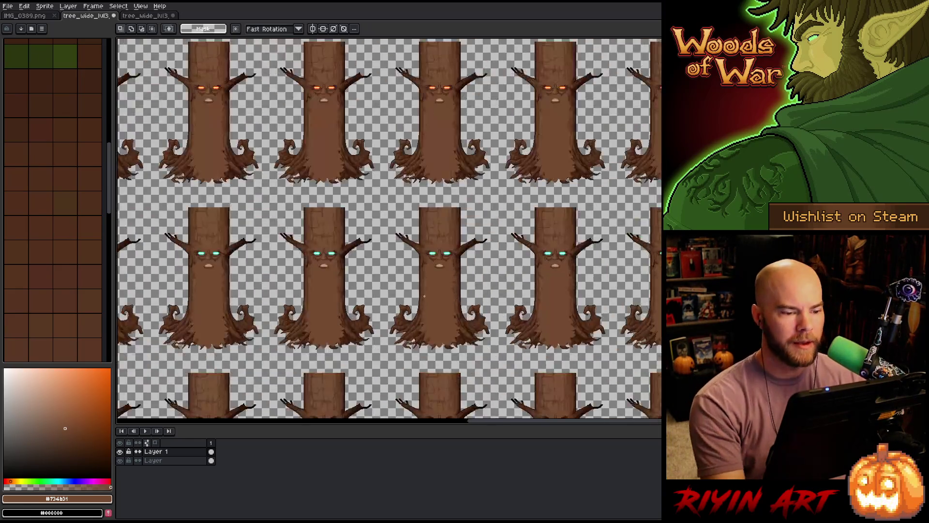
scroll(425, 292, "up", 4)
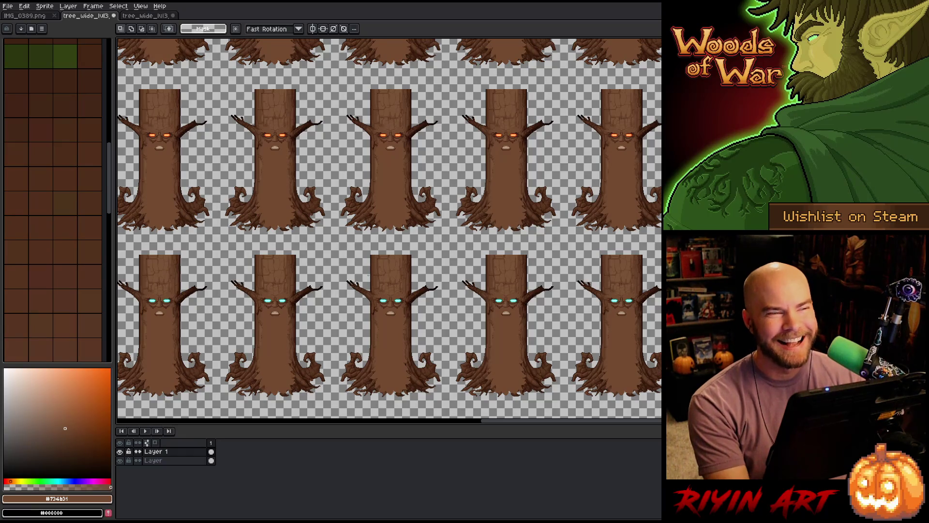
scroll(252, 146, "down", 5)
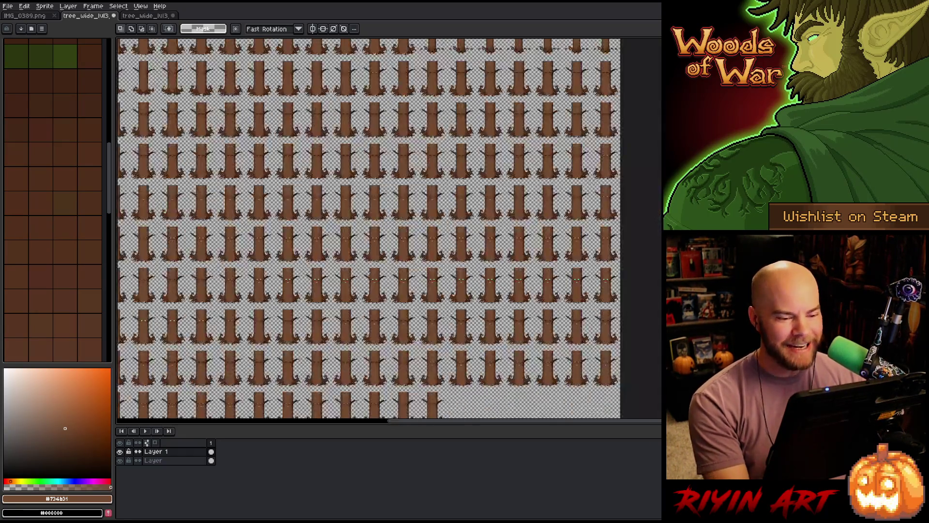
scroll(253, 145, "up", 3)
key("space")
left_click_drag(252, 146, 261, 180)
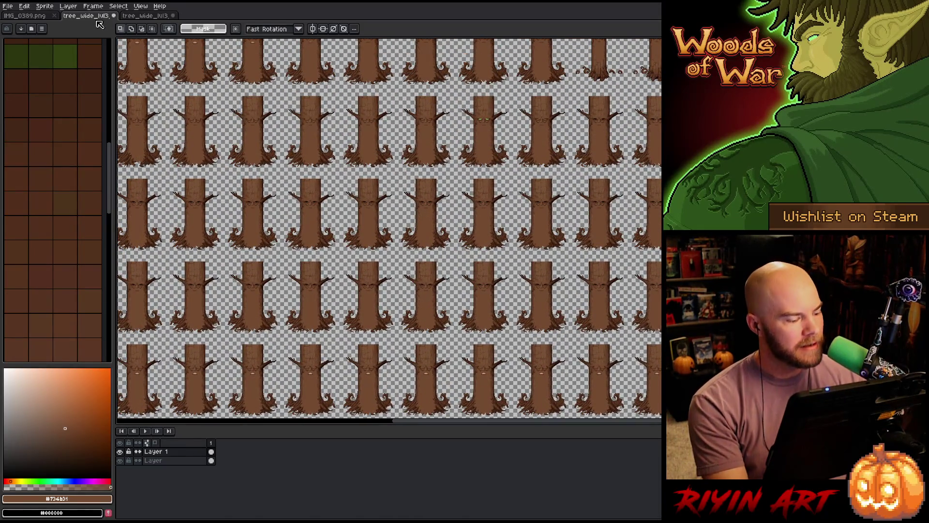
left_click(8, 6)
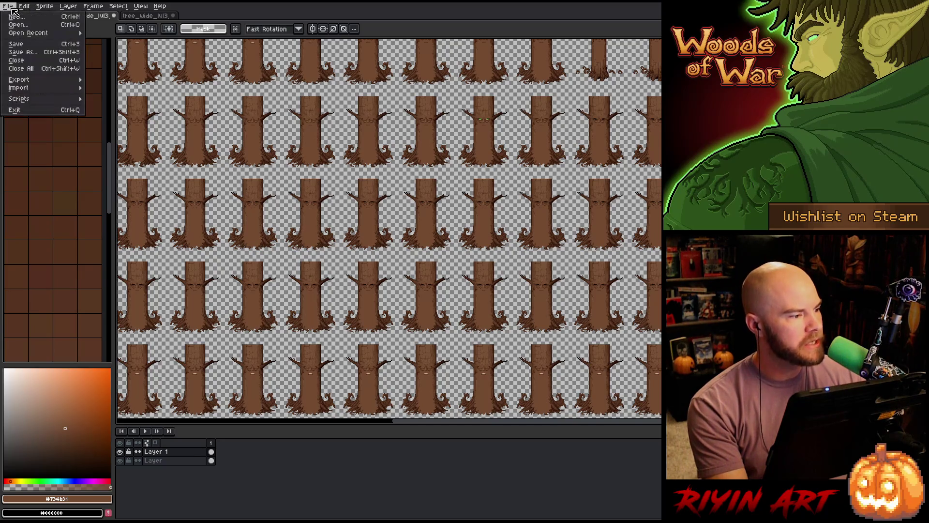
- Save the sheet as tree_wide_lvl3_layer1_face.png in the spring folder
left_click(28, 52)
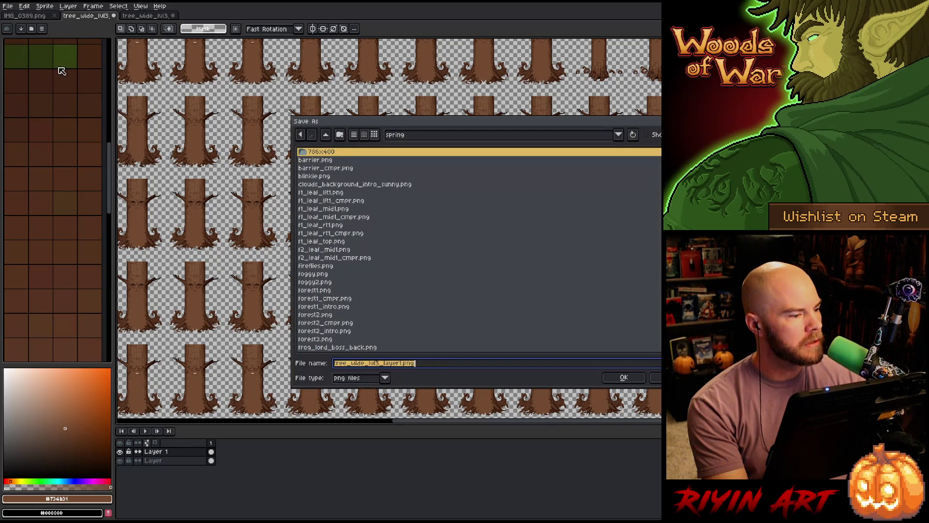
left_click(405, 364)
type("_add")
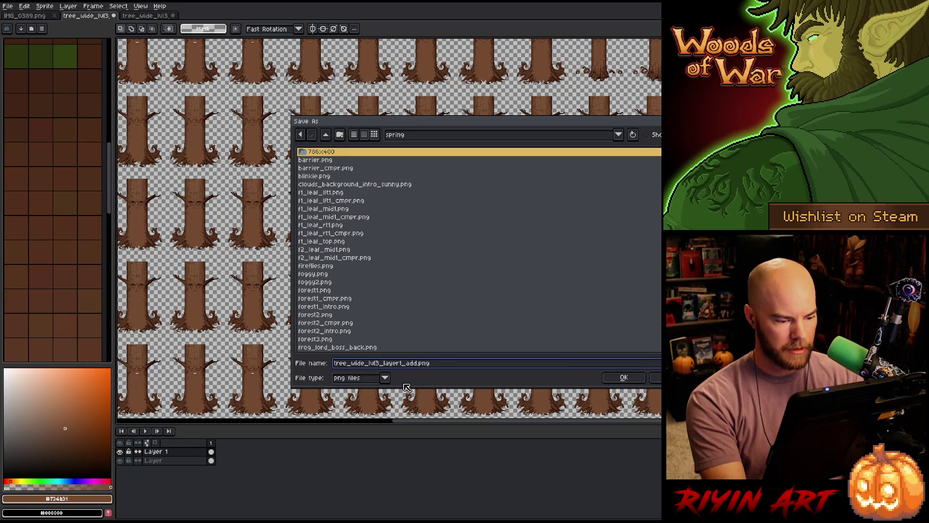
key("BackSpace")
key("BackSpace")
key("BackSpace")
type("face")
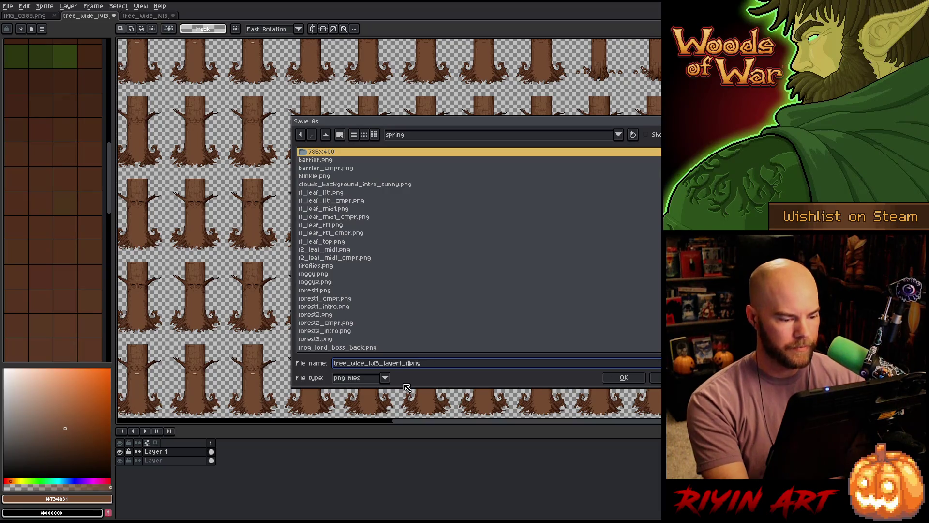
left_click(625, 378)
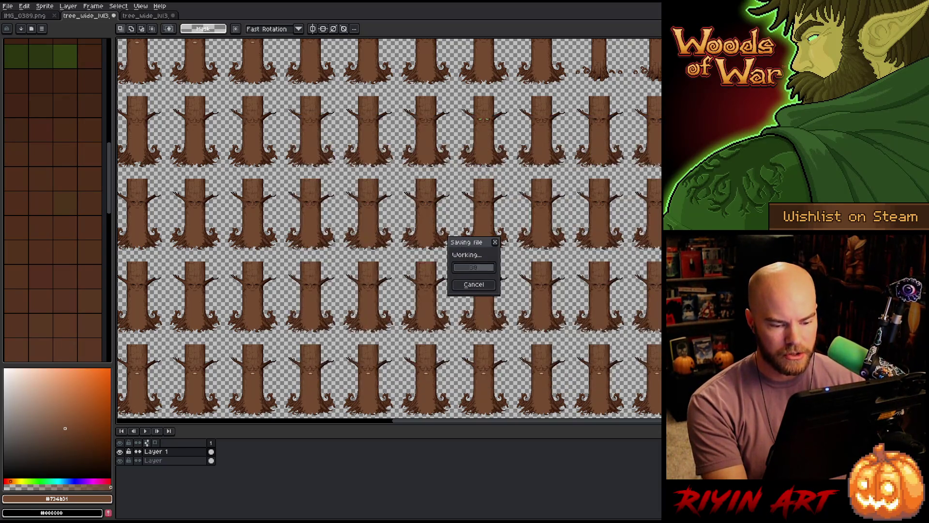
- In the third tree_wide_lvl3 sheet, hide the wood layer and show the green layer
left_click(146, 16)
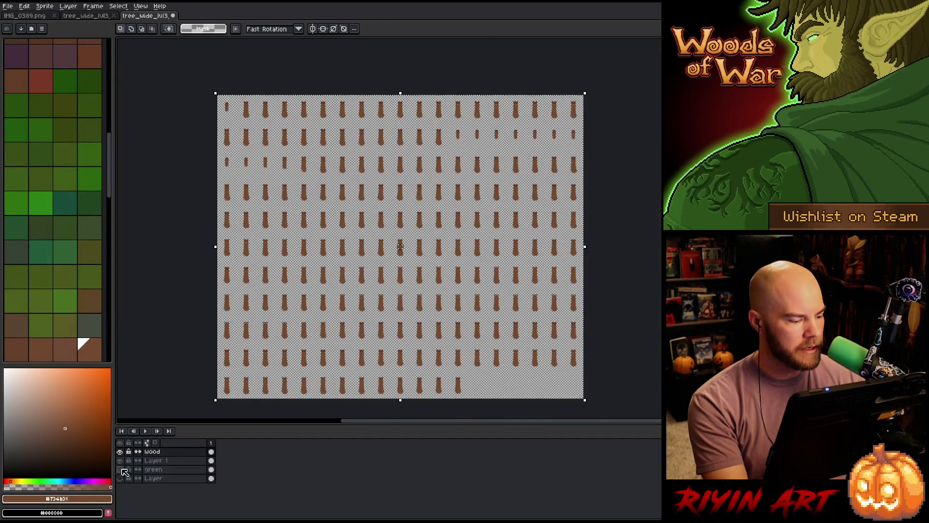
left_click(119, 451)
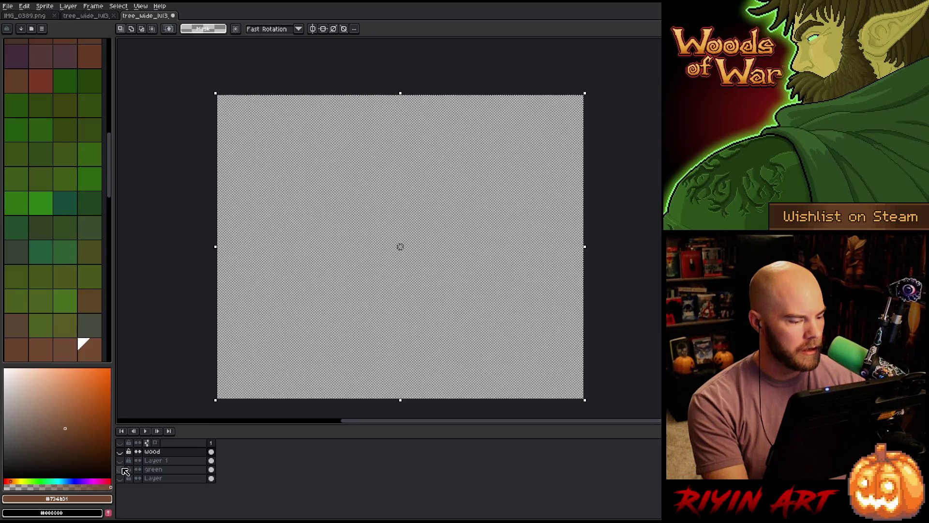
left_click(120, 469)
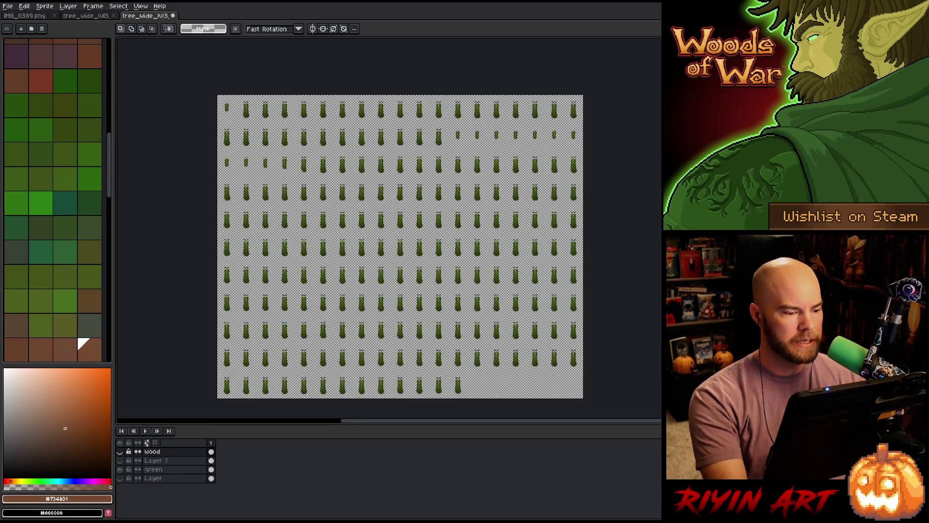
scroll(385, 246, "up", 5)
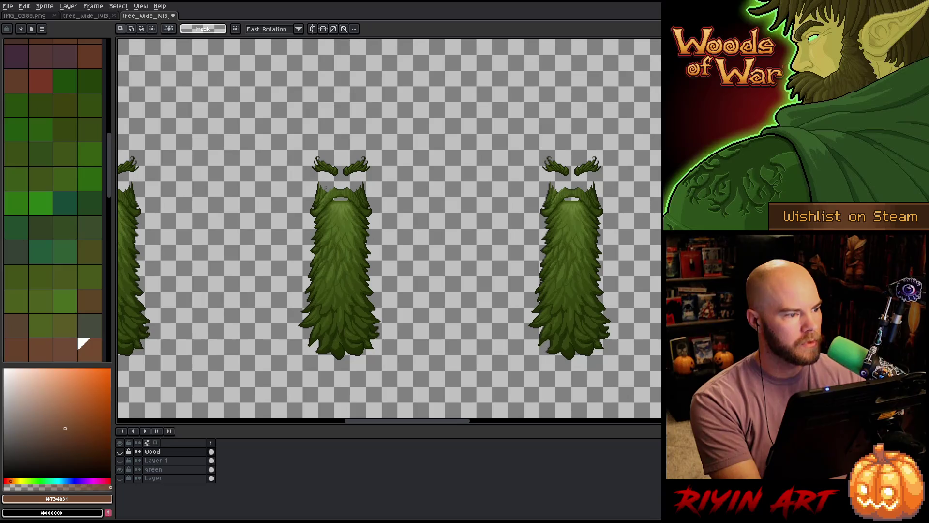
- Save that sheet as tree_wide_lvl3_layer2_green.png and return to the brown trunk sheet
left_click(8, 6)
left_click(25, 53)
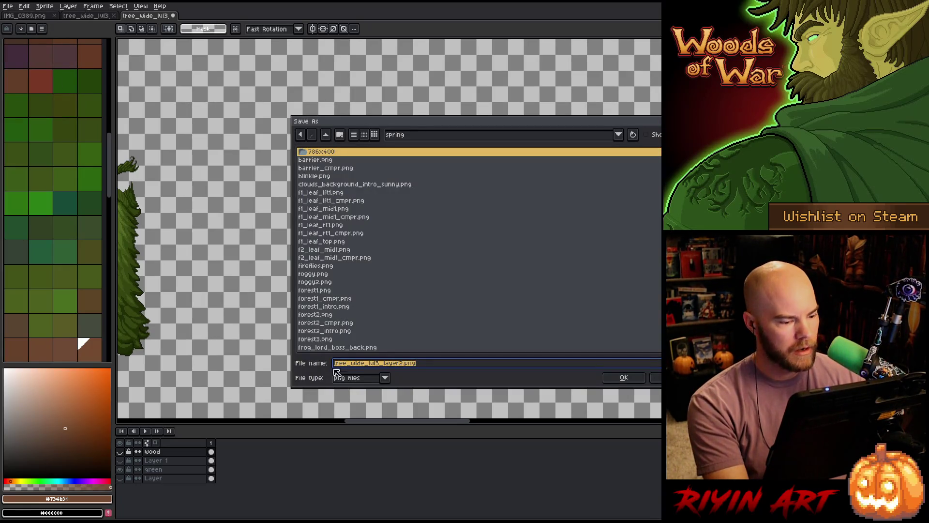
left_click(405, 364)
type("_")
type("green")
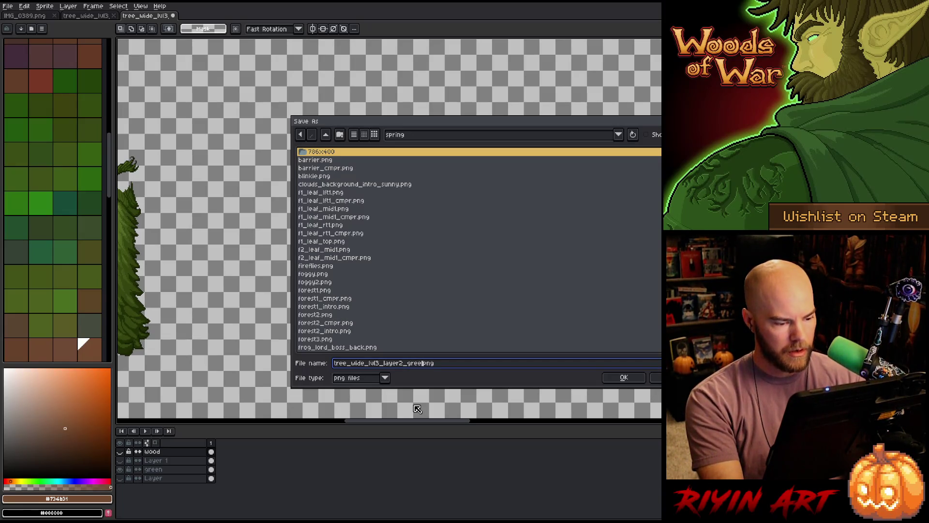
left_click(637, 383)
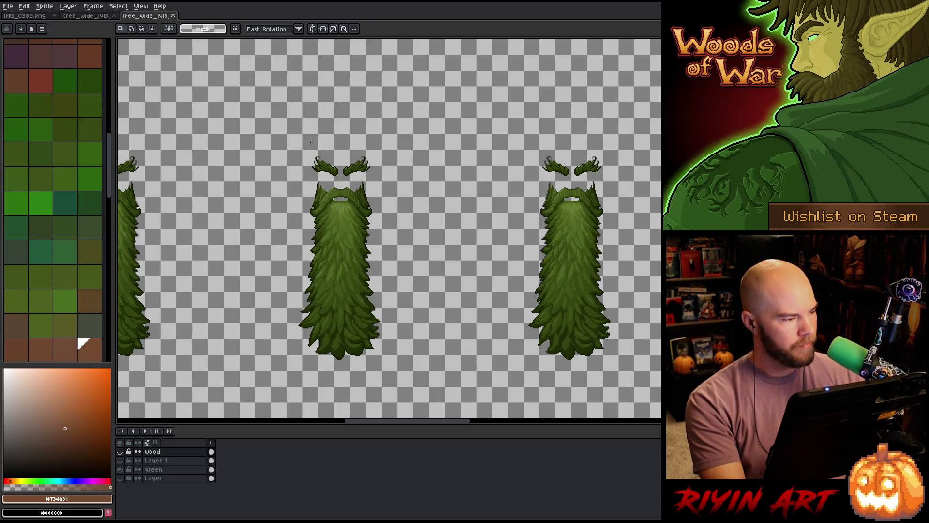
left_click(91, 16)
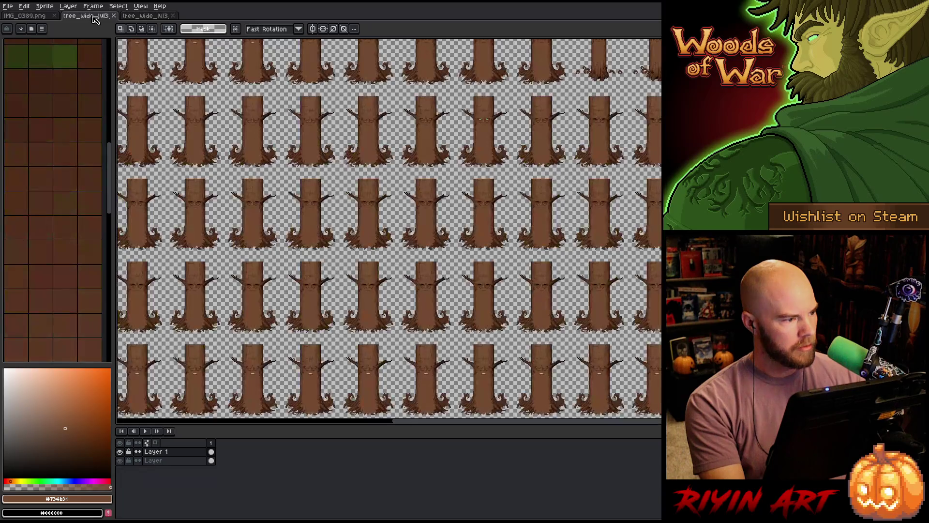
- Switch to the IMG_0389.png wolf sketch photo and trial-select the rightmost bottom-row wolf
left_click(146, 16)
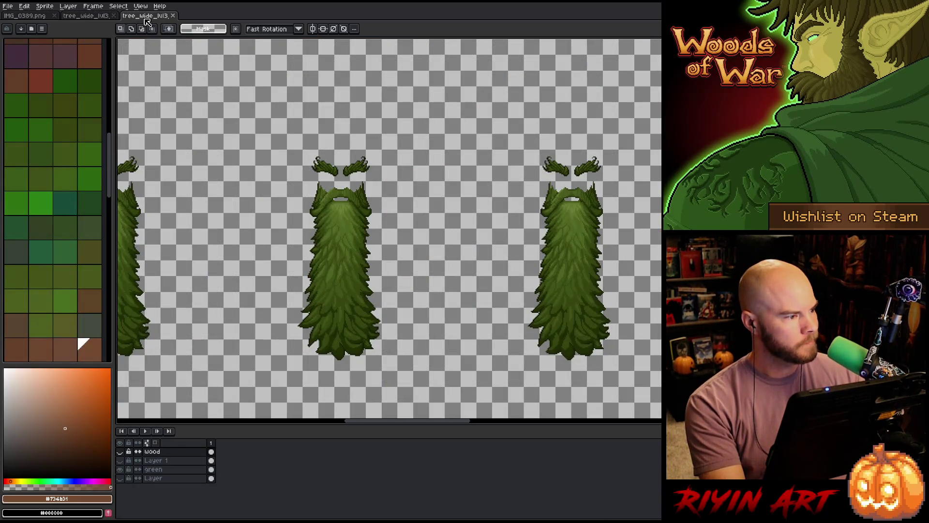
left_click(11, 17)
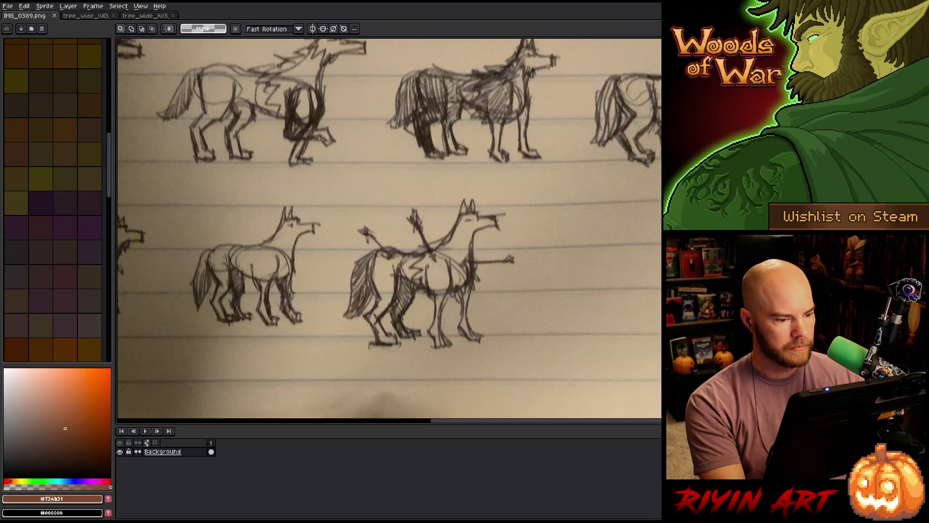
scroll(357, 227, "down", 3)
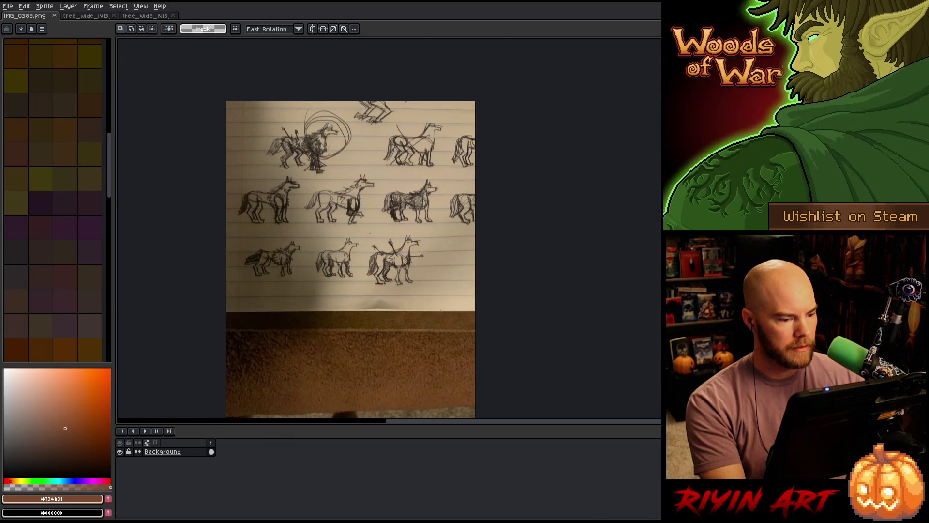
left_click_drag(419, 292, 430, 298)
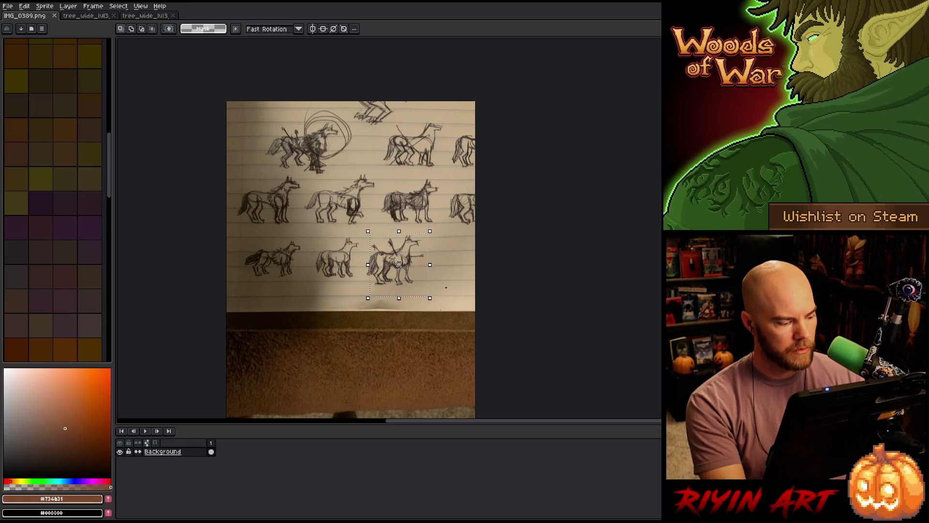
scroll(465, 276, "up", 3)
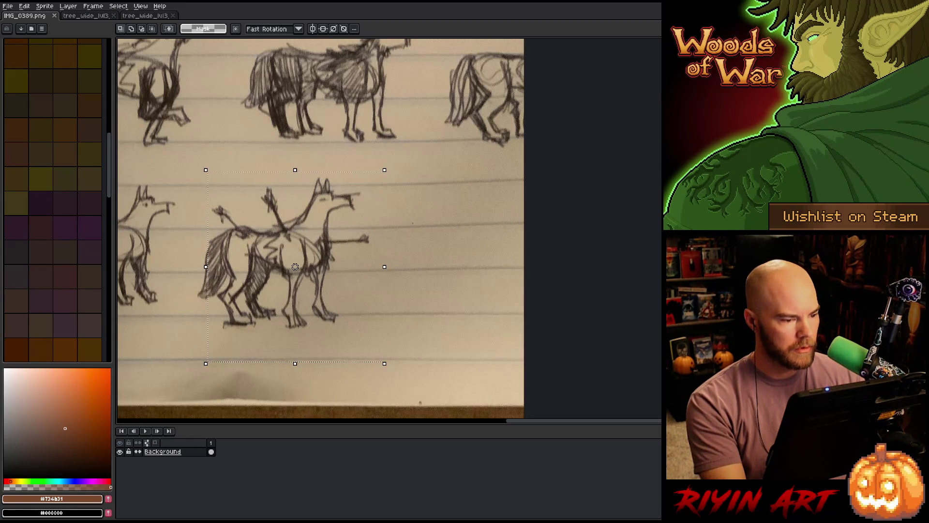
scroll(392, 277, "down", 3)
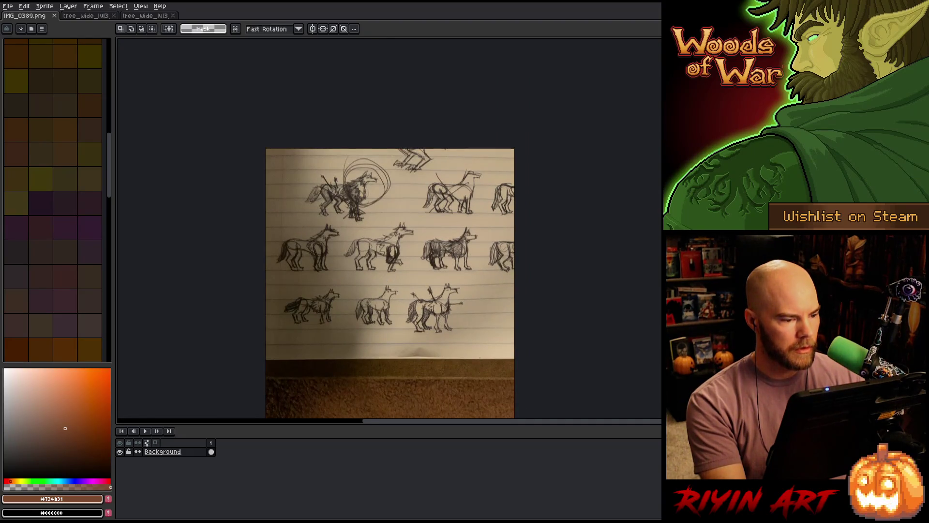
scroll(392, 278, "up", 5)
- Marquee the circled wolf head sketch and add a new empty Layer 1 with Shift+N
scroll(450, 335, "down", 3)
left_click_drag(450, 334, 397, 275)
mouse_move(293, 203)
left_mouse_down()
mouse_move(456, 332)
mouse_move(454, 321)
mouse_move(447, 333)
left_mouse_up()
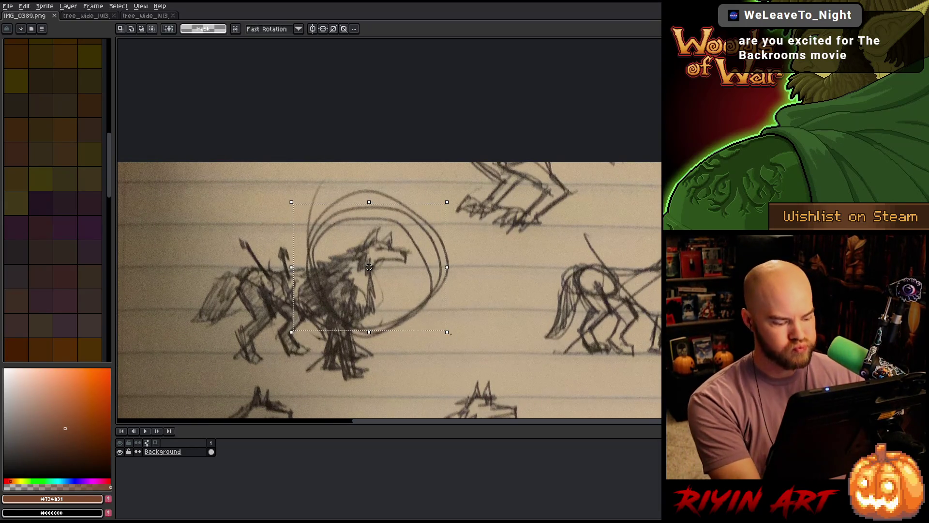
key("shift+n")
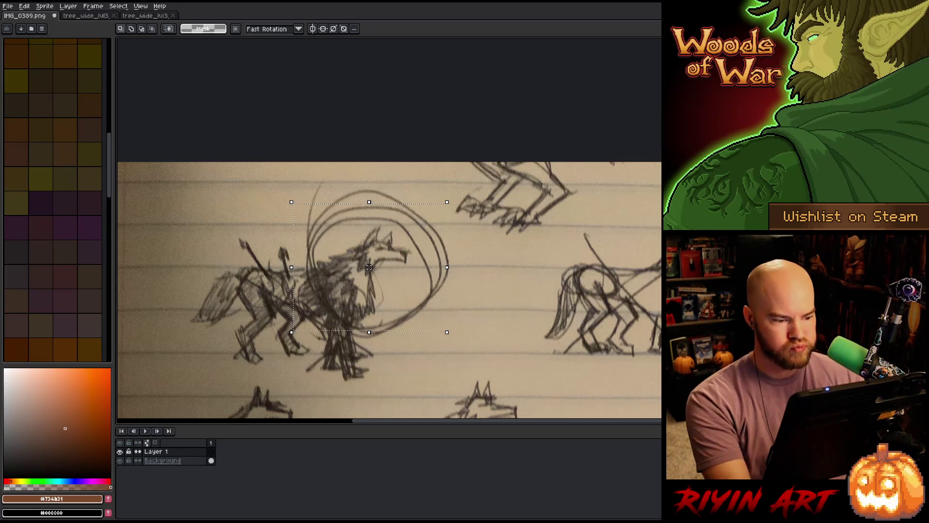
- Paste the copied wolf head sketch and position it over the second lower wolf
scroll(357, 277, "down", 4)
left_click_drag(357, 278, 322, 251)
scroll(365, 327, "up", 4)
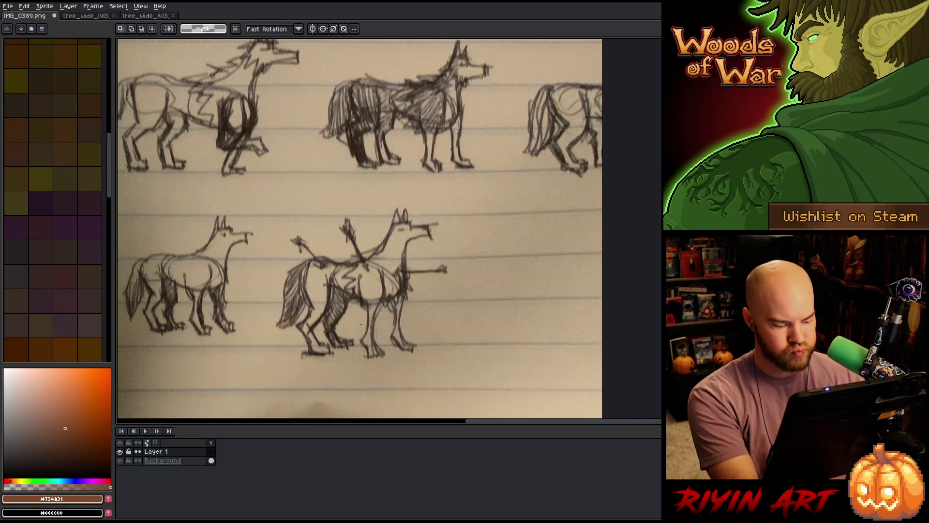
key("ctrl+v")
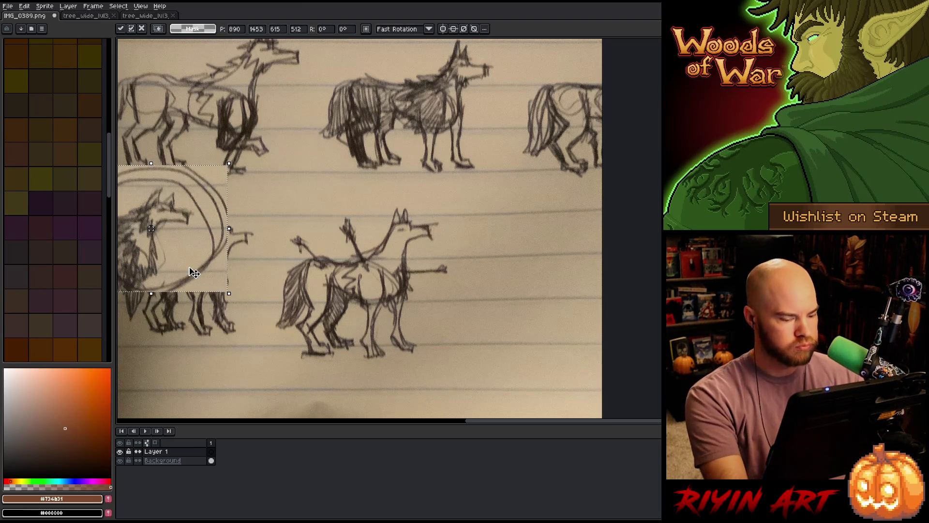
key("v")
left_click_drag(221, 279, 411, 310)
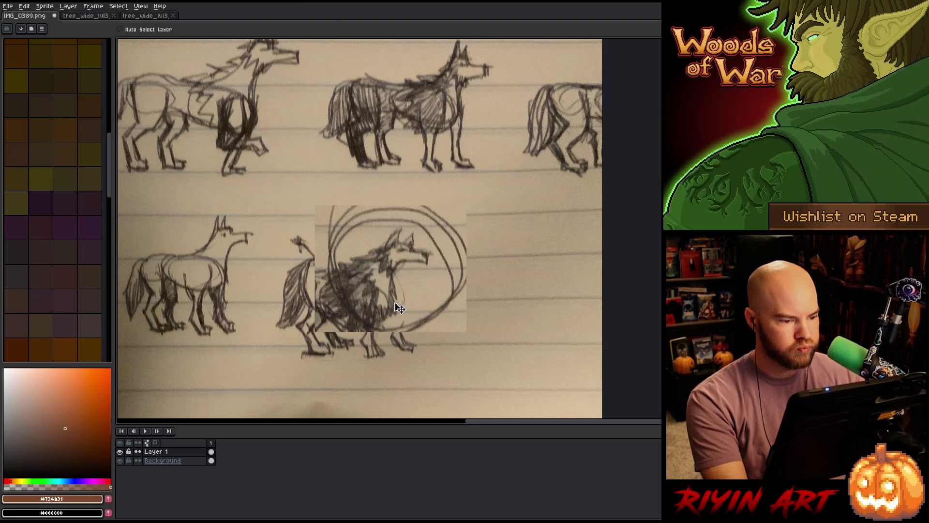
left_click_drag(321, 248, 311, 252)
- Select the area around the placed wolf head and crop the sprite to it
key("m")
mouse_move(266, 189)
left_mouse_down()
mouse_move(455, 368)
mouse_move(481, 375)
mouse_move(445, 374)
left_mouse_up()
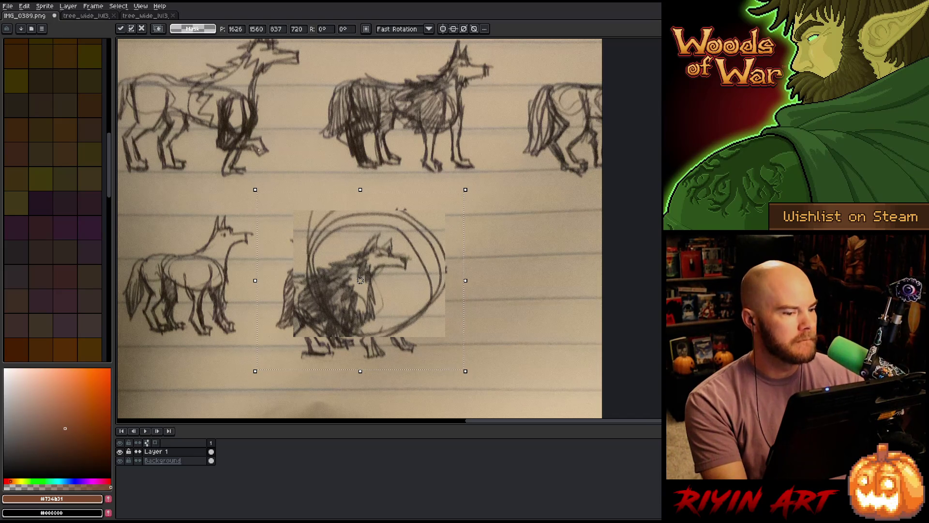
left_click_drag(407, 195, 411, 197)
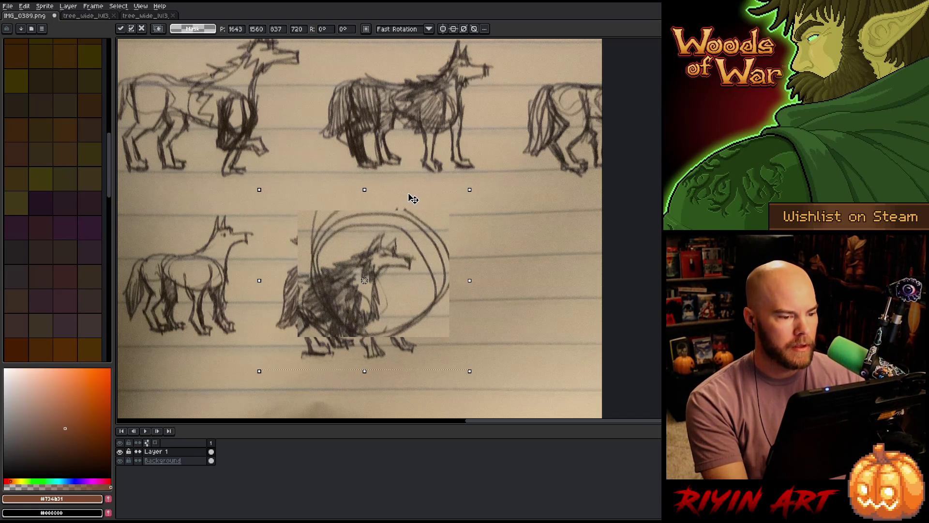
left_click(44, 6)
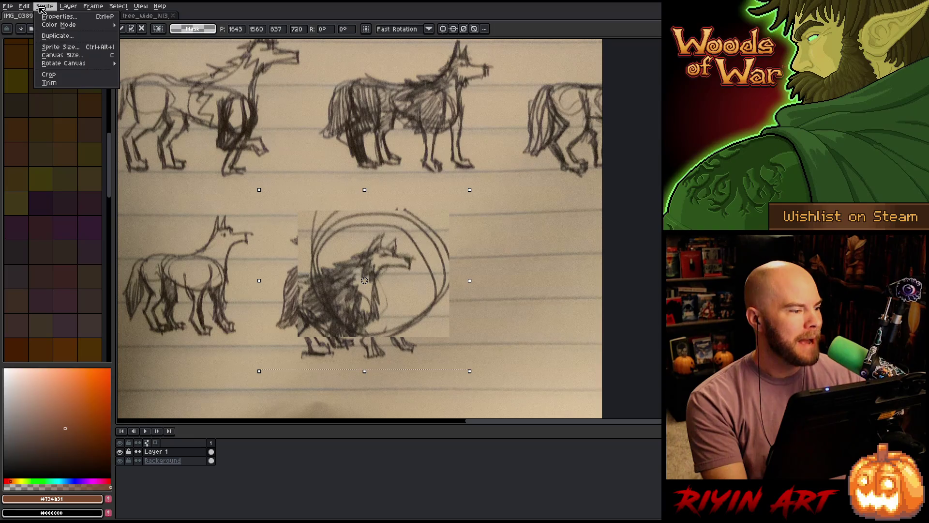
left_click(57, 76)
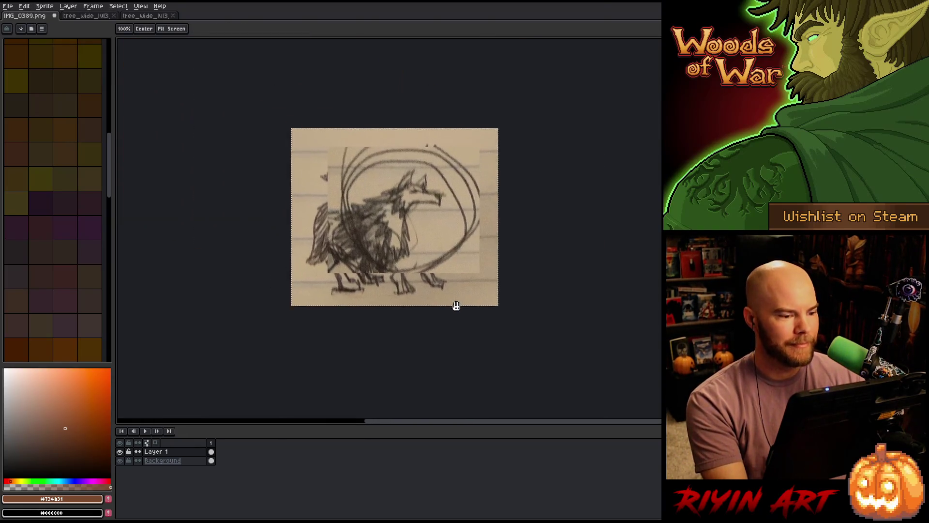
- Clear the selection and hide Layer 1 to reveal the original sketch
scroll(390, 235, "up", 1)
scroll(390, 235, "down", 1)
key("ctrl+d")
left_click(120, 451)
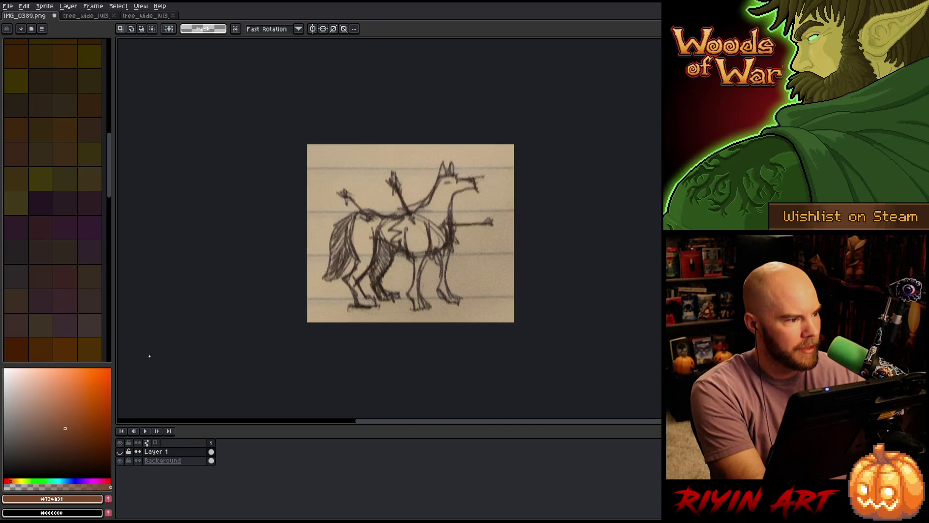
left_click(8, 6)
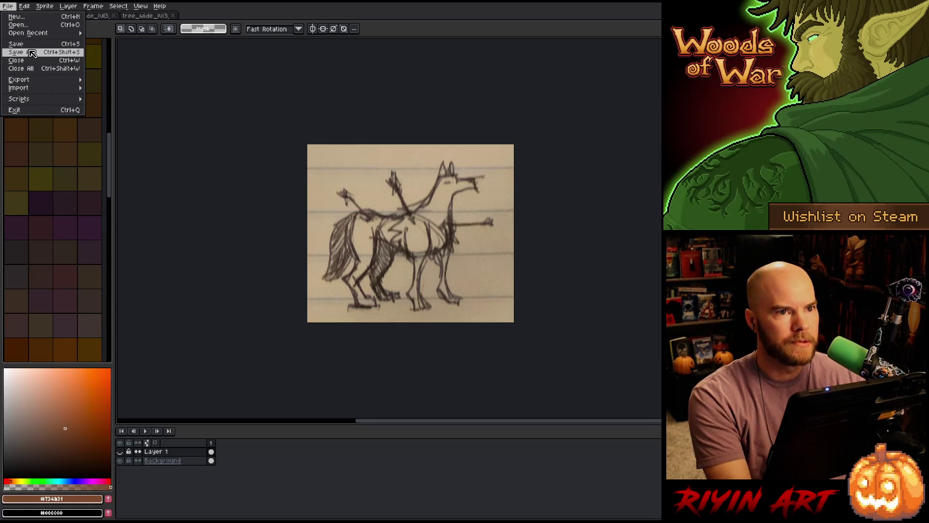
- Start Save As and choose the pinned TreeRevenge folder as the destination
left_click(32, 52)
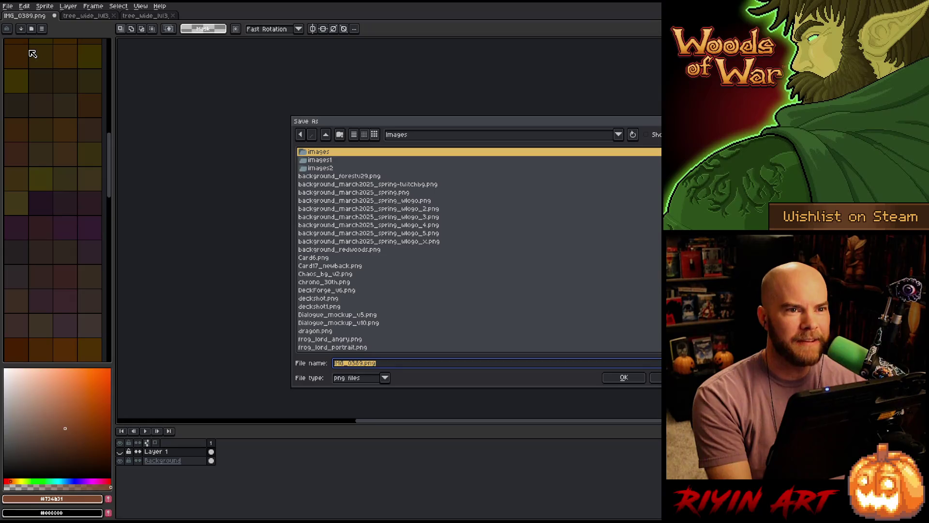
left_click_drag(509, 130, 398, 107)
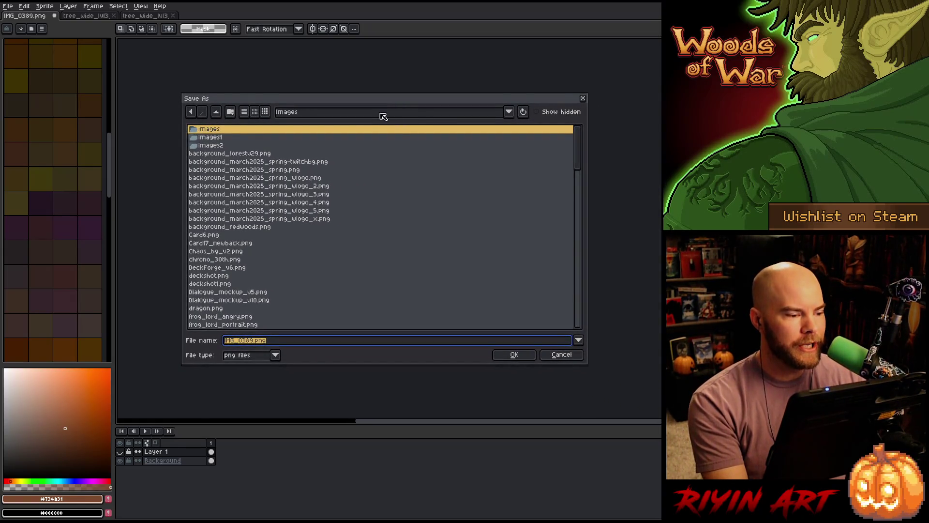
left_click(311, 115)
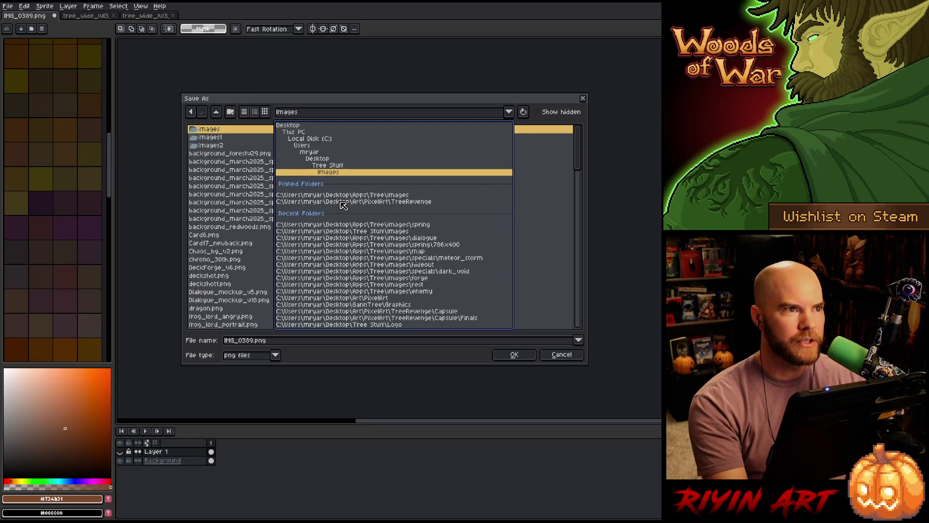
left_click(342, 202)
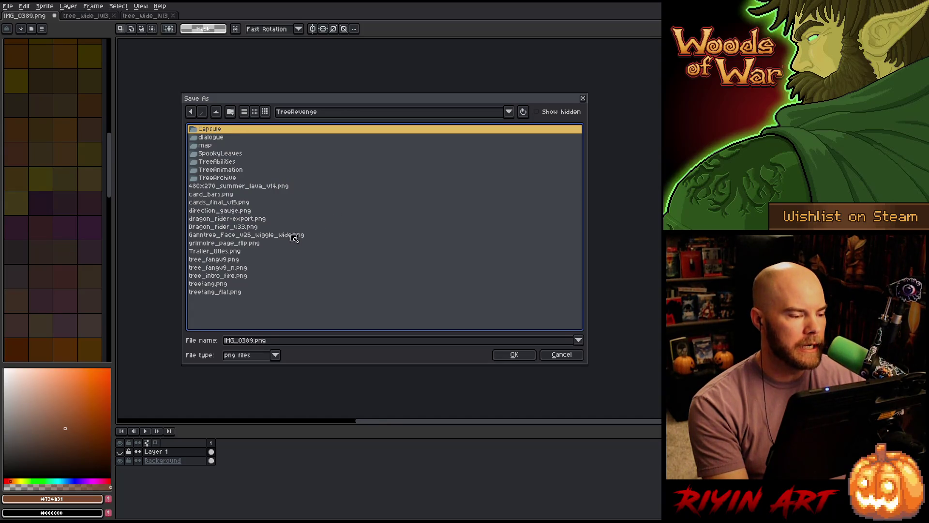
left_click(310, 113)
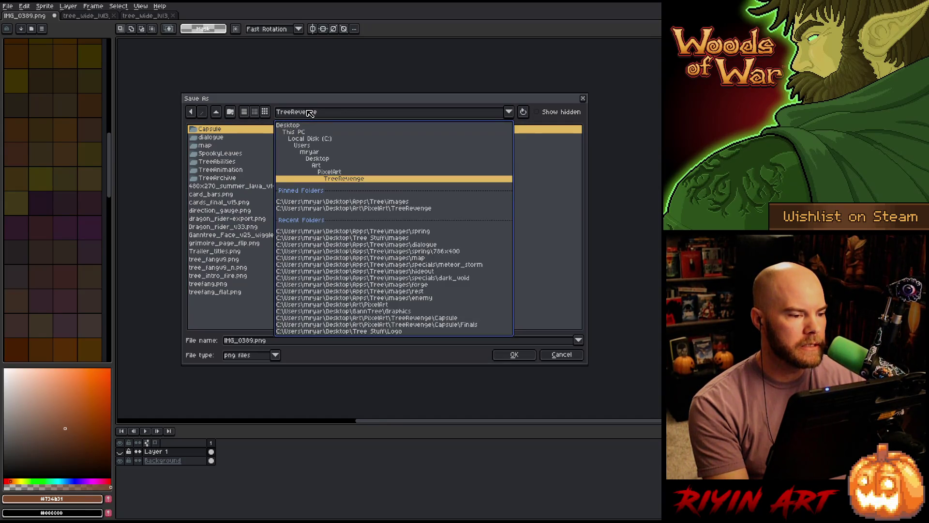
left_click(339, 209)
left_click(339, 209)
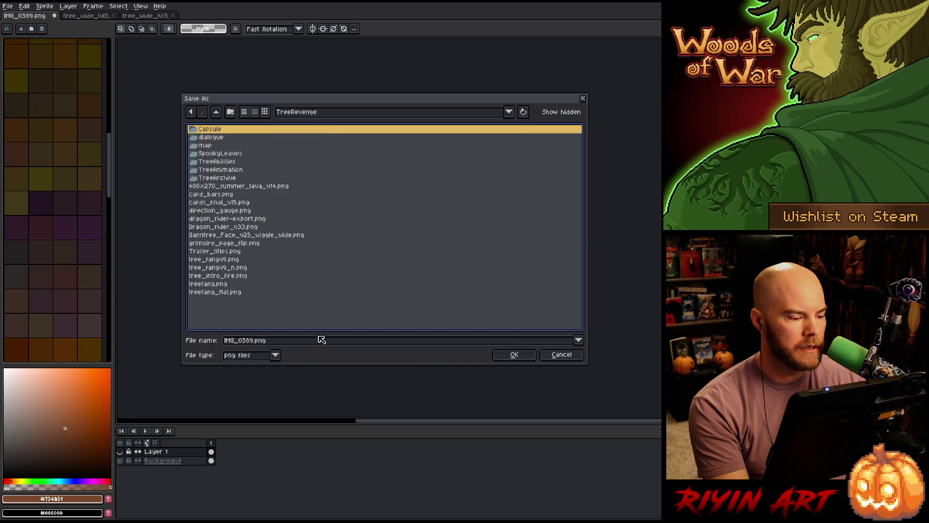
- Set the file type to aseprite files, name it wolf_v1, and confirm the save
key("Tab")
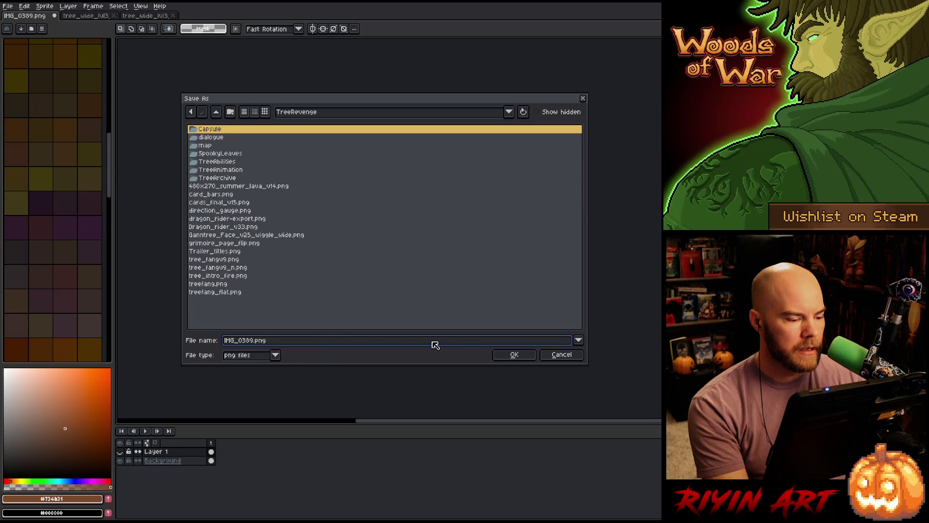
left_click(580, 340)
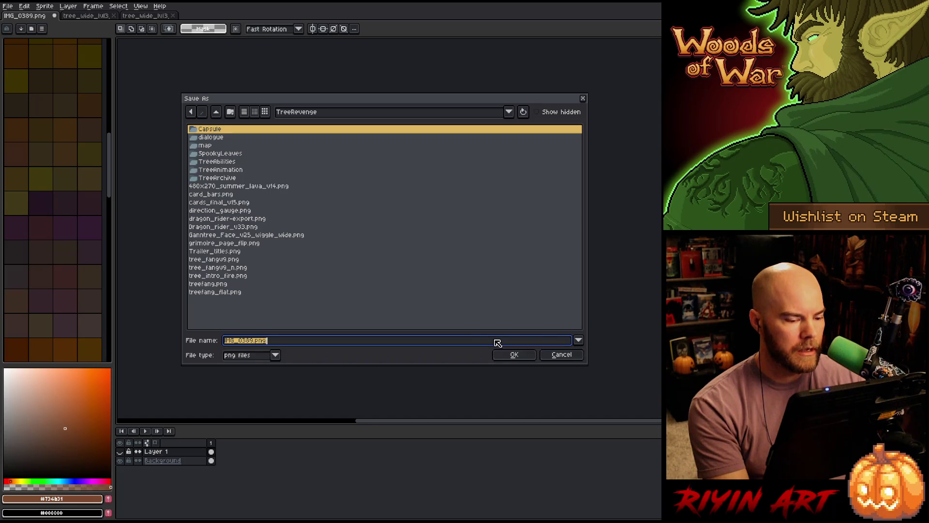
left_click(275, 355)
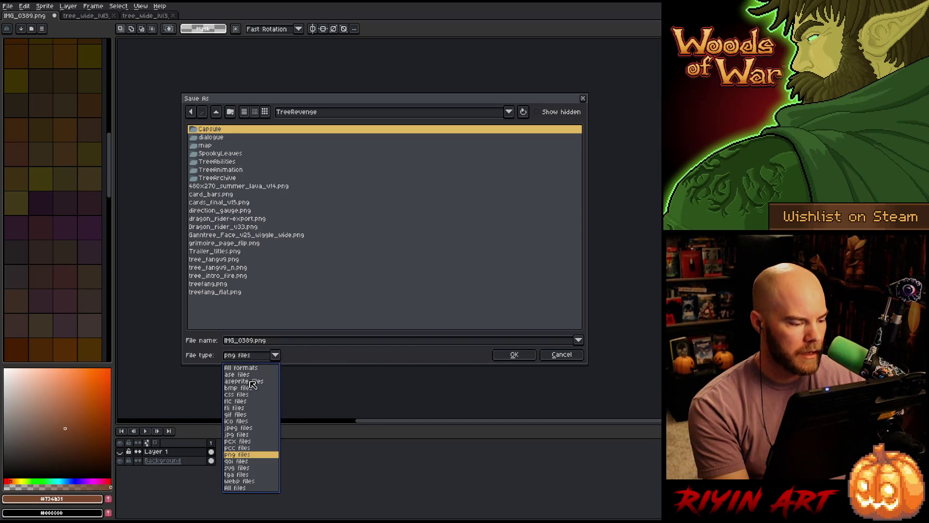
left_click(250, 382)
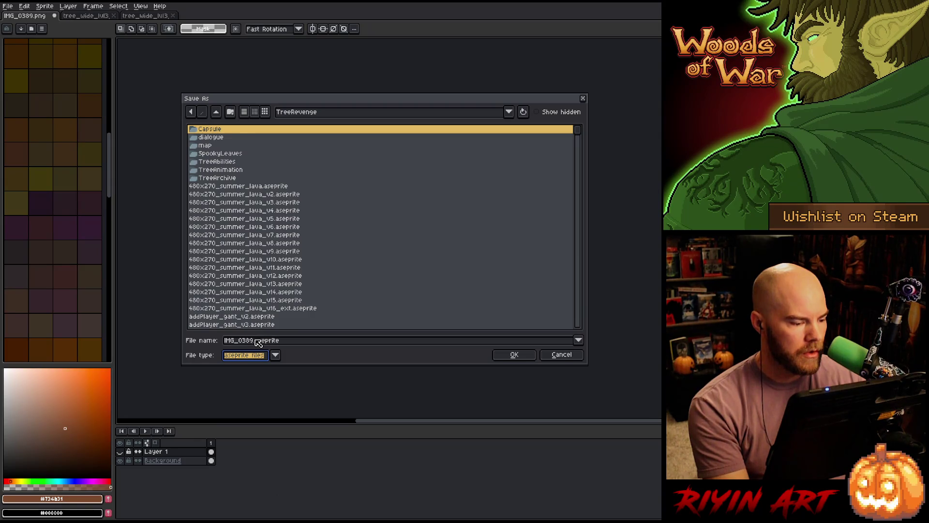
left_click_drag(254, 340, 210, 344)
type("wolf")
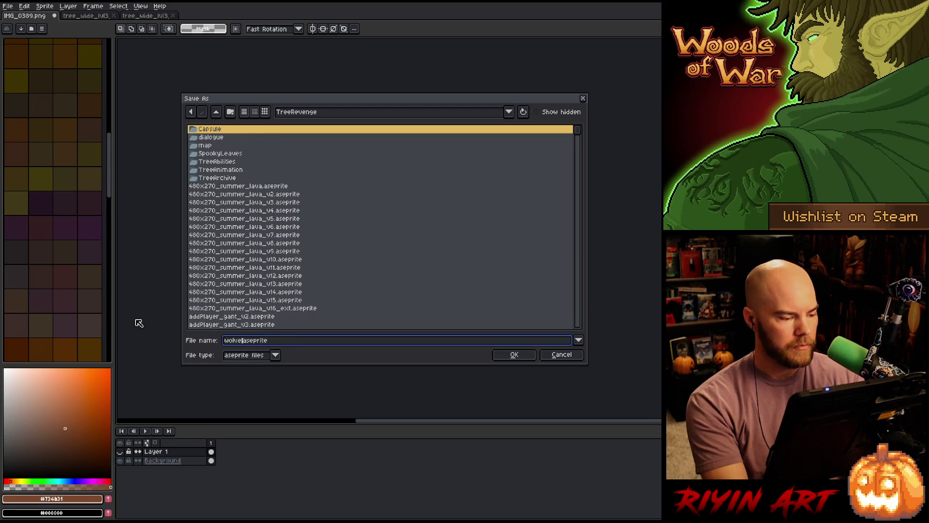
type("_v1")
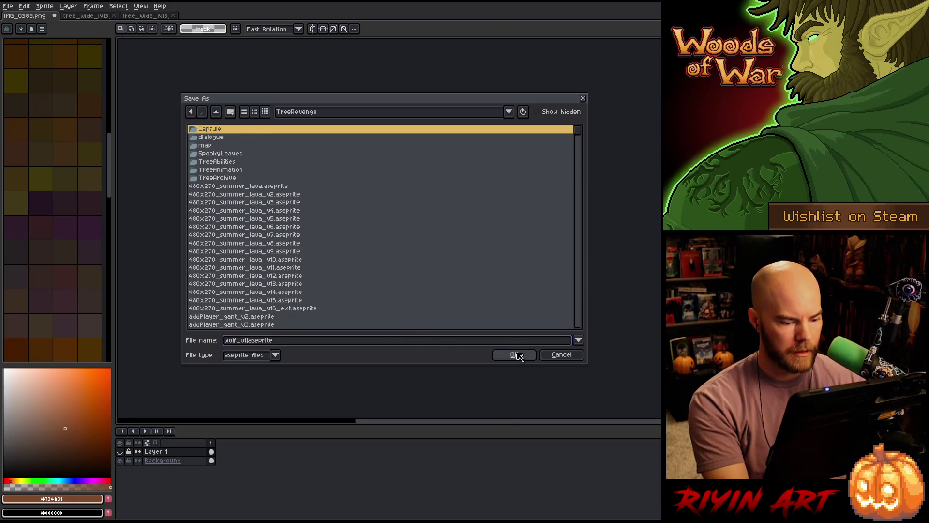
left_click(508, 354)
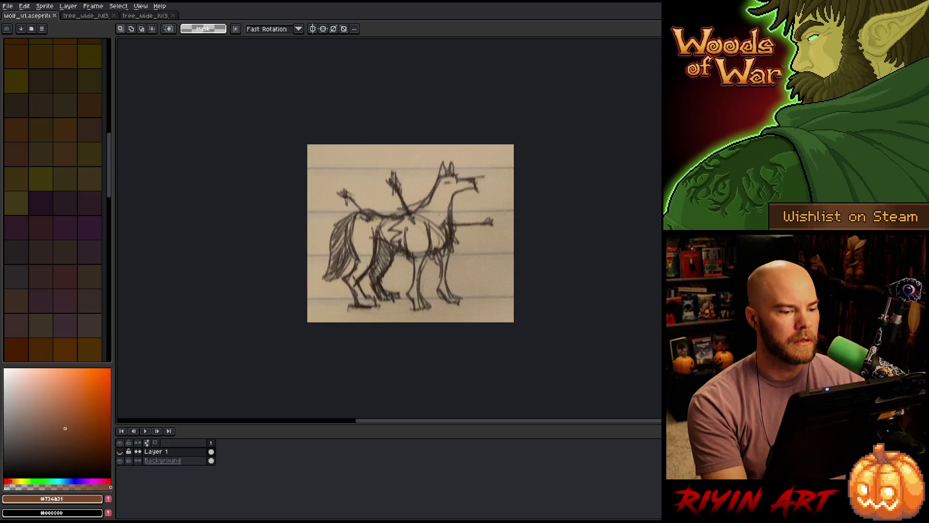
- Close both tree_wide_lvl3 sprite sheet tabs so only wolf_v1.aseprite remains open
scroll(438, 216, "up", 1)
left_click_drag(437, 215, 375, 199)
scroll(404, 220, "down", 1)
mouse_move(452, 238)
left_mouse_down()
mouse_move(361, 197)
mouse_move(346, 174)
left_mouse_up()
left_click(83, 18)
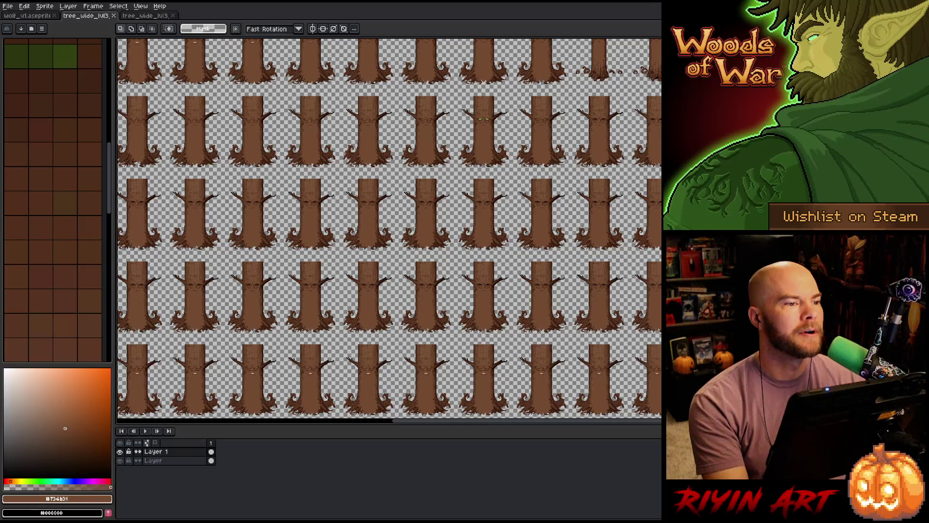
left_click(114, 16)
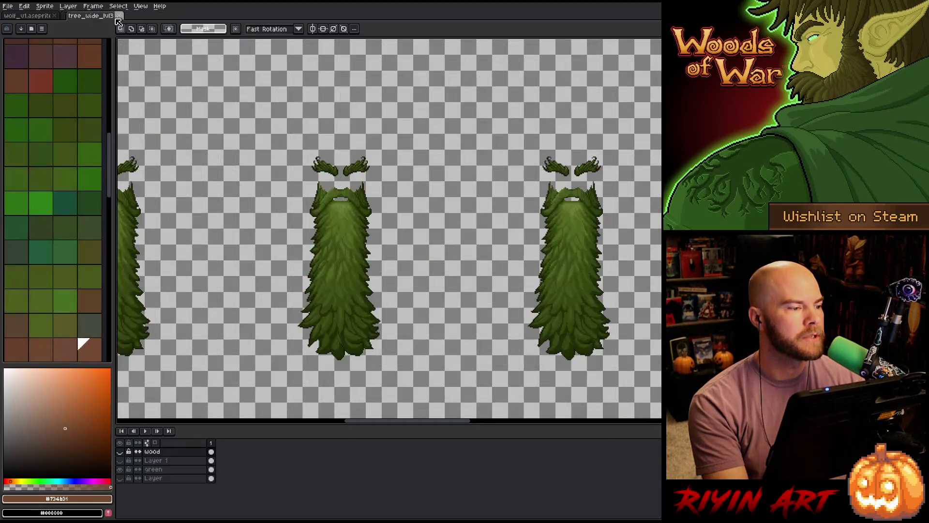
left_click(113, 16)
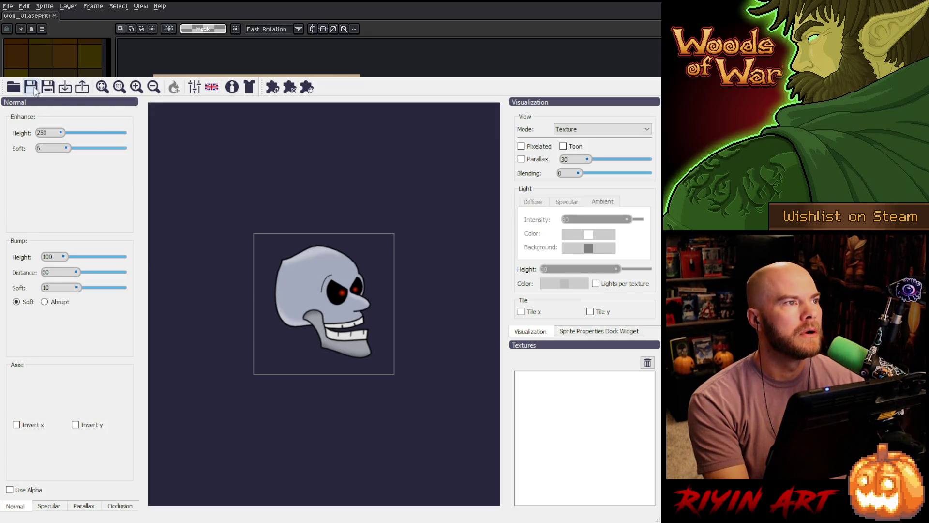
- Look over Laigter's default skull sample and its Normal settings panel
left_click(64, 90)
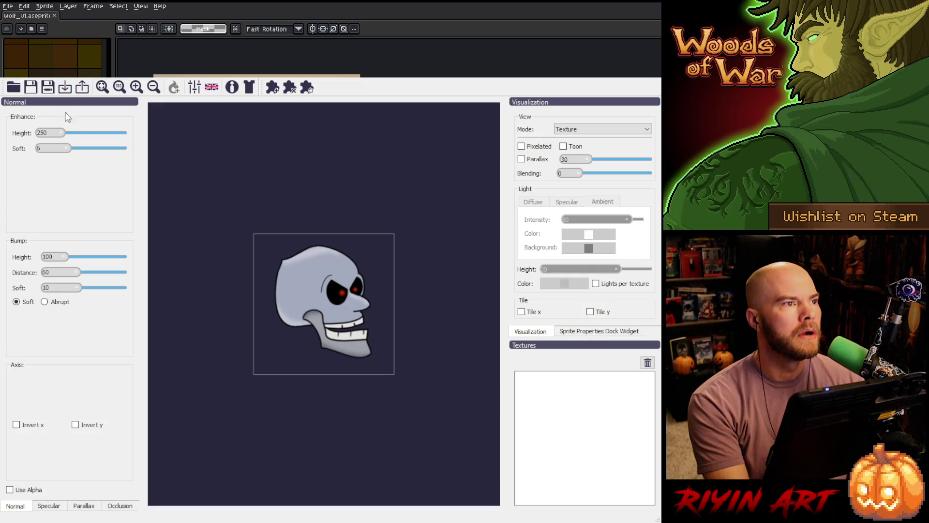
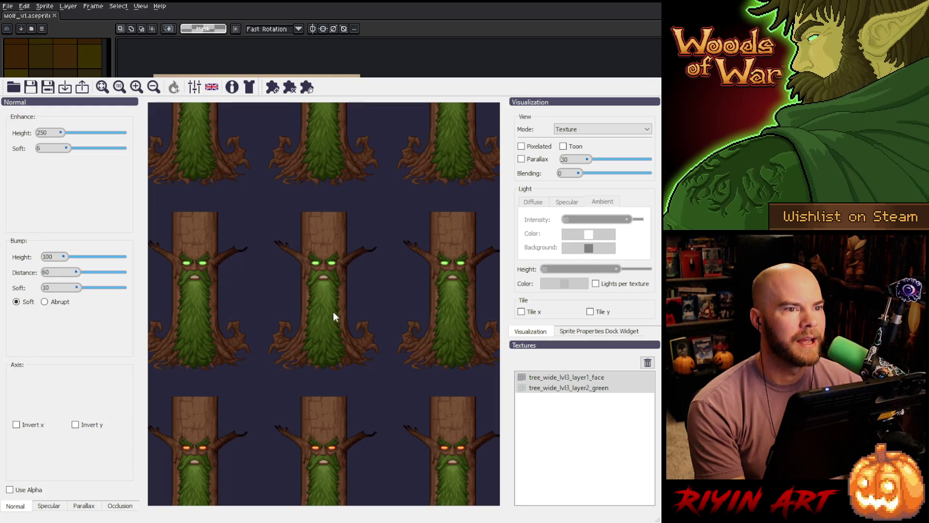
- Preview only the layer1_face texture on a transparent background
left_click(570, 382)
left_click(565, 379)
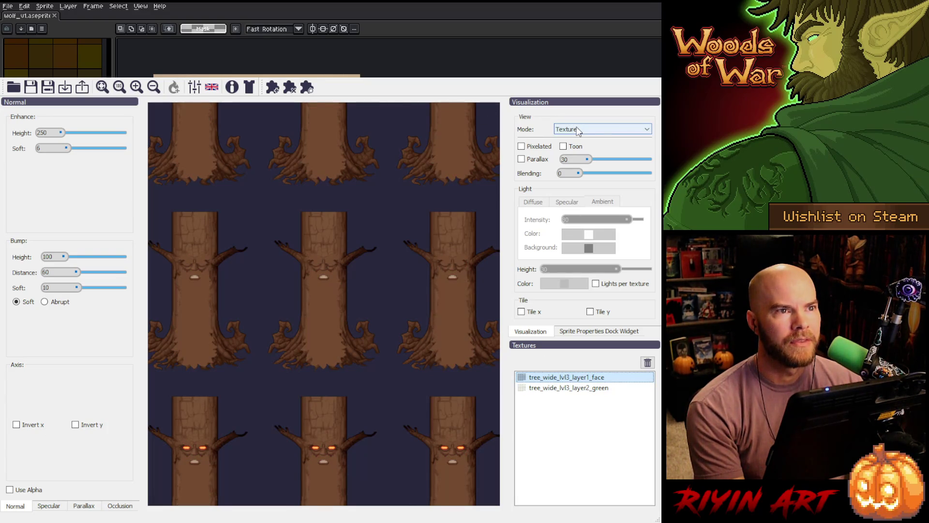
scroll(562, 129, "down", 1)
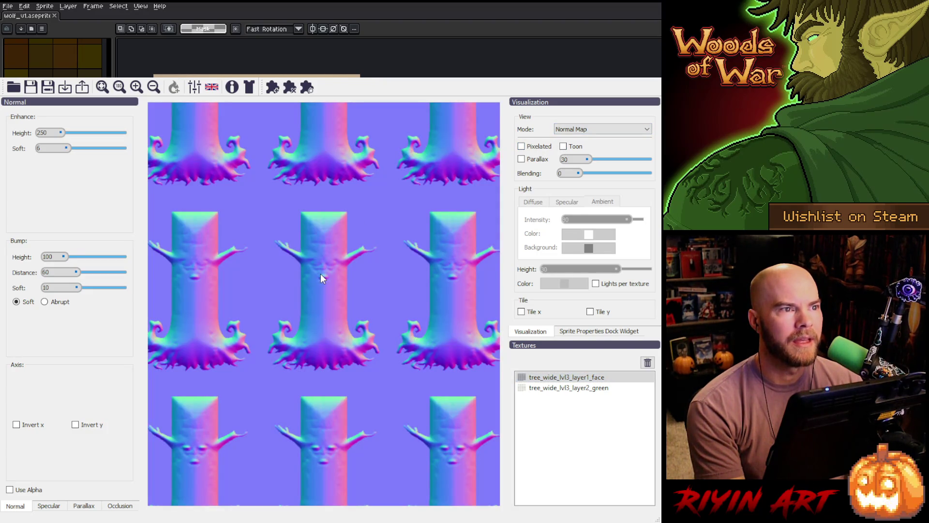
left_click(10, 491)
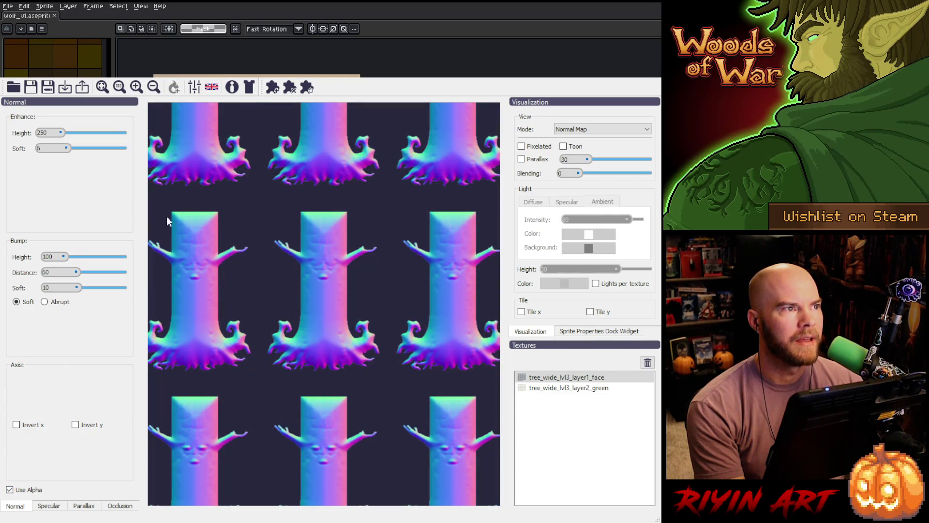
- Lower the face texture's Enhance Height to 100
double_click(42, 132)
type("100")
left_click(47, 148)
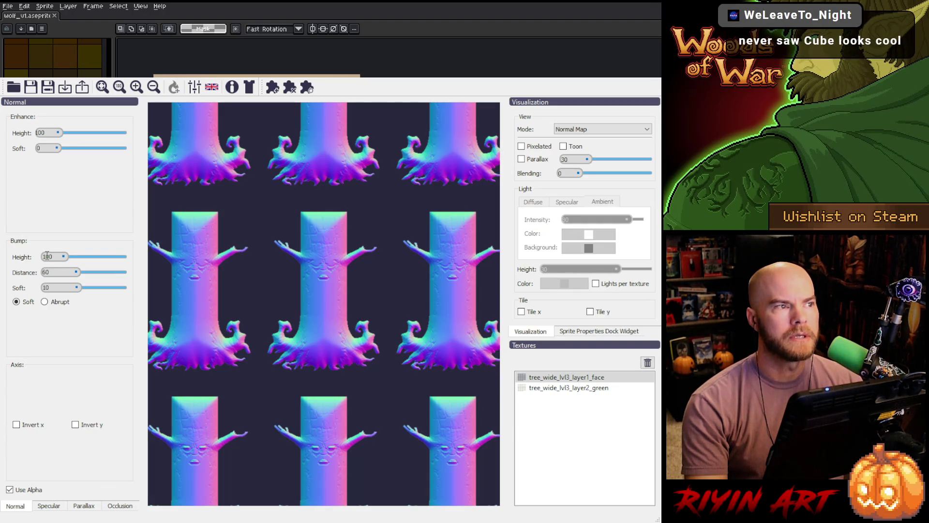
- Set bump height 800, distance 24 and soft 36, and switch on pixelated preview
double_click(47, 256)
type("800")
double_click(45, 272)
type("24")
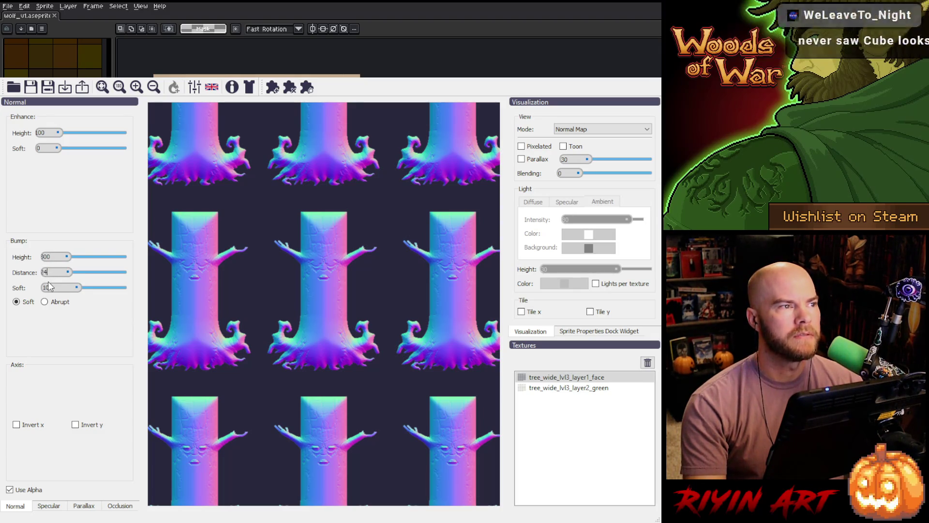
double_click(47, 287)
type("36")
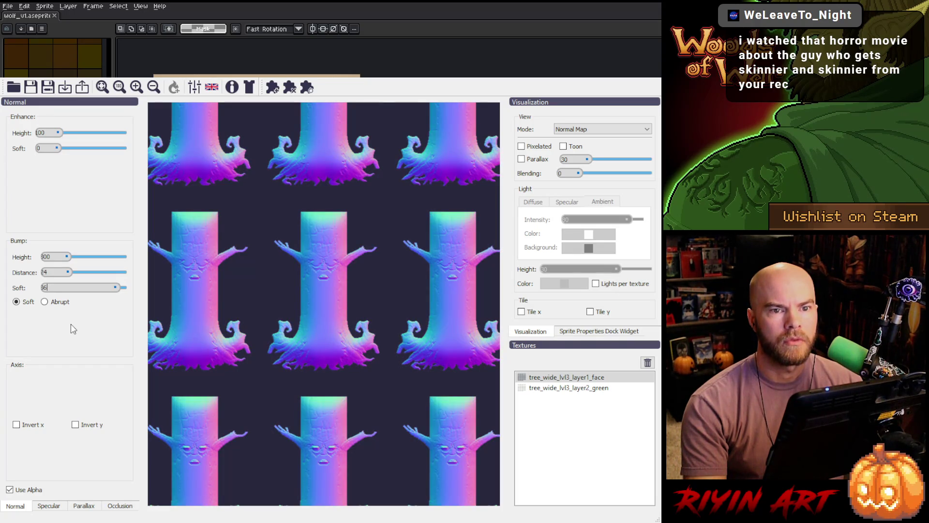
left_click(522, 147)
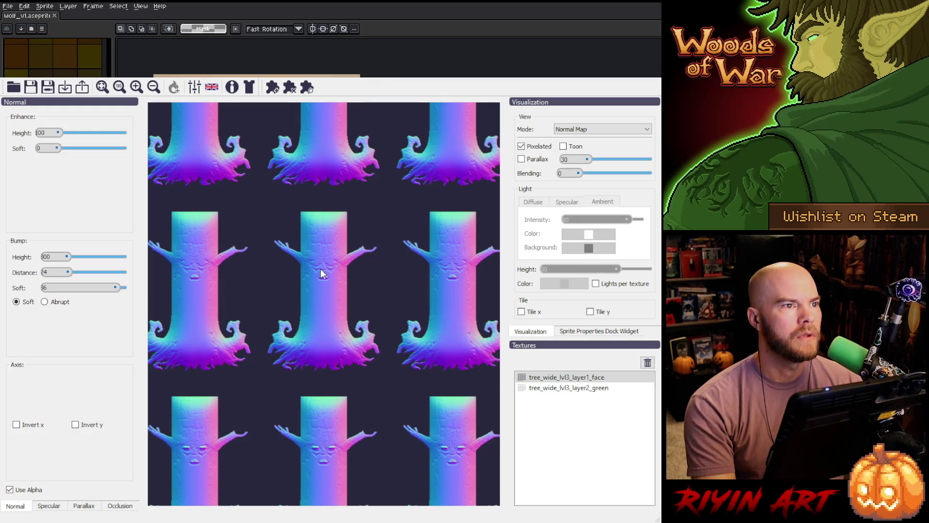
- Zoom the preview in on one tree trunk and select the layer2_green beard texture
scroll(321, 269, "up", 3)
scroll(321, 269, "up", 5)
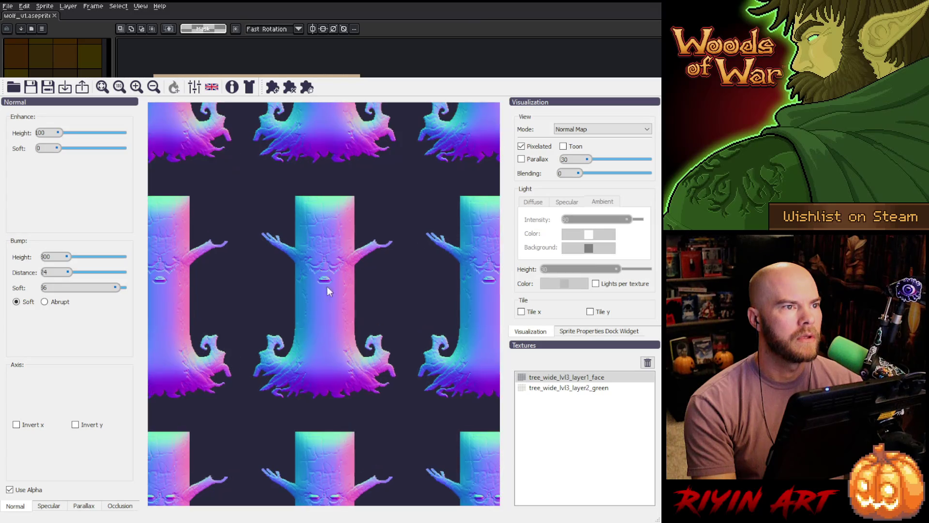
scroll(323, 289, "up", 2)
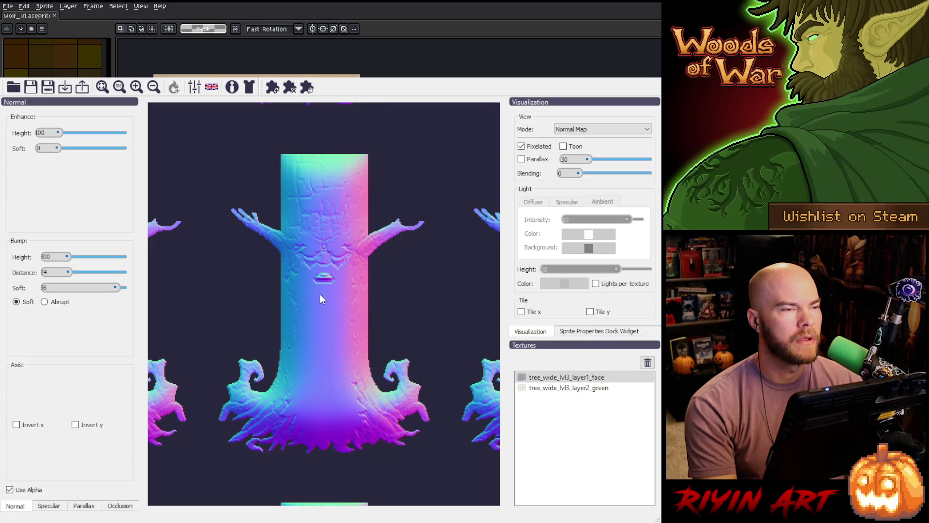
scroll(322, 269, "up", 3)
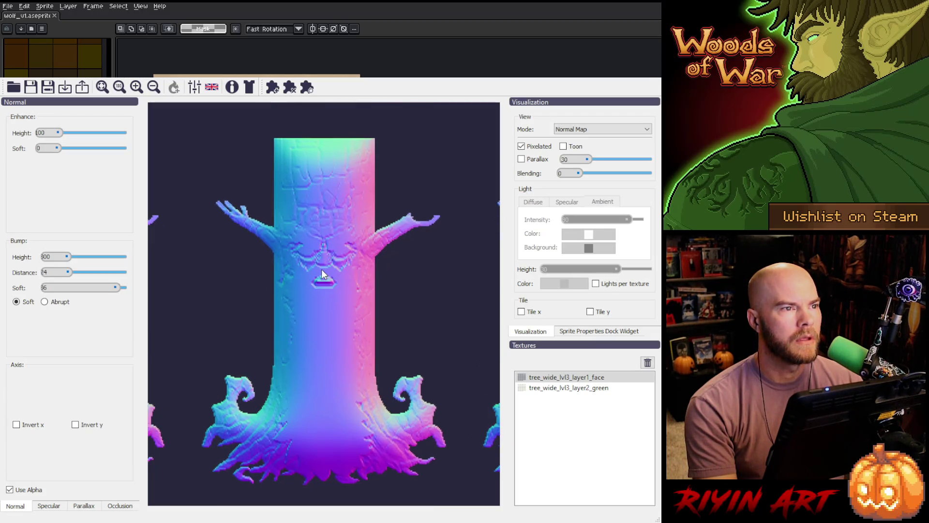
scroll(321, 270, "up", 2)
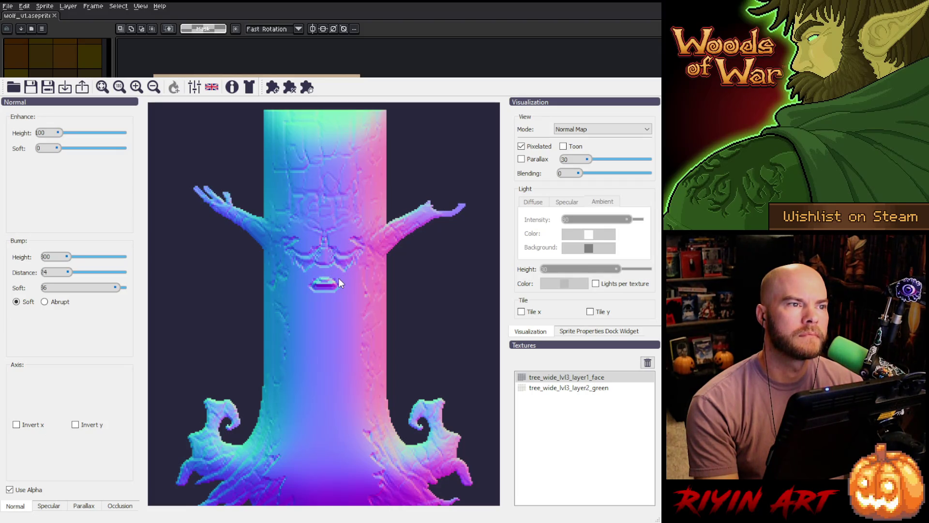
left_click(548, 388)
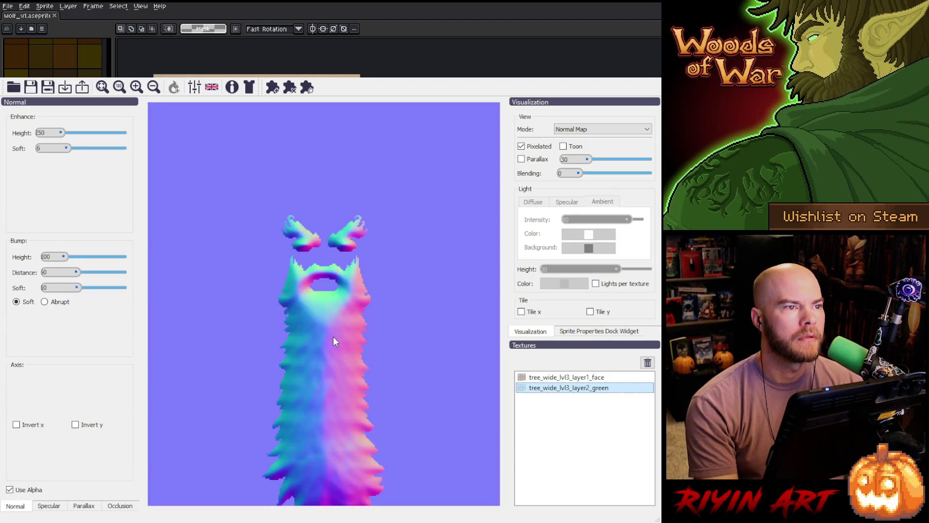
- Set the beard's Enhance Height to 100 and Enhance Soft to 0
double_click(40, 131)
type("100")
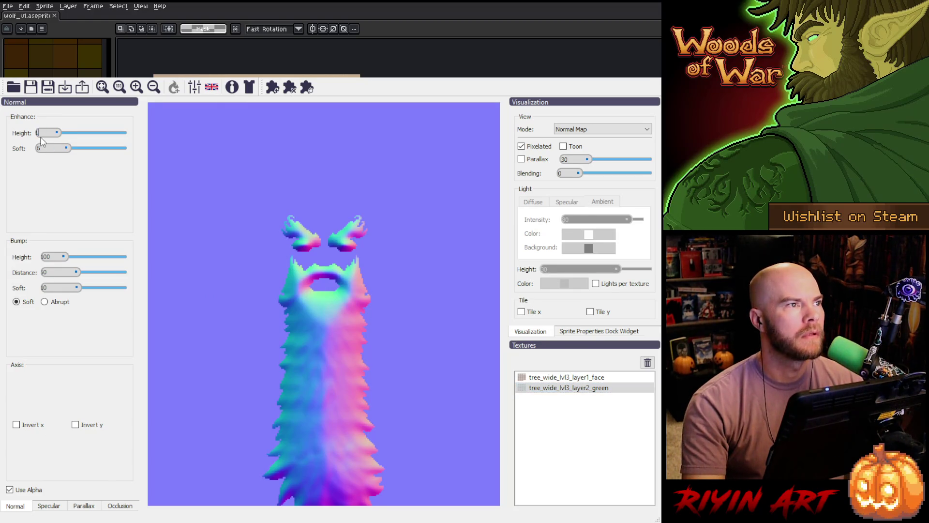
double_click(43, 148)
type("00")
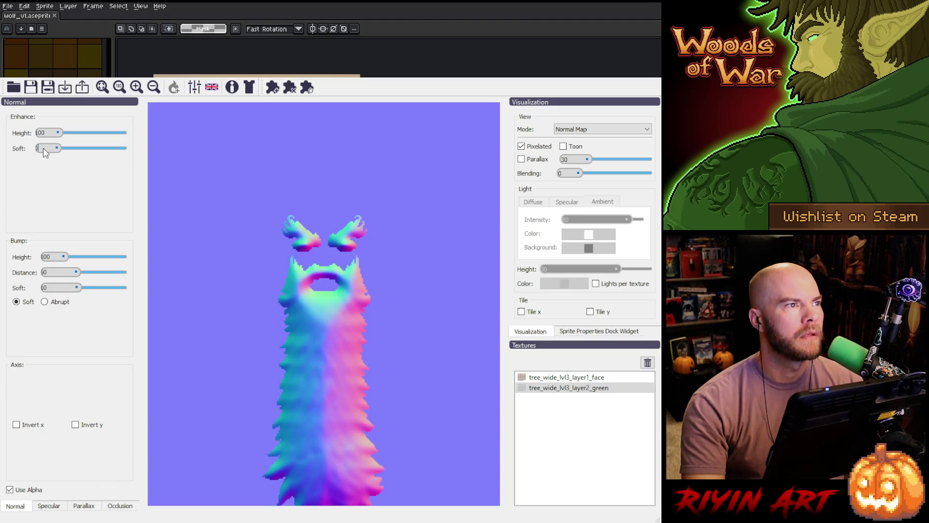
- Give the beard bump height 200, distance 24 and soft 20, then also select layer1_face
double_click(46, 257)
type("200")
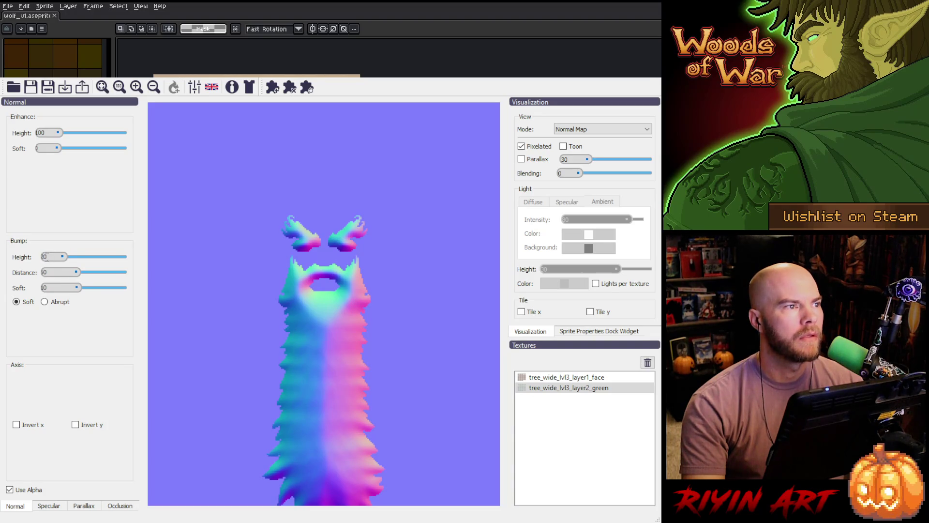
double_click(49, 272)
type("24")
double_click(49, 288)
type("20")
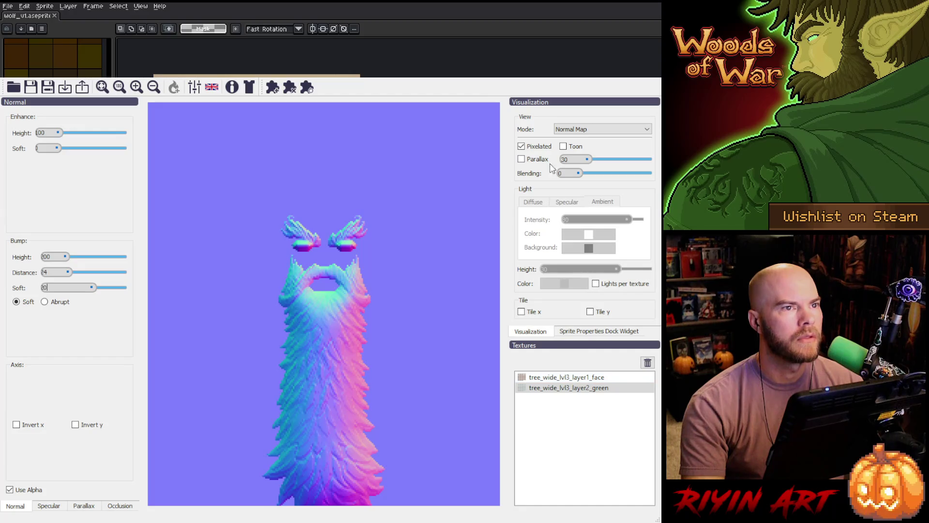
left_click(568, 376, "ctrl")
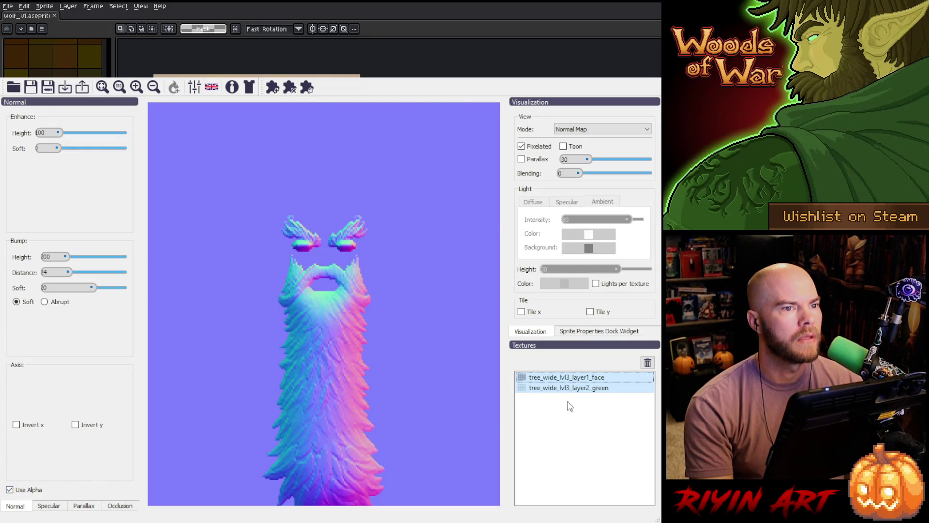
- Reorder the textures so layer1_face sits above layer2_green
left_click(596, 388)
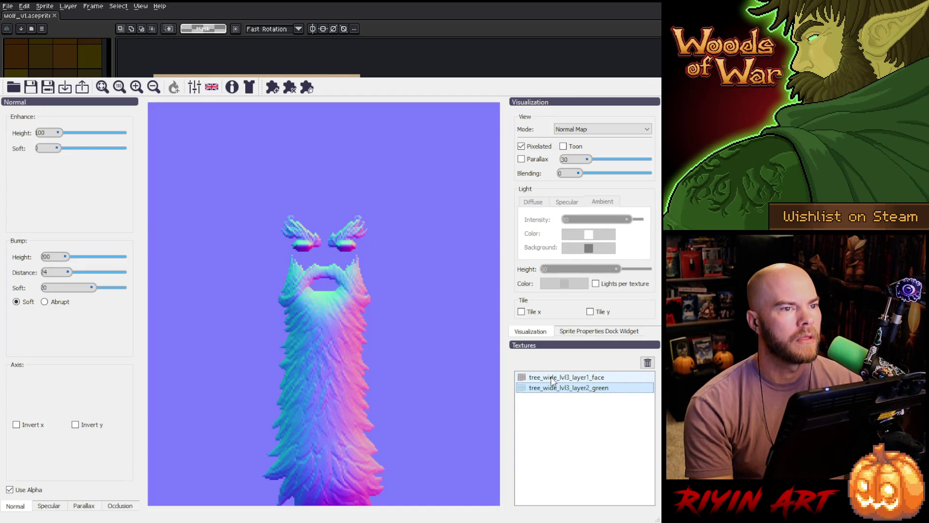
left_click(553, 380)
left_click_drag(553, 381, 569, 402)
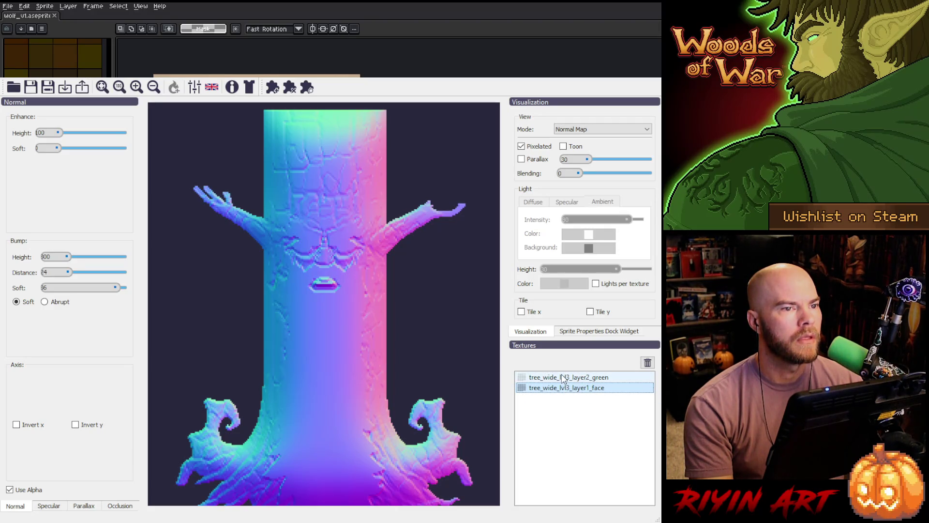
mouse_move(564, 380)
left_mouse_down()
mouse_move(571, 409)
mouse_move(568, 400)
left_mouse_up()
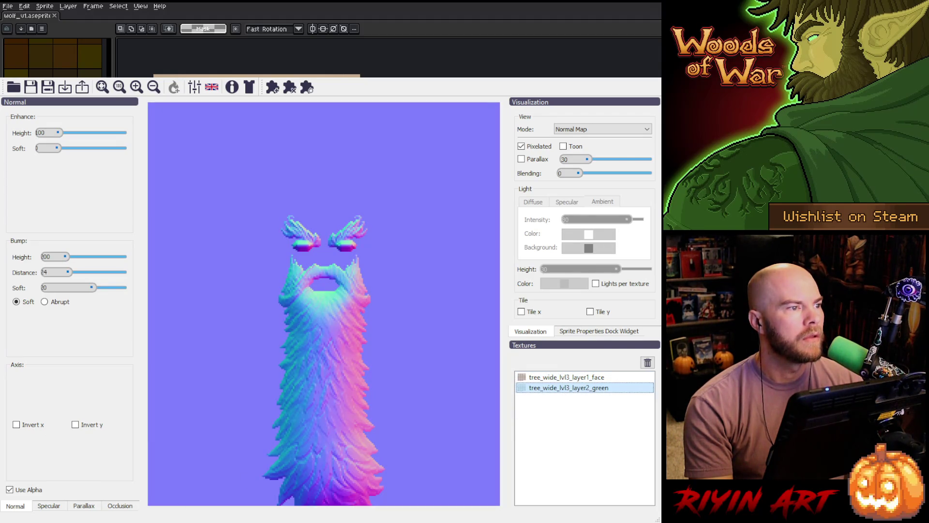
- Compare the trunk and beard normal maps, toggling Use Alpha off and back on
left_click(568, 378)
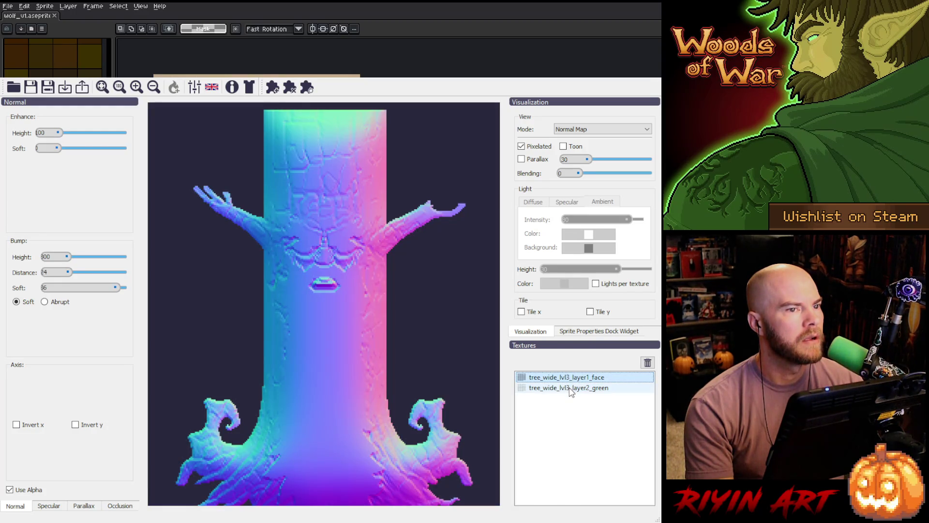
left_click(571, 389)
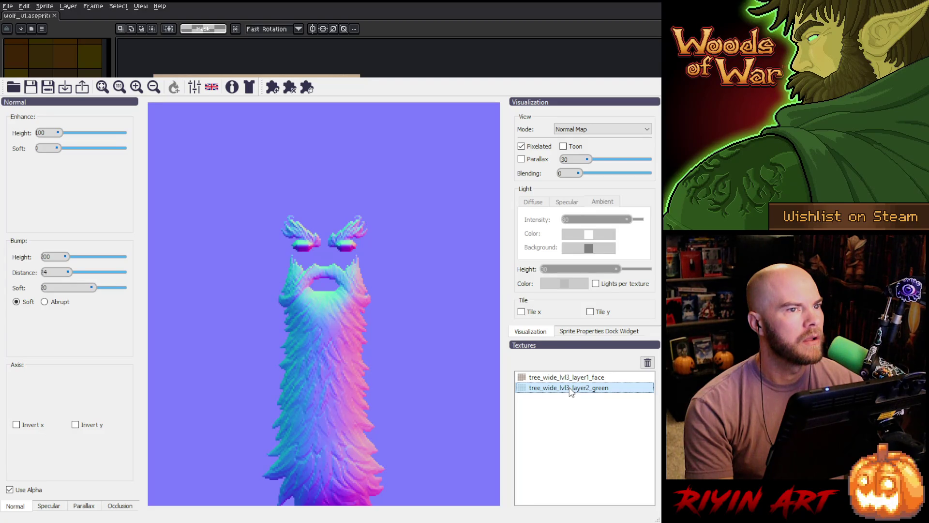
left_click(565, 378)
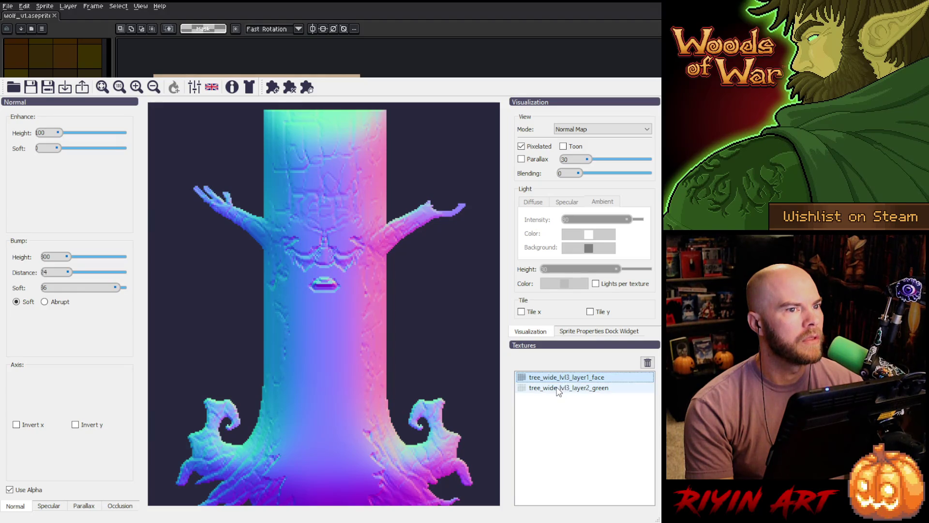
left_click(559, 390)
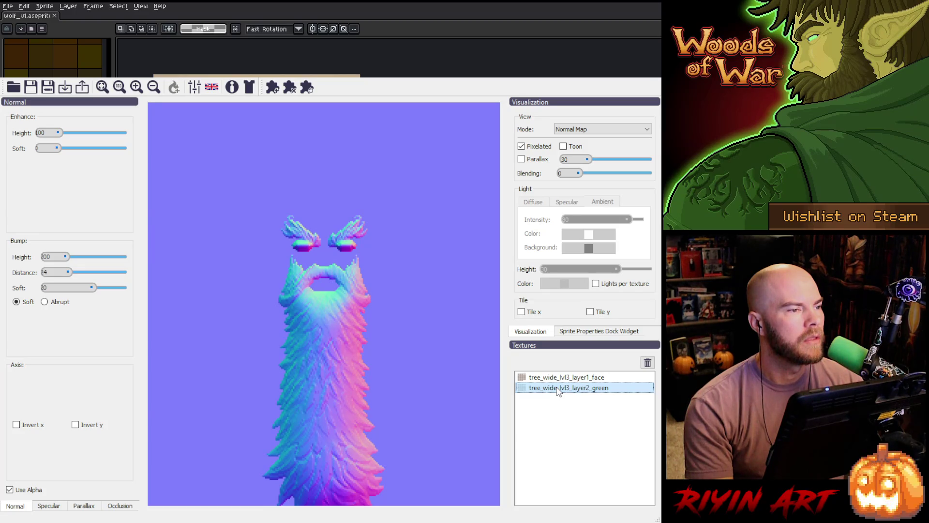
left_click(10, 490)
left_click(9, 491)
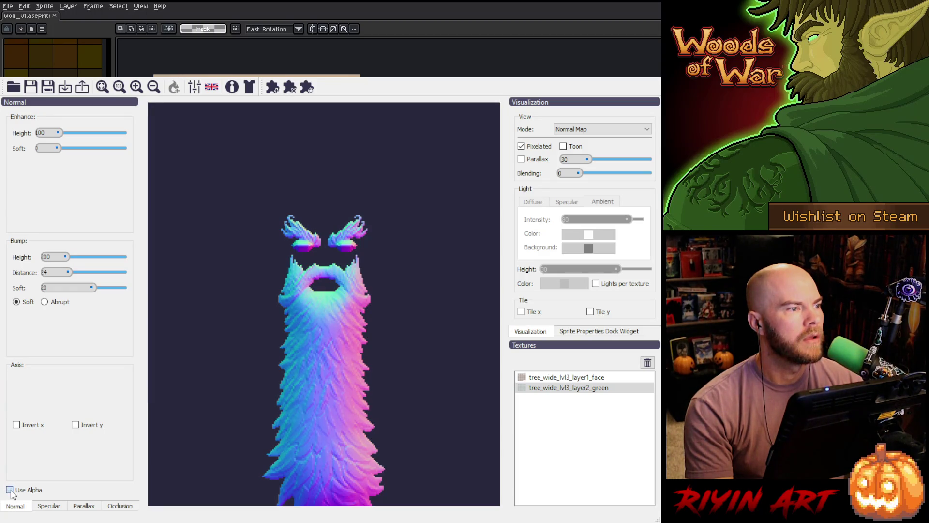
left_click(9, 490)
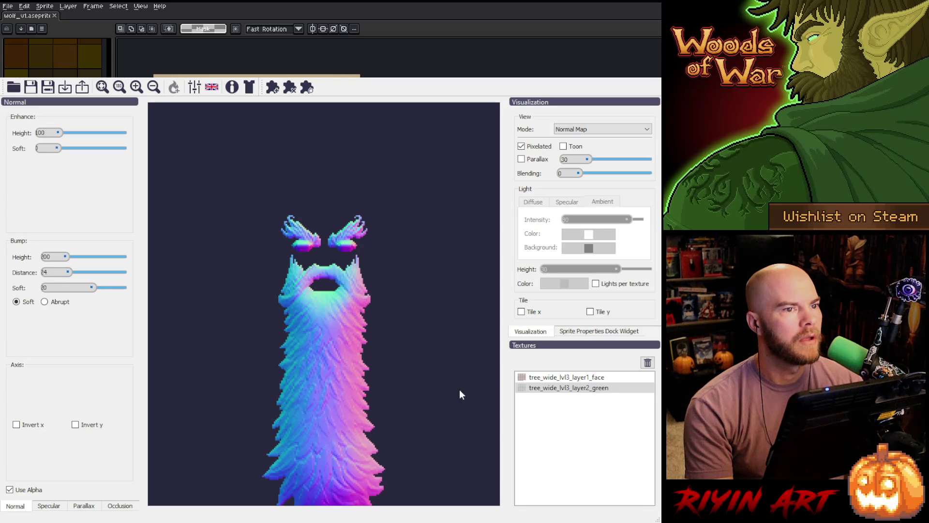
left_click(570, 377)
left_click(574, 388)
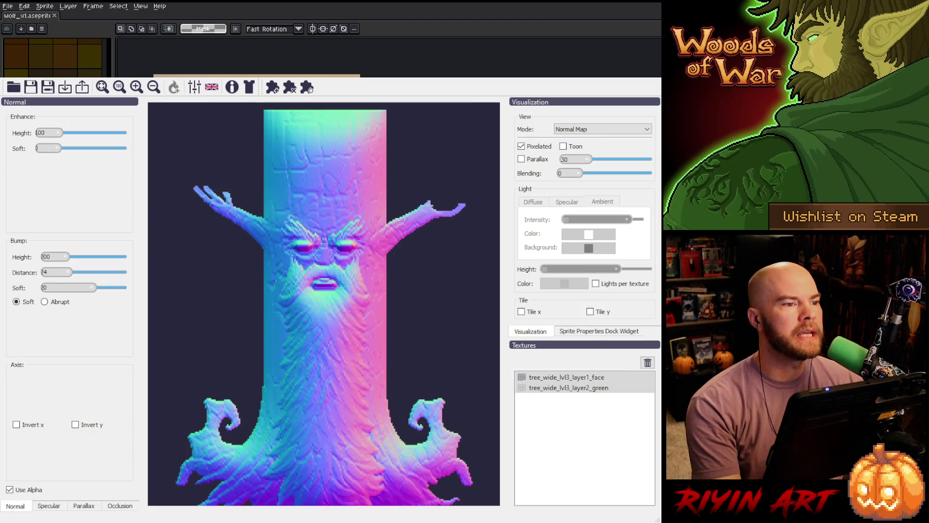
left_click(306, 451)
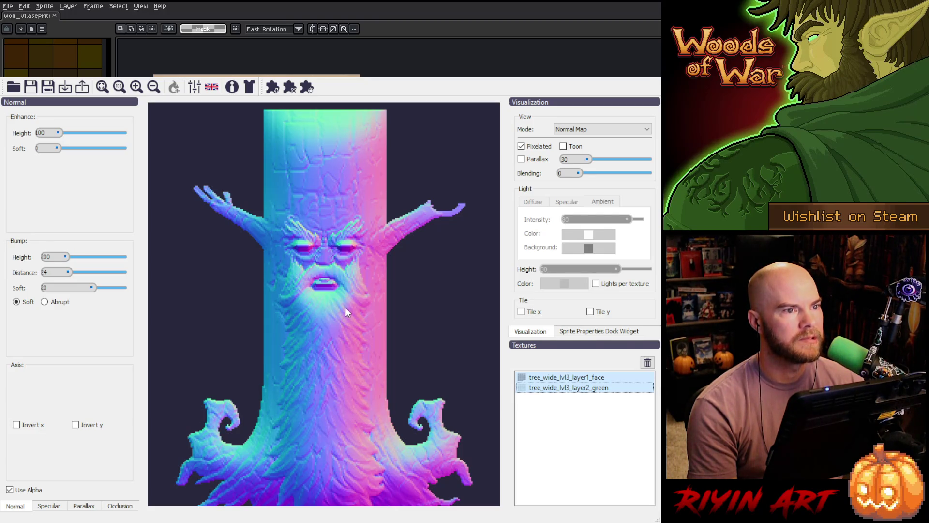
scroll(326, 216, "down", 2)
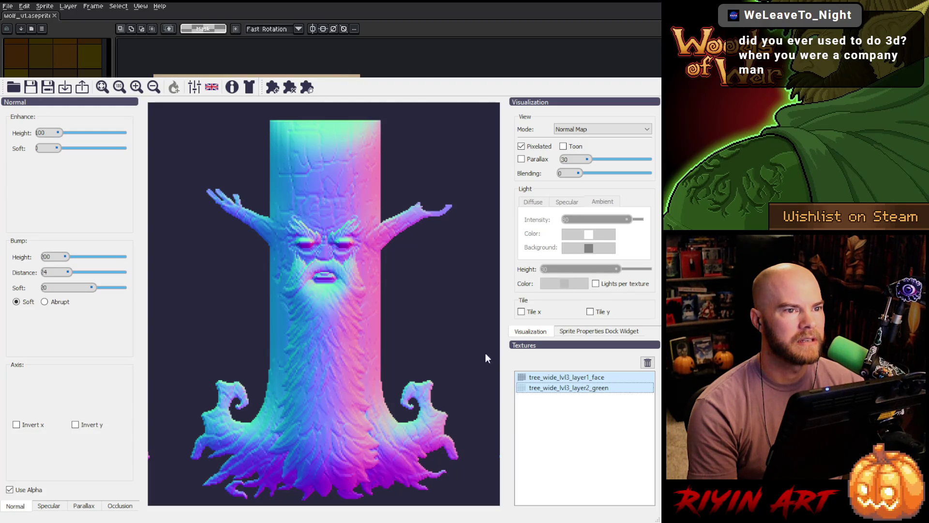
left_click(579, 377)
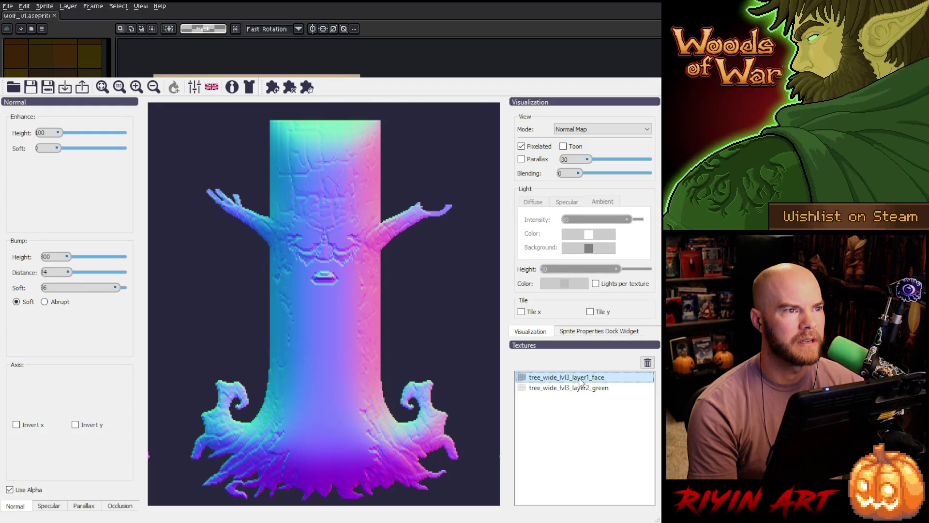
- Zoom into the preview and compare the face and green beard normal maps
scroll(323, 277, "up", 4)
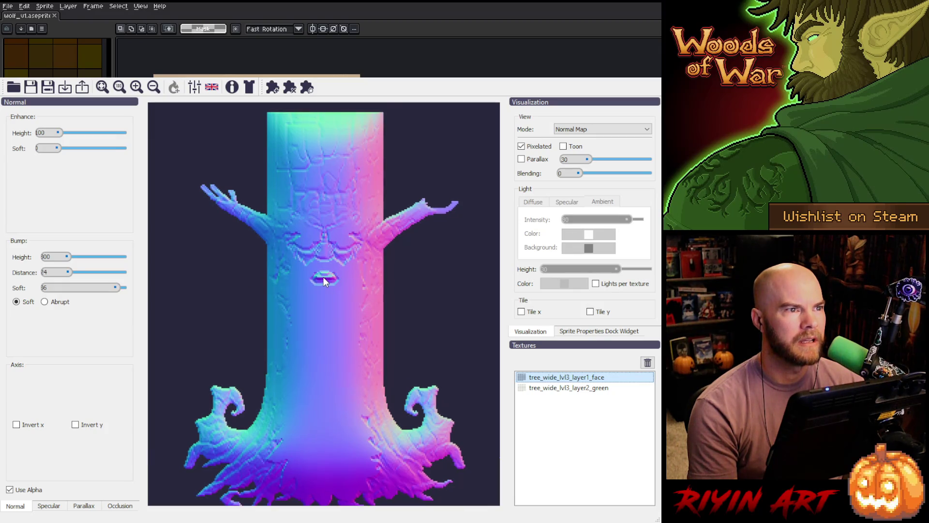
scroll(324, 277, "up", 4)
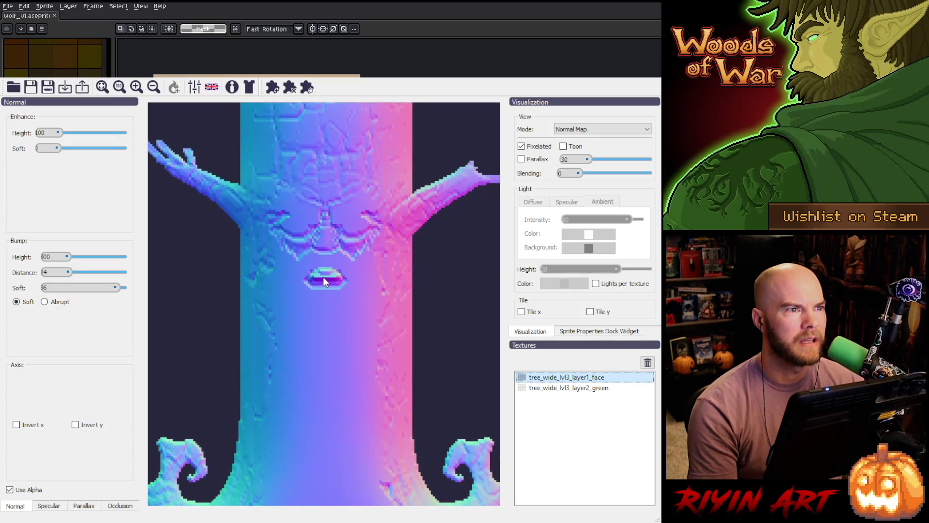
scroll(324, 277, "up", 3)
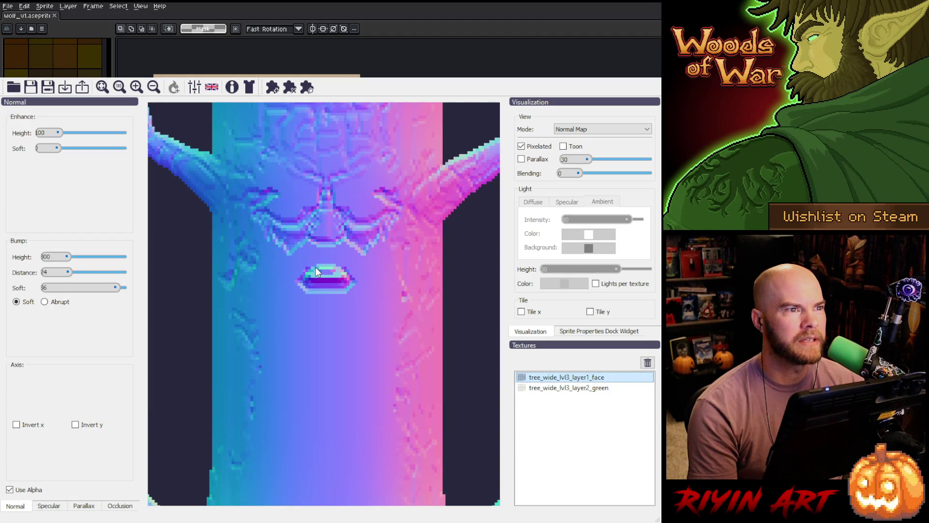
left_click(555, 390)
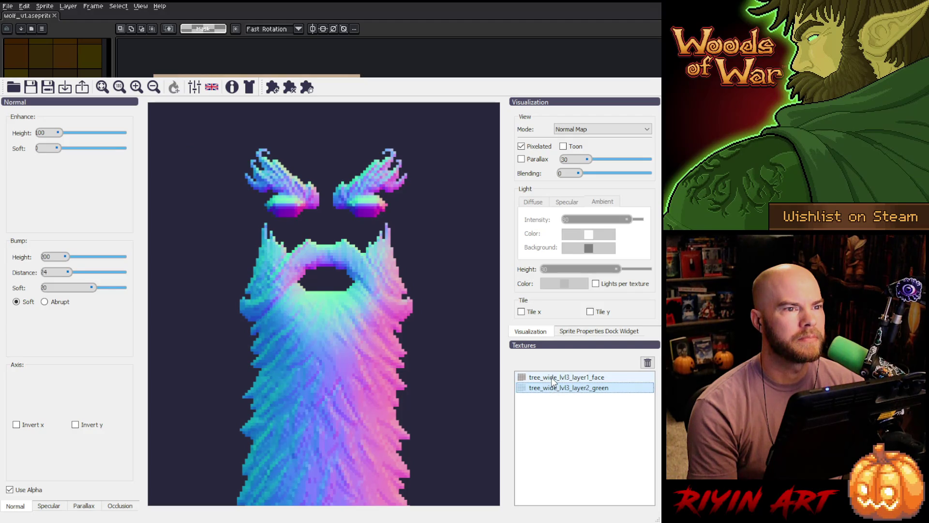
key("Up")
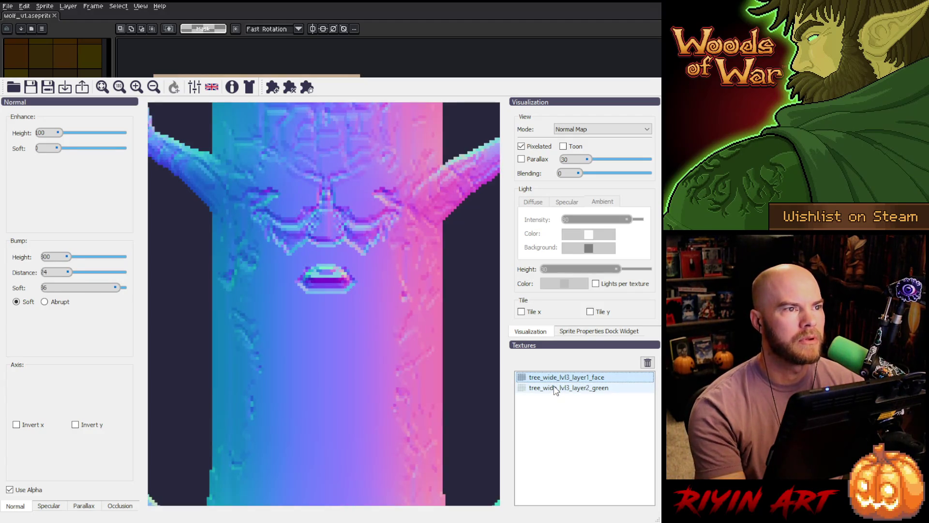
left_click(555, 390)
scroll(317, 321, "down", 2)
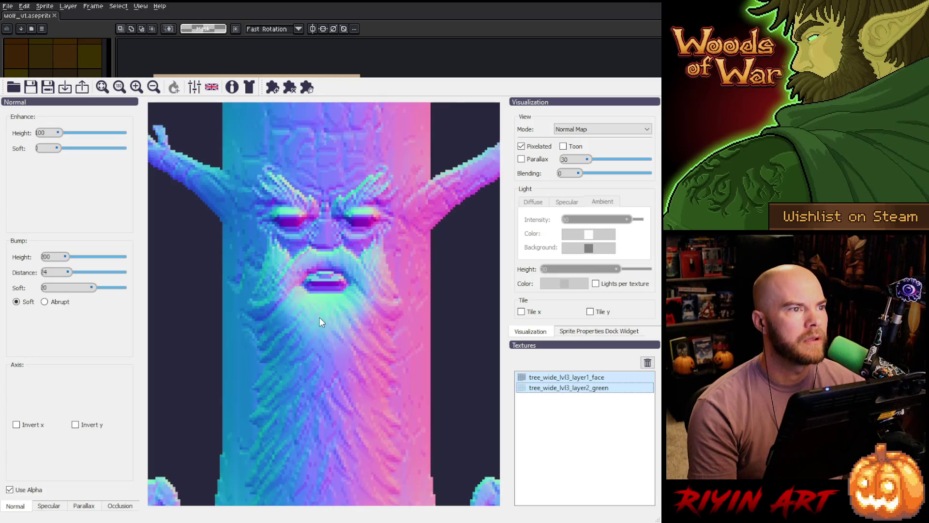
scroll(318, 324, "down", 3)
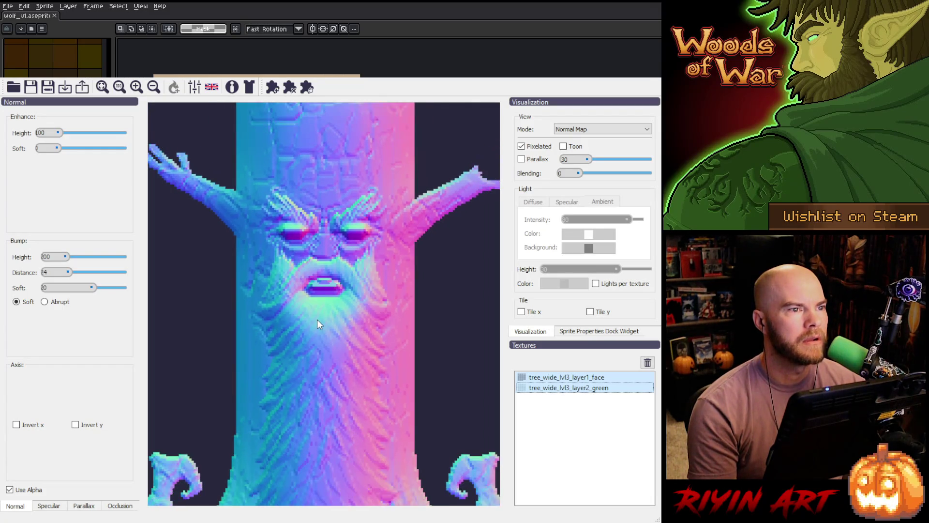
scroll(315, 321, "down", 1)
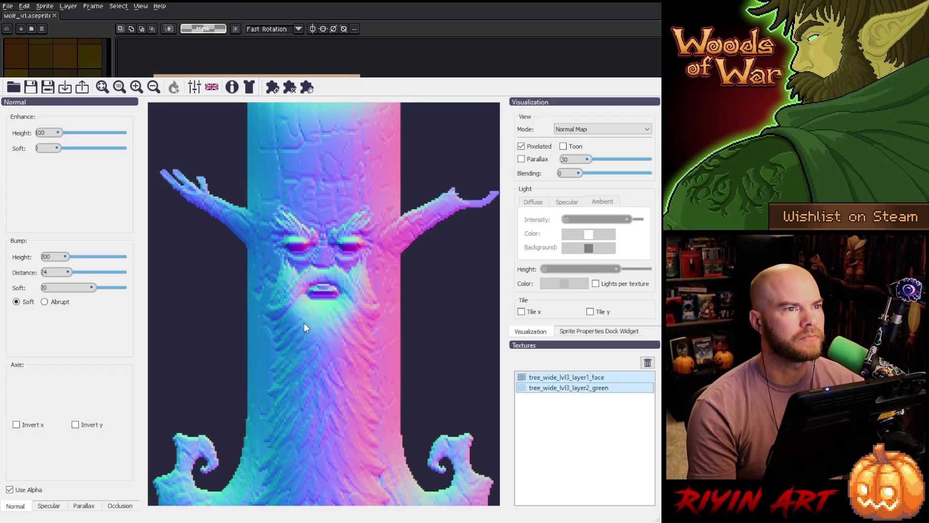
- Export the generated normal maps and switch away from Laigter
left_click(83, 92)
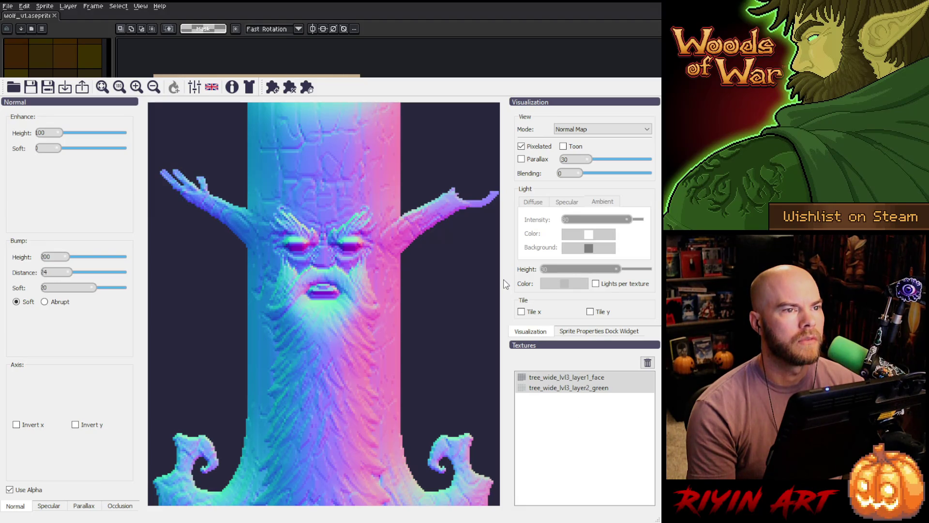
left_click(532, 287)
key("alt+Tab")
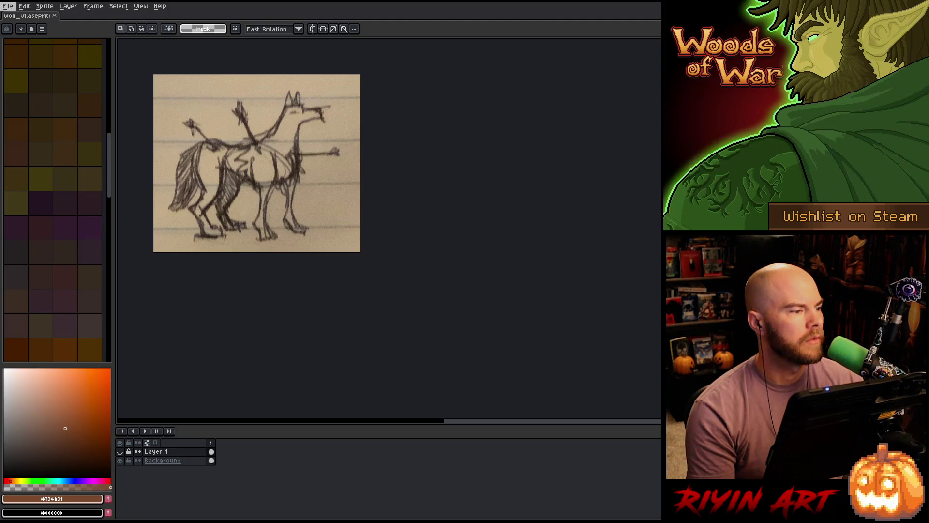
- Browse to the spring subfolder of the pinned images folder in the Open dialog
left_click(8, 6)
left_click(20, 28)
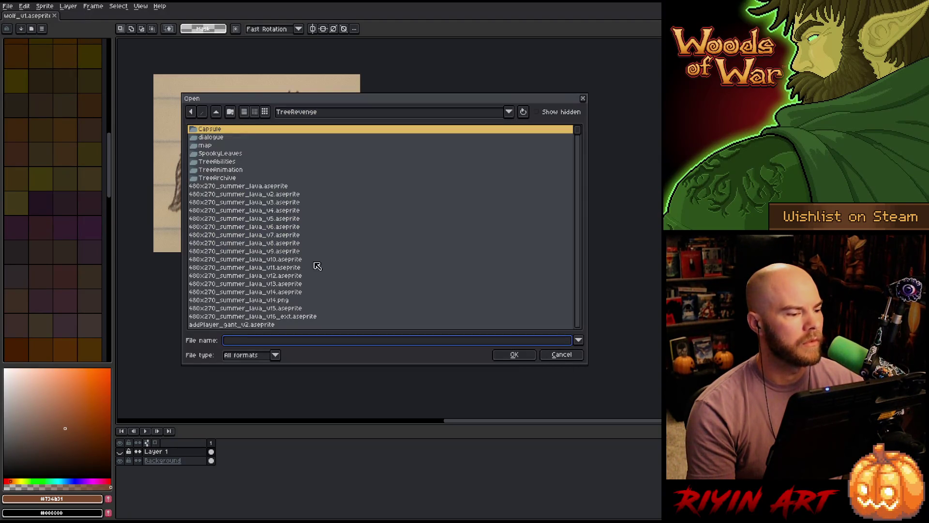
left_click(286, 113)
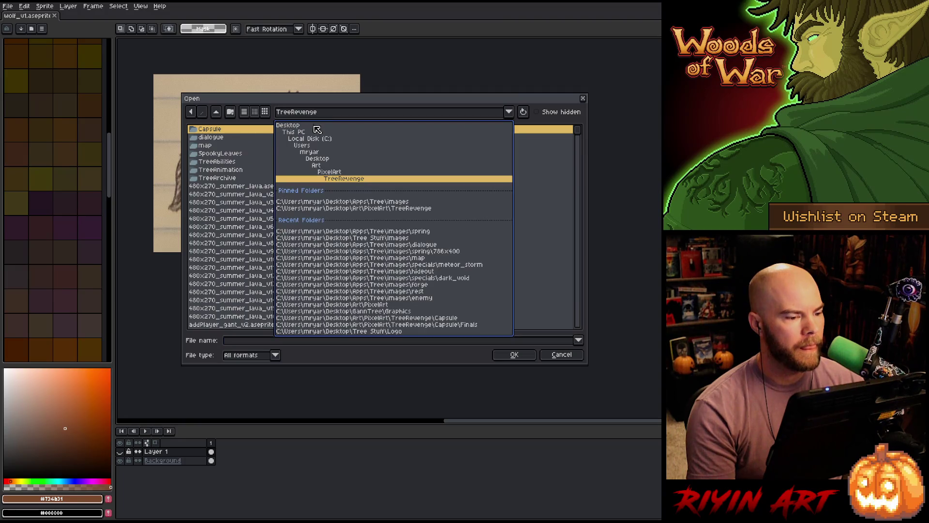
left_click(347, 202)
scroll(259, 242, "down", 20)
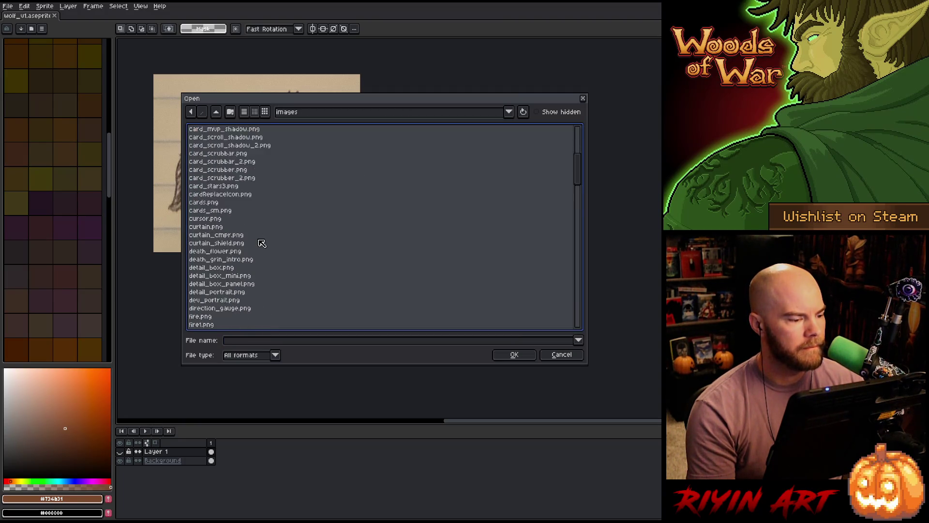
scroll(233, 245, "up", 20)
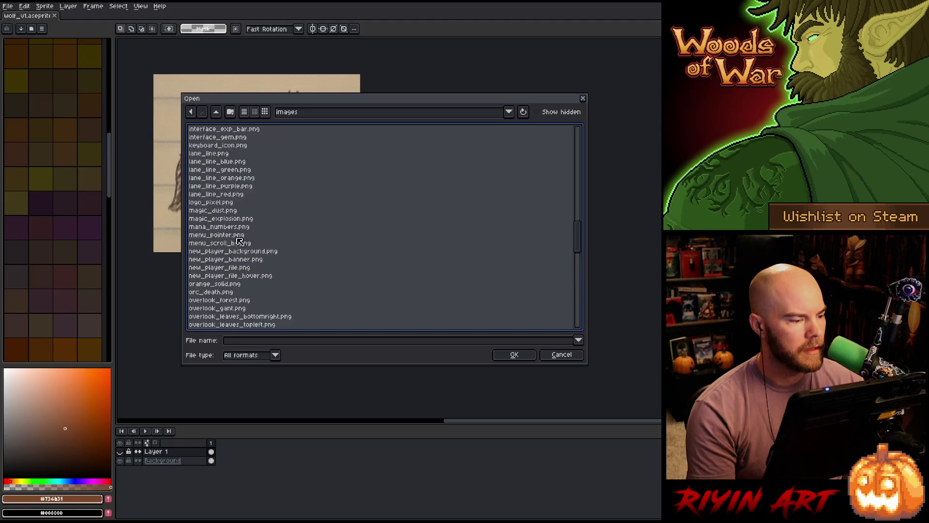
double_click(208, 202)
scroll(228, 213, "down", 10)
scroll(249, 226, "down", 15)
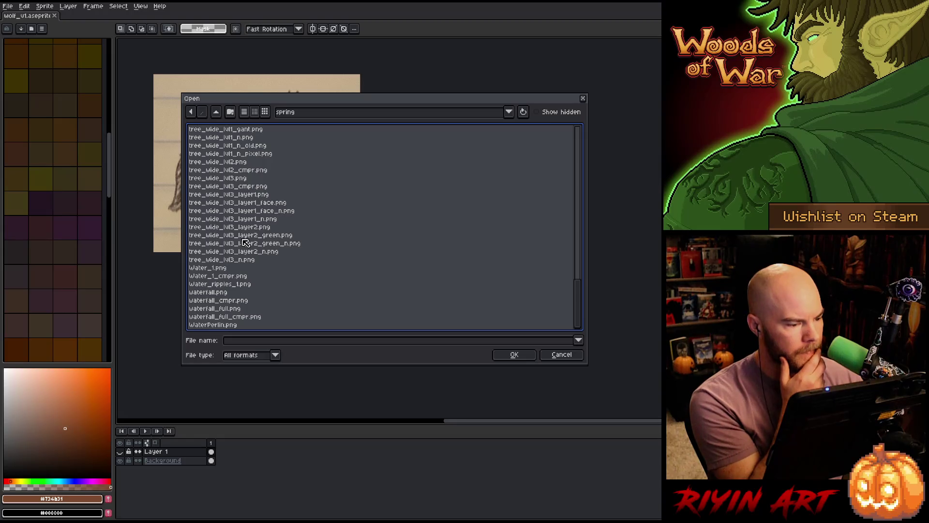
- Open tree_wide_lvl3_layer1_face_n.png and zoom around its normal map
left_click(250, 220)
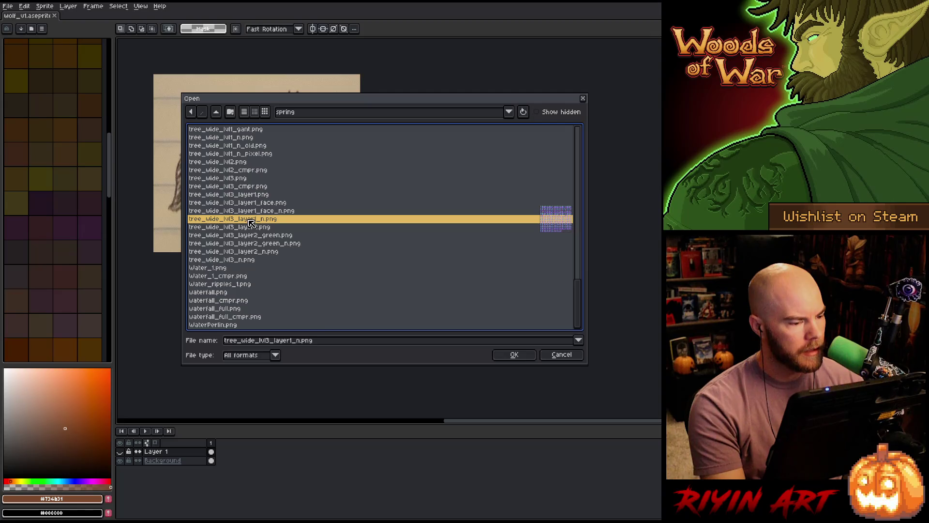
left_click(252, 211)
key("Return")
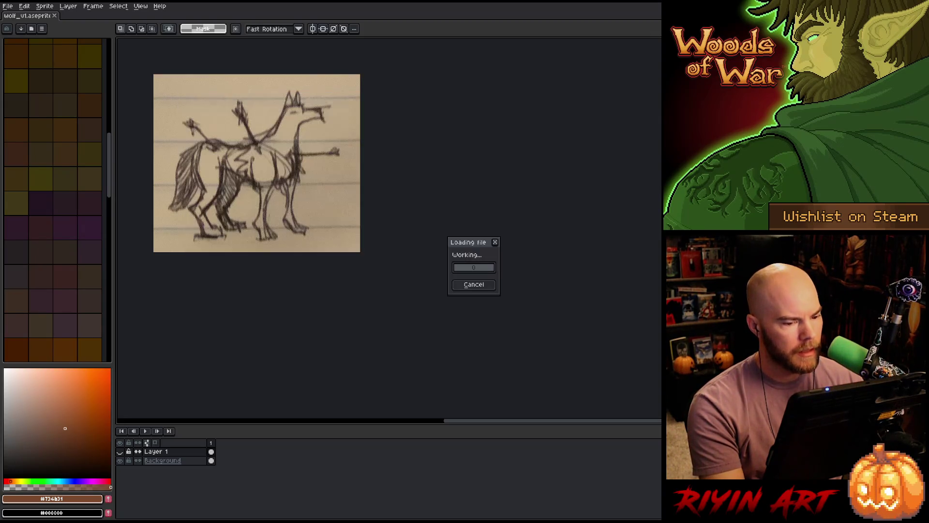
scroll(389, 228, "up", 4)
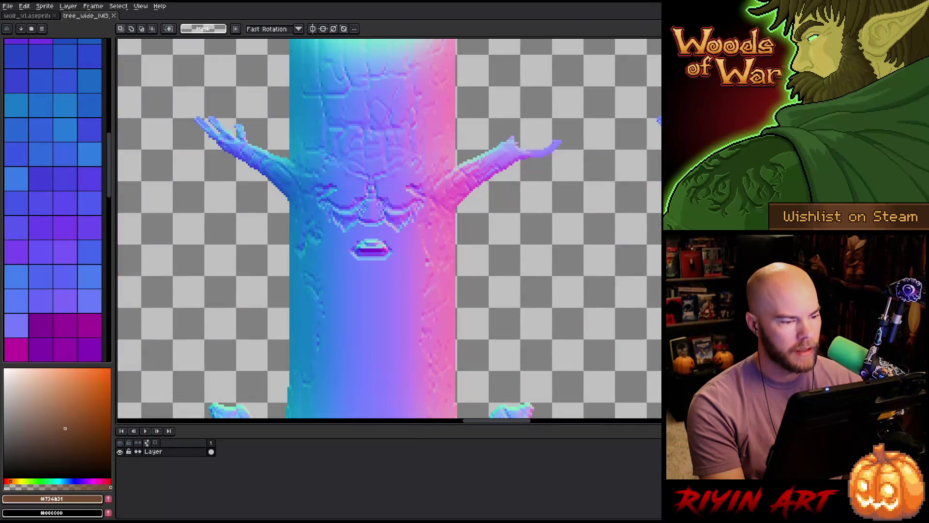
scroll(389, 228, "down", 4)
scroll(389, 228, "up", 2)
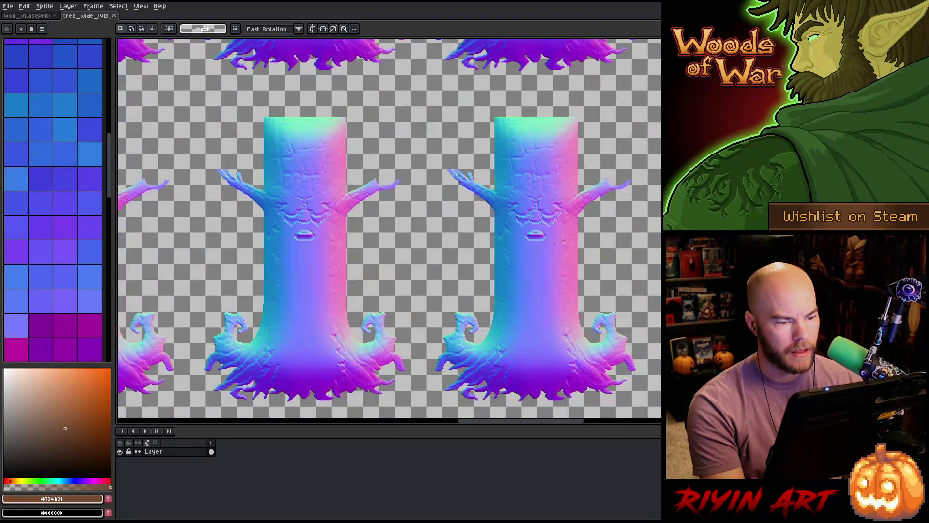
scroll(389, 227, "down", 3)
scroll(389, 227, "up", 3)
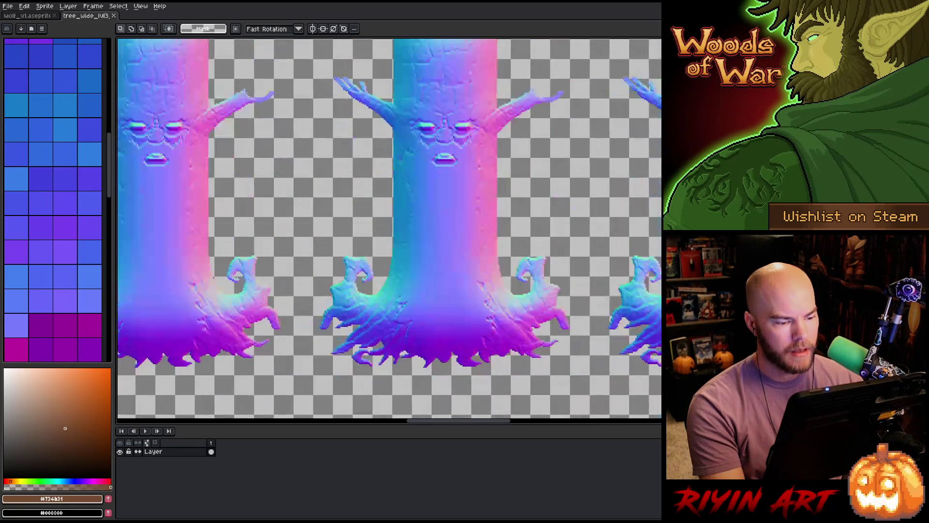
scroll(389, 228, "down", 3)
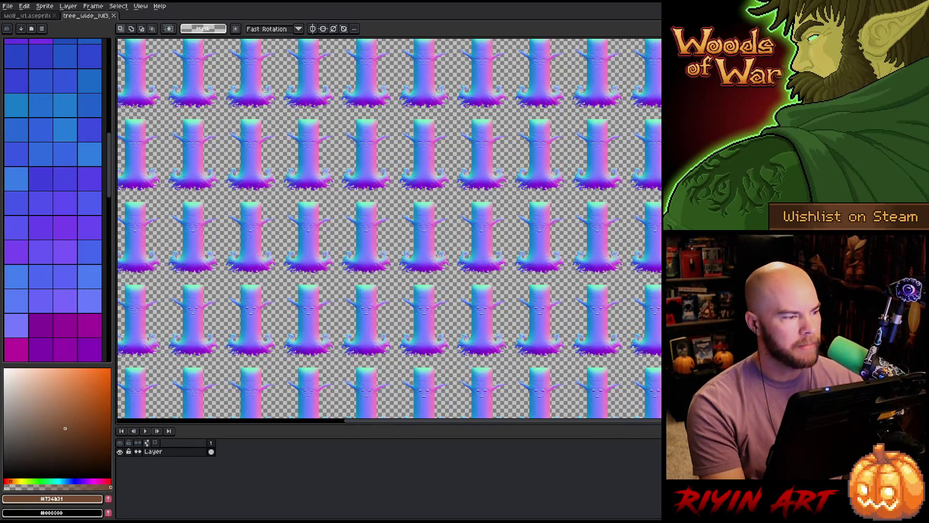
left_click(7, 6)
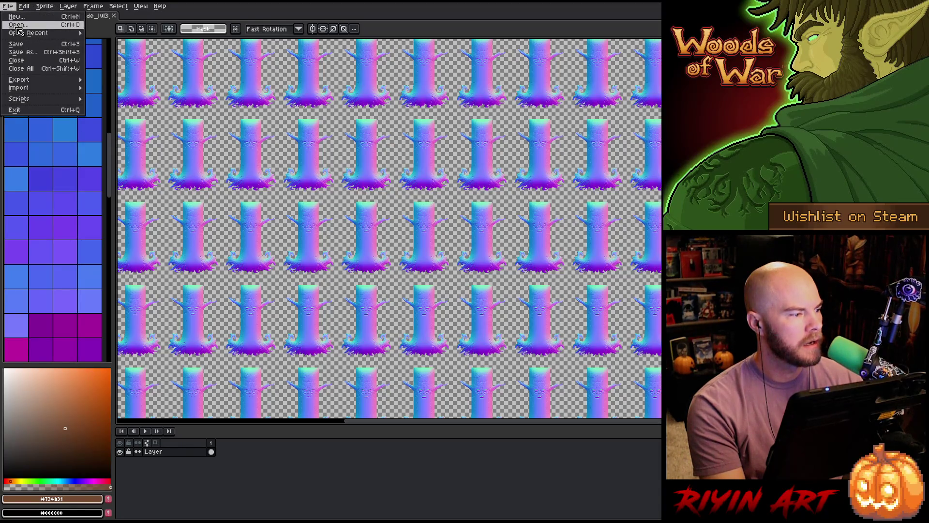
- Open tree_wide_lvl3_layer2_green_n.png, then return to the face normal map tab
left_click(17, 25)
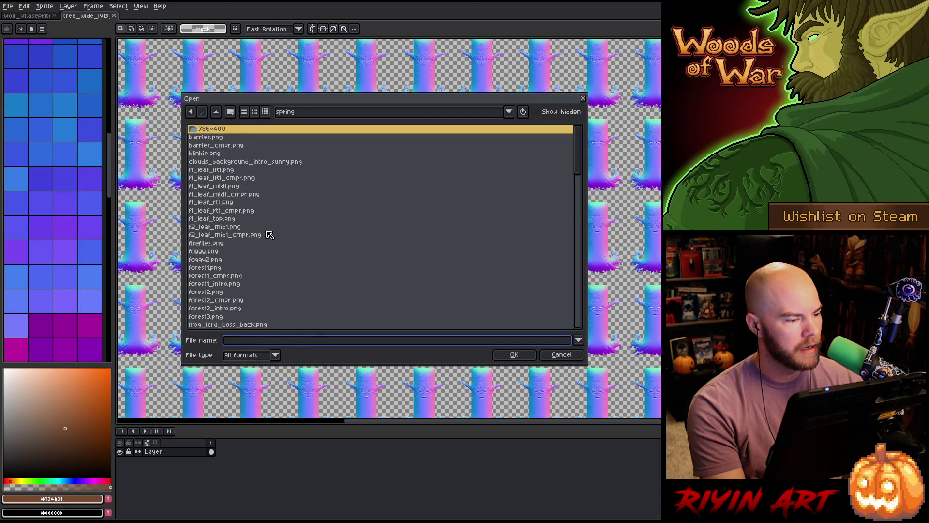
scroll(270, 235, "down", 15)
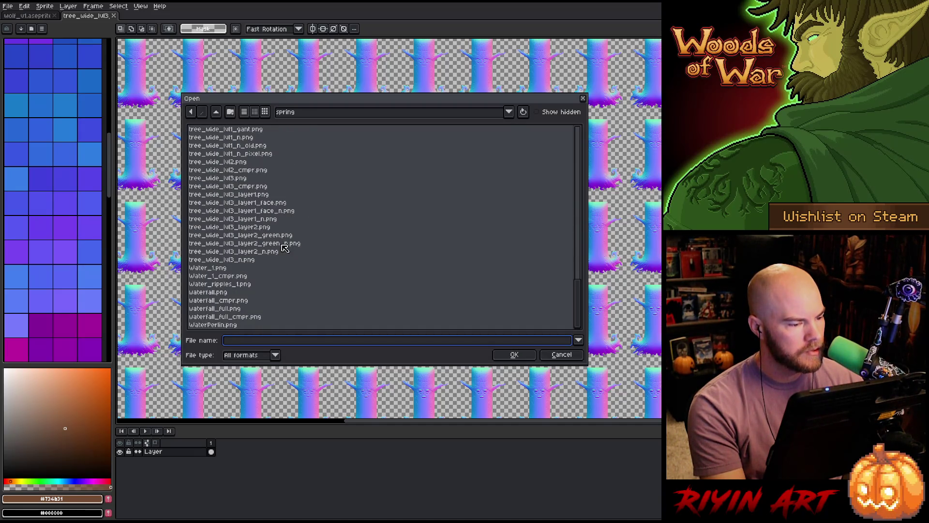
left_click(284, 245)
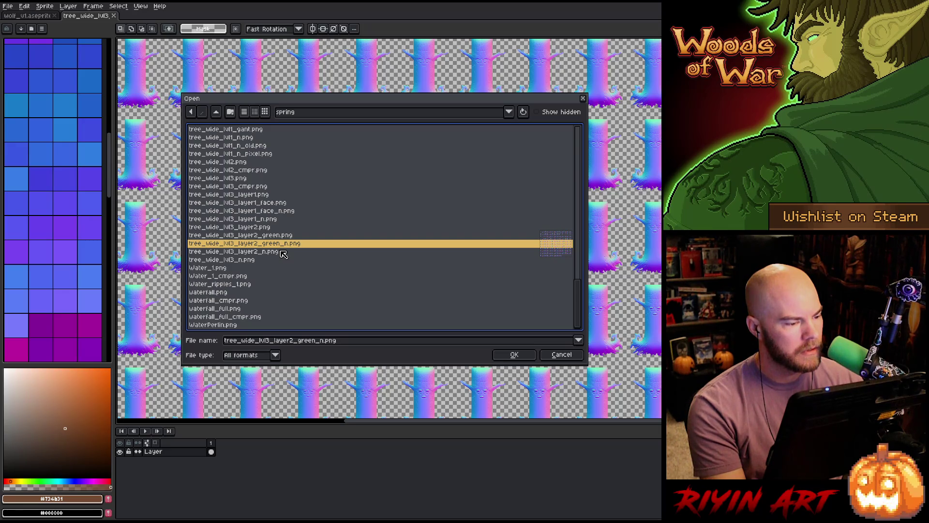
key("Return")
scroll(437, 228, "up", 5)
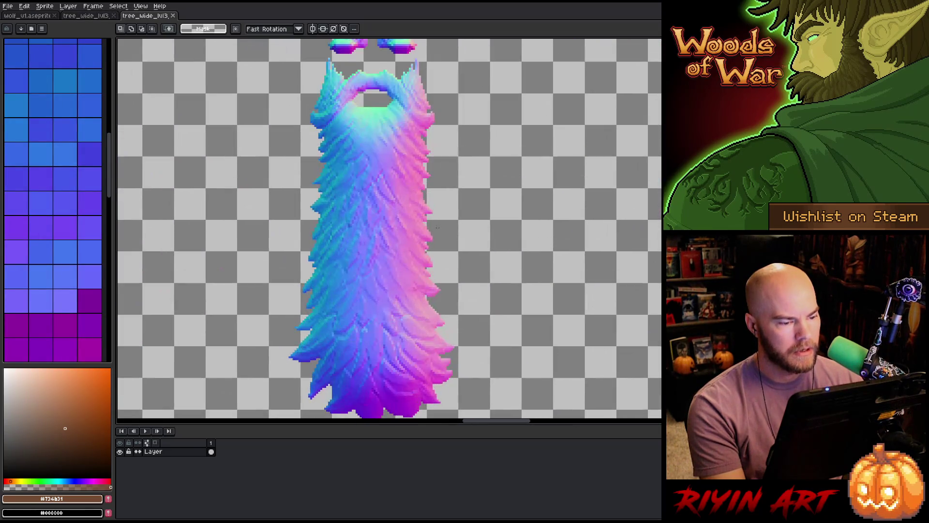
scroll(437, 228, "down", 2)
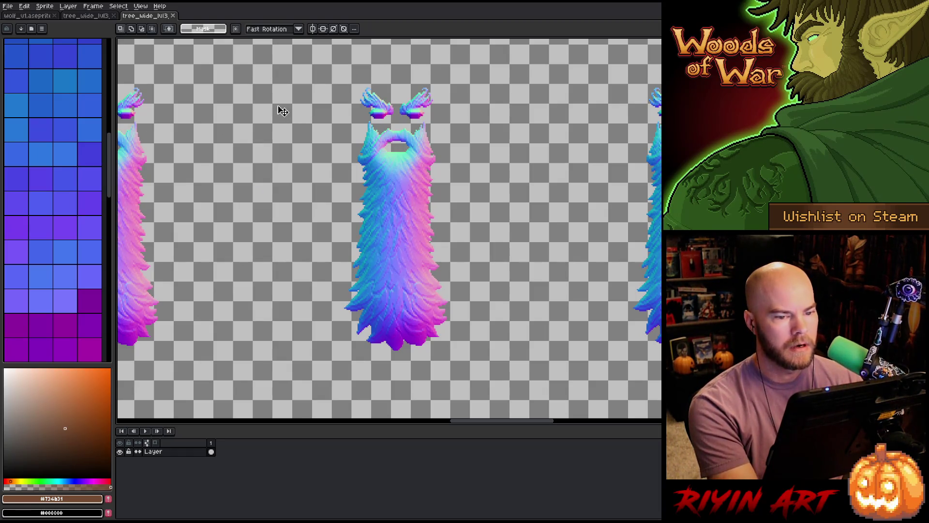
left_click(88, 16)
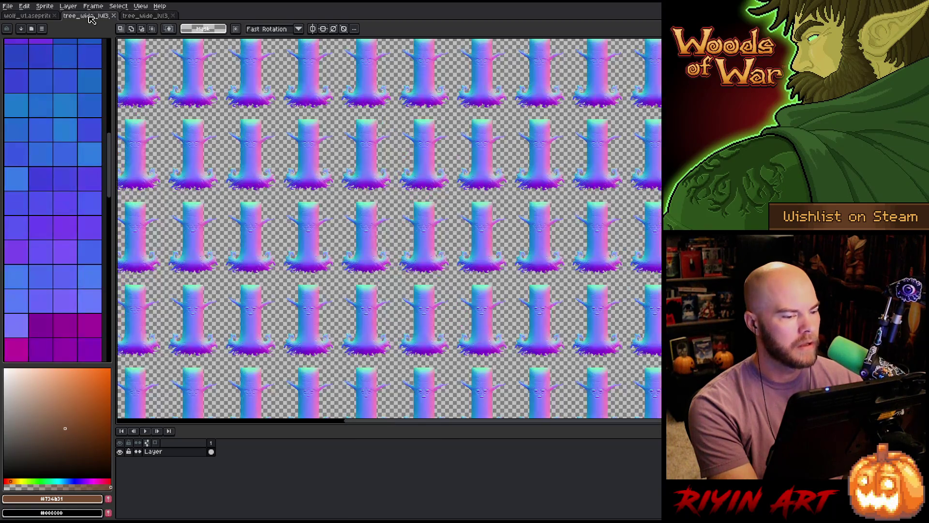
- Paste the beard onto a new layer above the face normal map
key("shift+n")
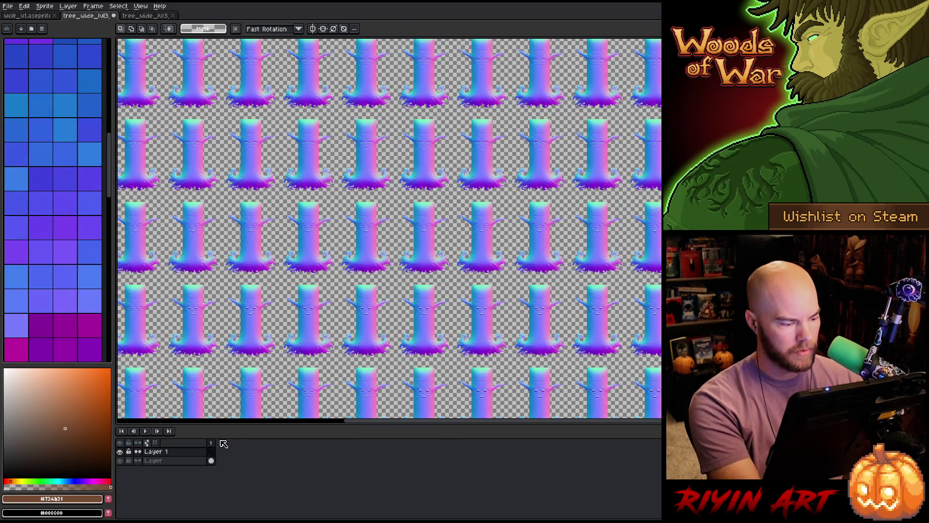
key("ctrl+v")
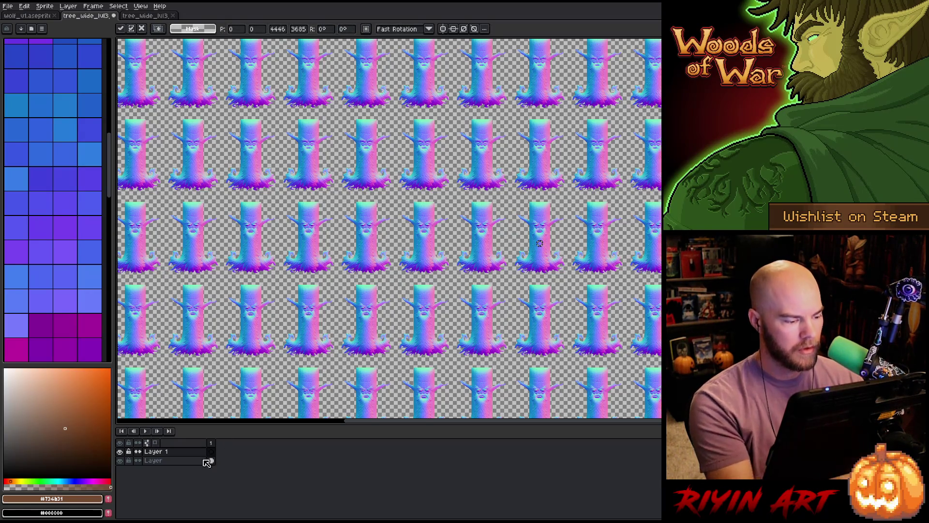
key("Return")
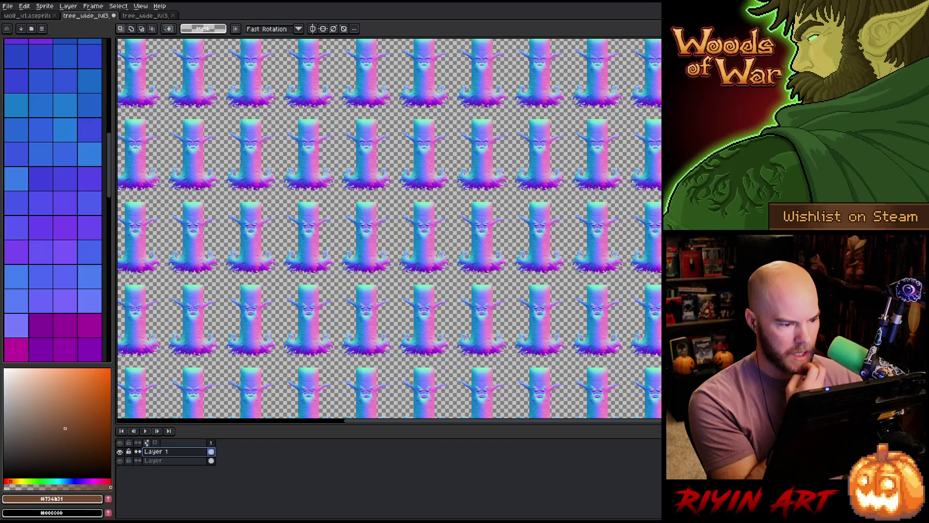
scroll(280, 322, "up", 5)
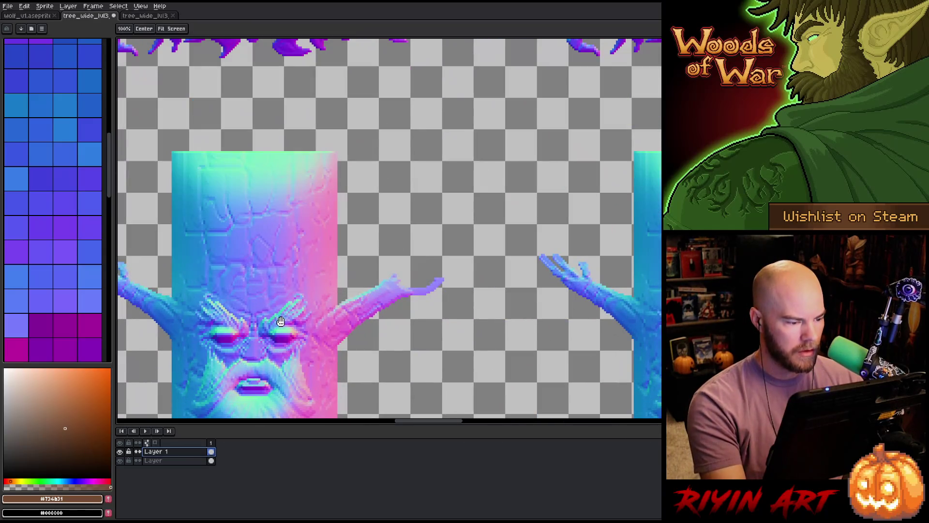
left_click_drag(281, 322, 423, 109)
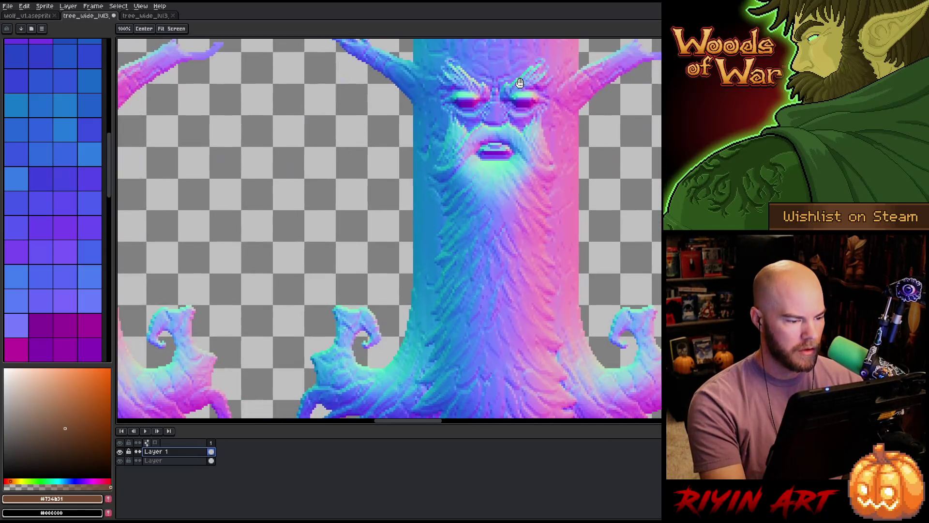
scroll(424, 109, "down", 2)
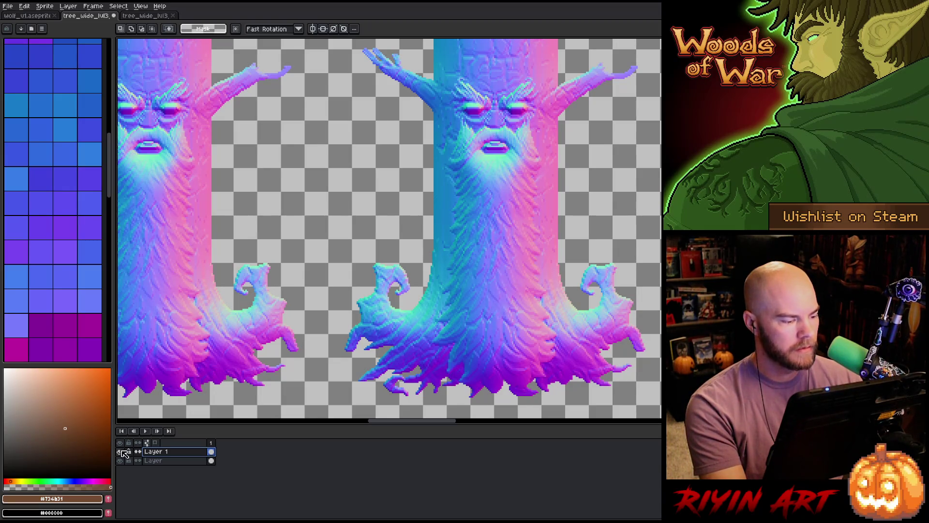
- Toggle the beard layer's visibility to compare, then close the beard-only document
left_click(121, 451)
left_click(121, 451)
left_click(121, 452)
left_click(121, 451)
left_click(121, 452)
left_click(121, 451)
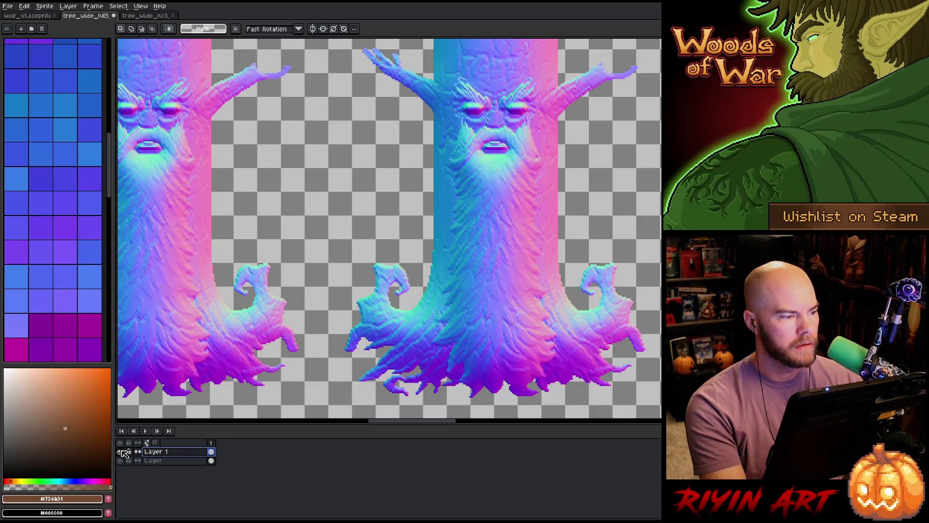
left_click(150, 16)
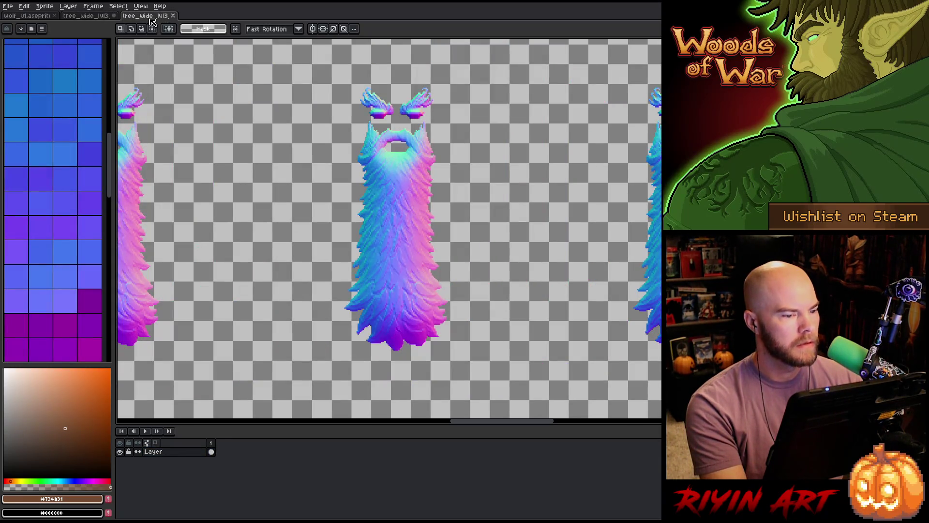
left_click(173, 16)
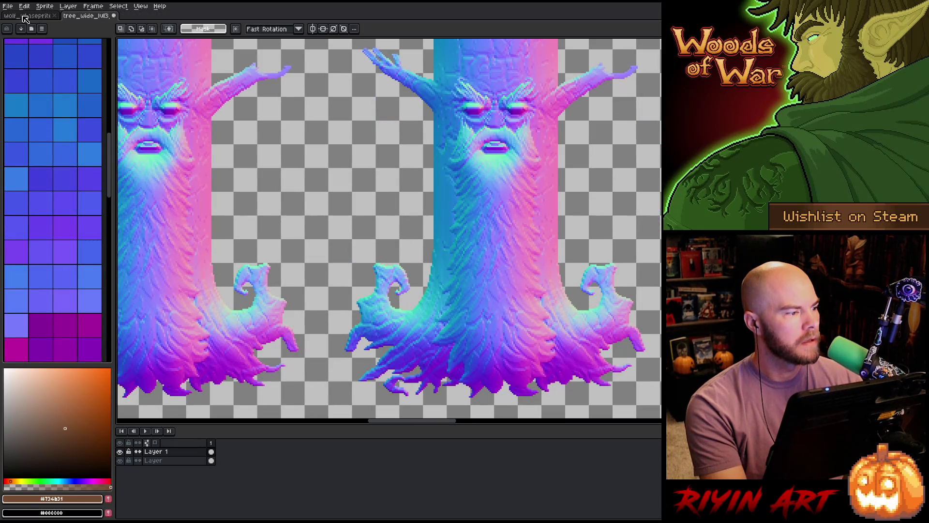
left_click(8, 6)
mouse_move(27, 32)
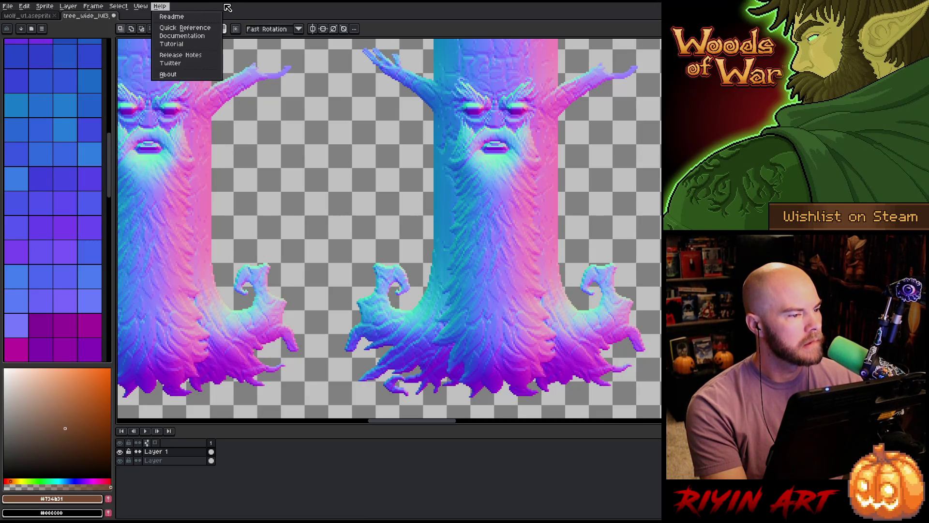
left_click(263, 12)
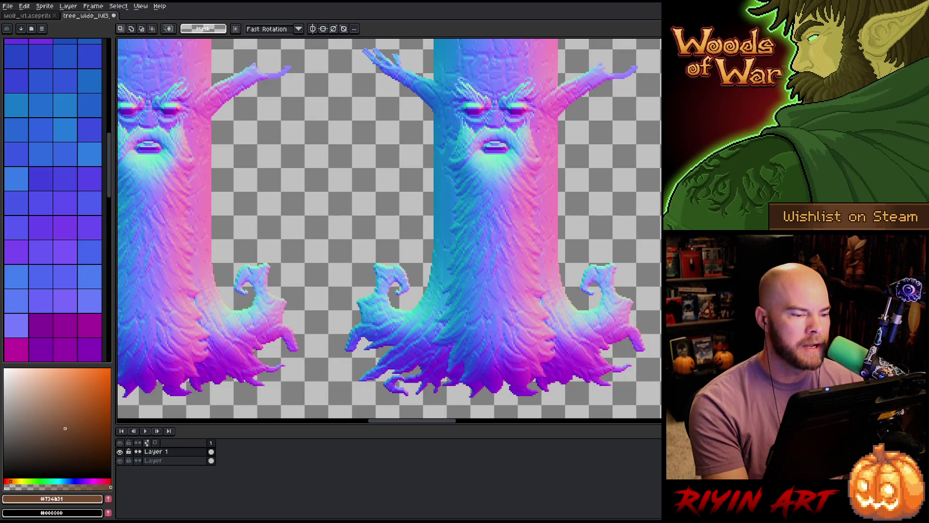
scroll(390, 228, "down", 5)
scroll(390, 228, "up", 3)
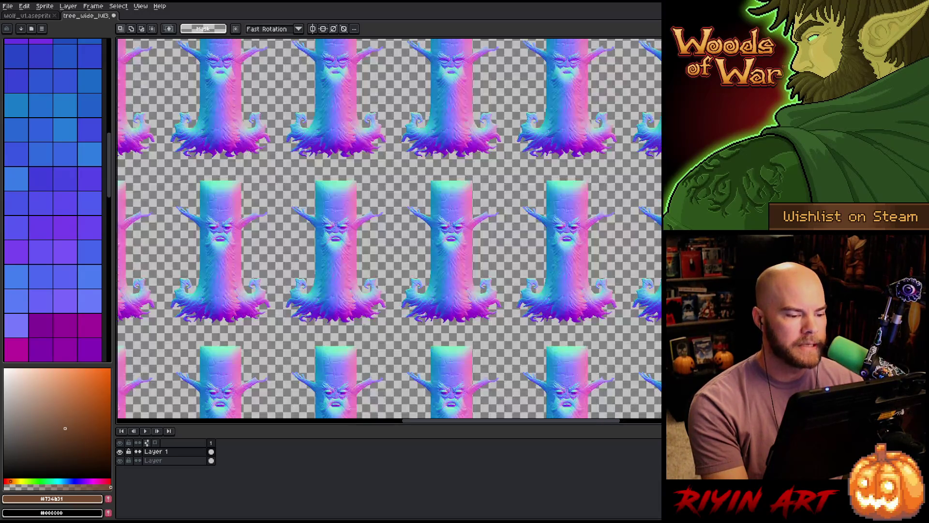
scroll(389, 228, "up", 2)
scroll(390, 227, "down", 4)
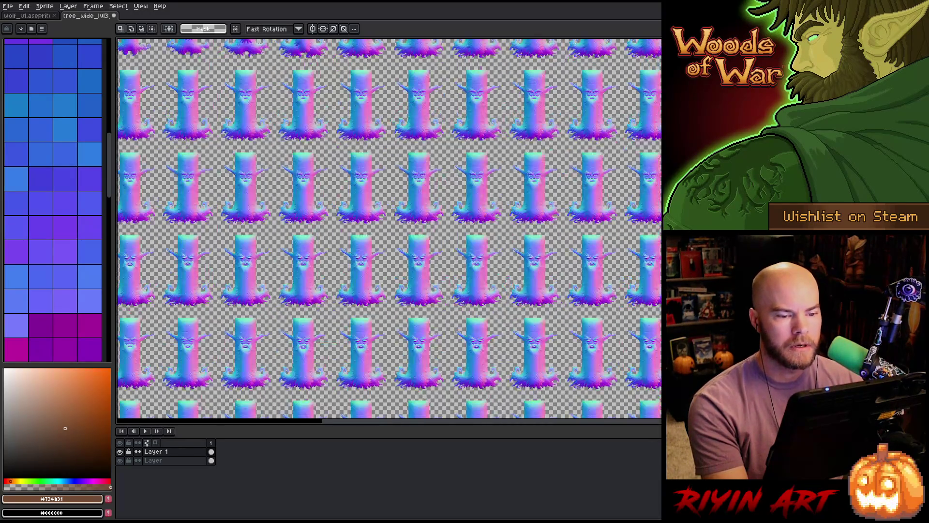
scroll(535, 365, "up", 2)
left_click_drag(535, 365, 377, 224)
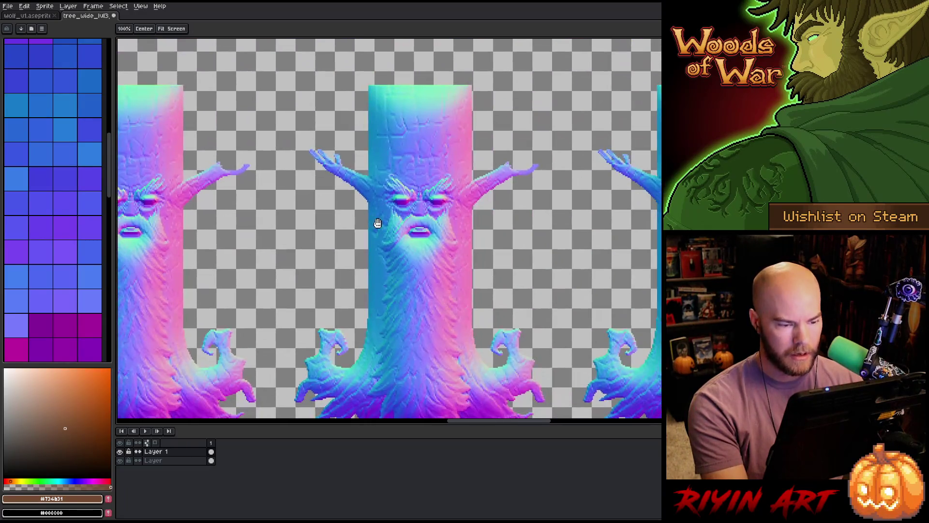
scroll(393, 245, "up", 3)
scroll(417, 201, "down", 3)
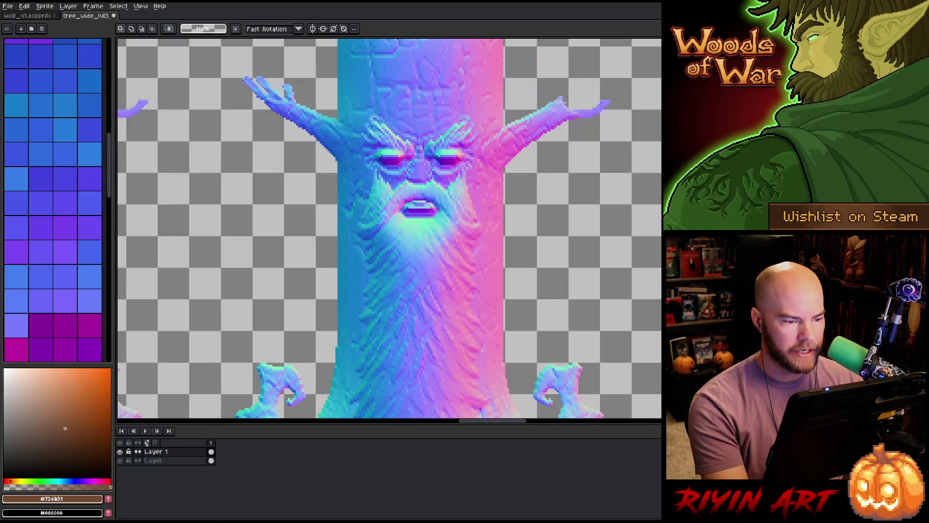
scroll(431, 296, "down", 4)
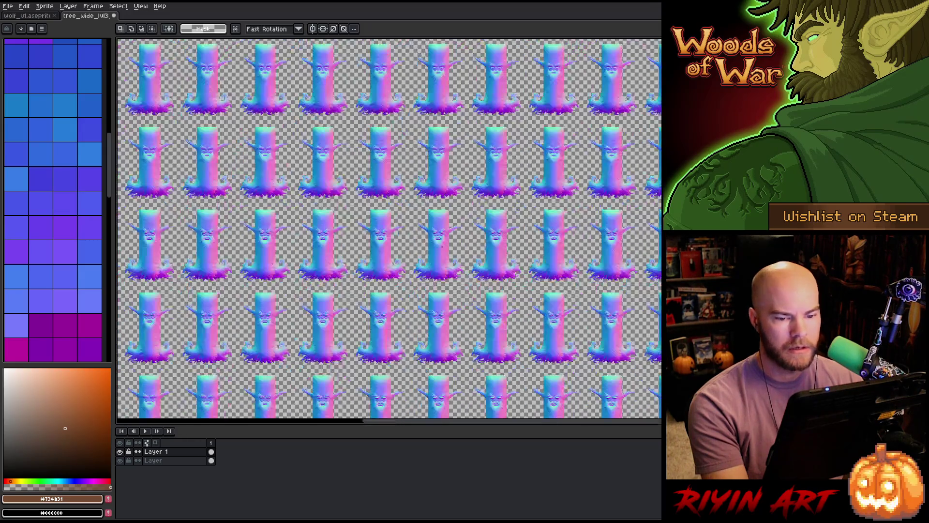
scroll(390, 230, "up", 2)
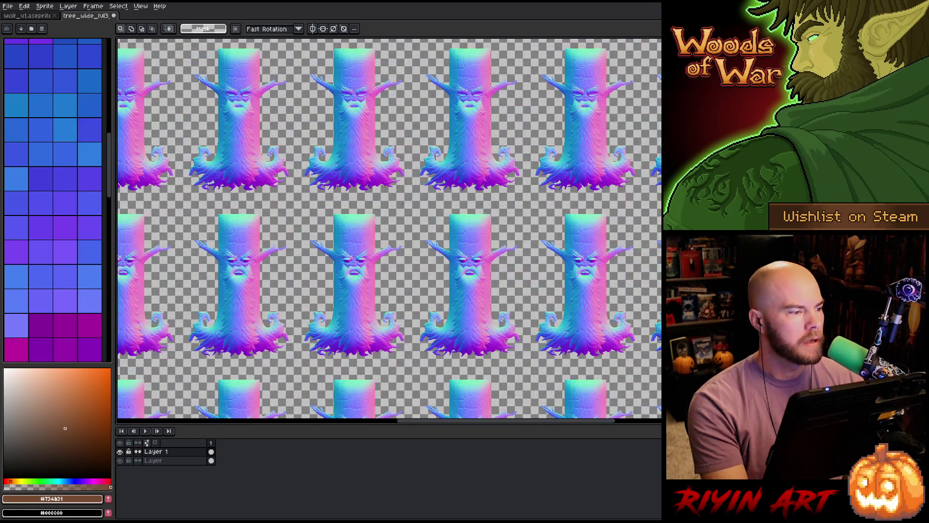
left_click(8, 6)
mouse_move(41, 82)
left_click(131, 81)
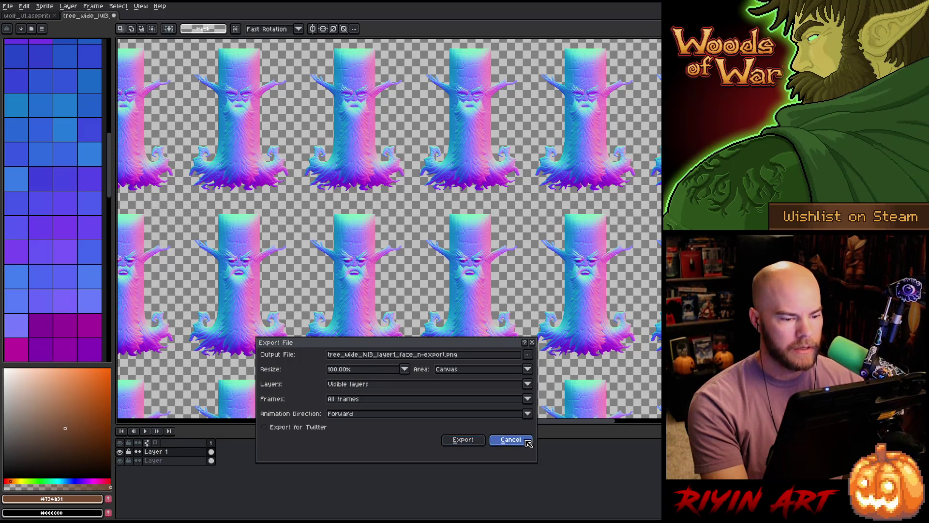
left_click(510, 440)
scroll(471, 192, "up", 6)
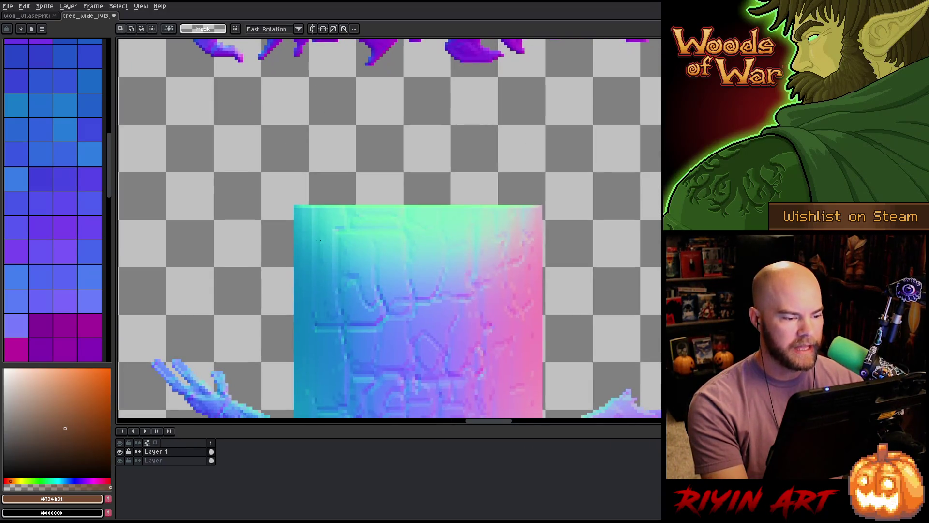
- Marquee-select the top of one tree trunk above its face, zooming in to refine it
left_click_drag(256, 174, 690, 324)
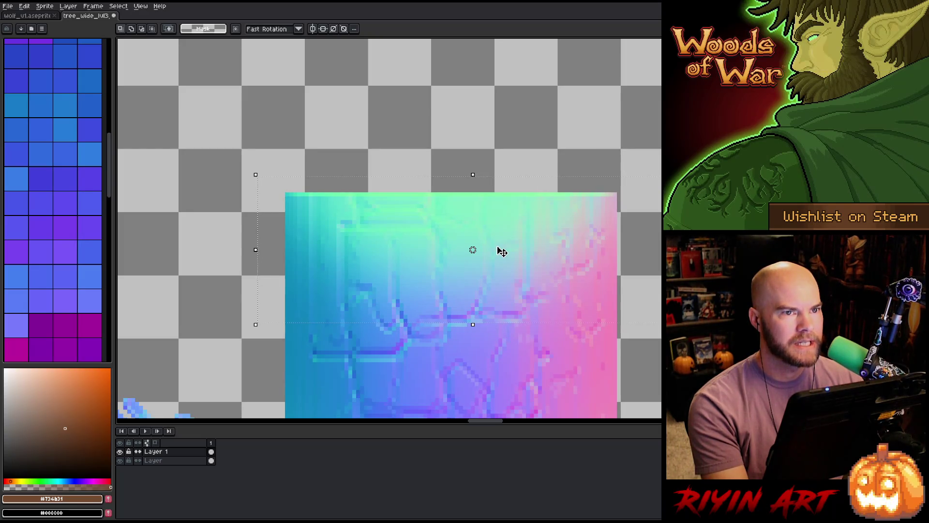
scroll(501, 251, "down", 1)
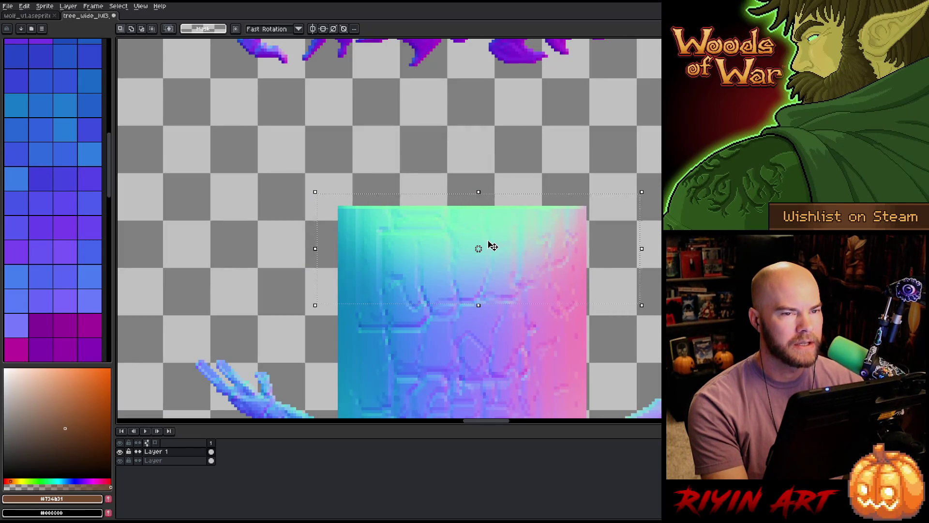
scroll(478, 252, "down", 2)
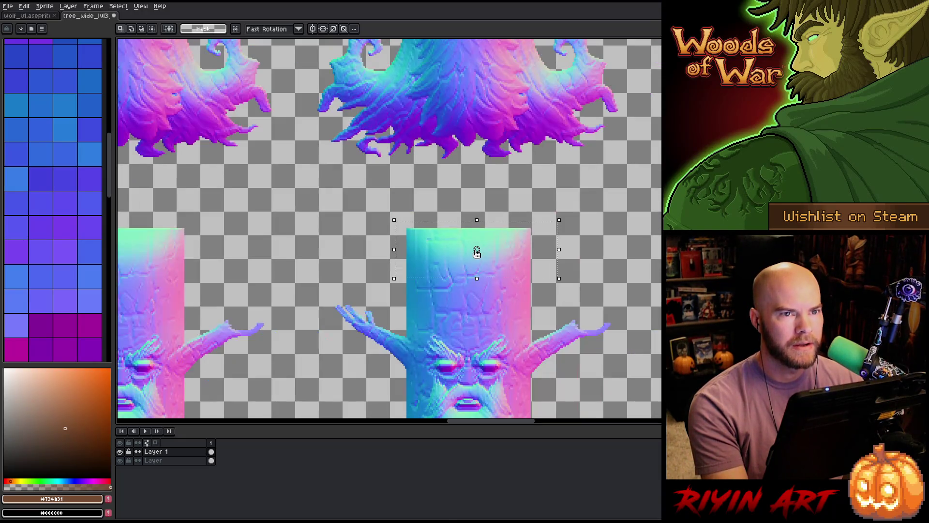
scroll(477, 251, "down", 5)
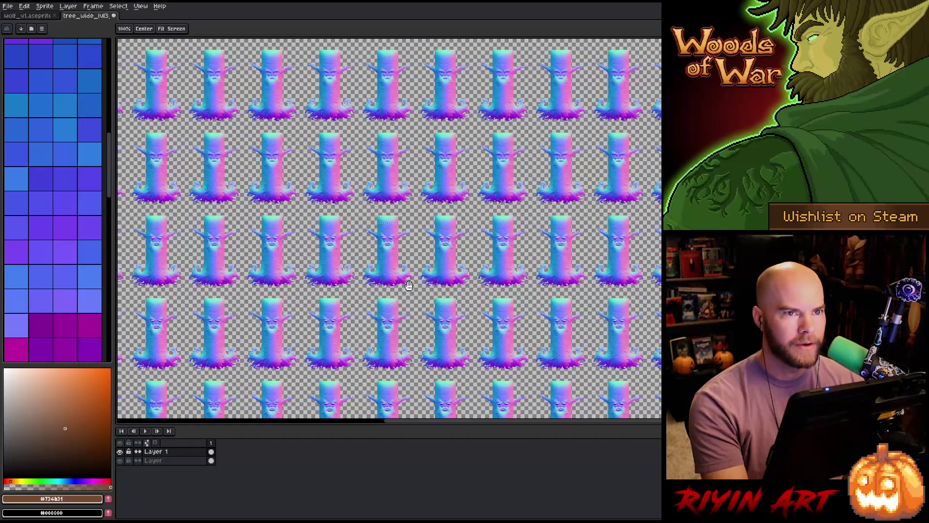
scroll(370, 166, "up", 3)
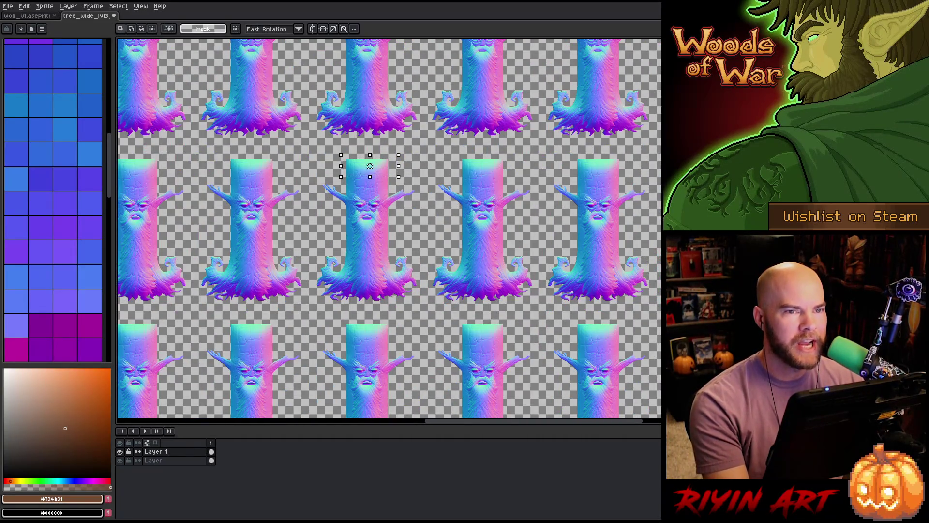
scroll(370, 166, "down", 2)
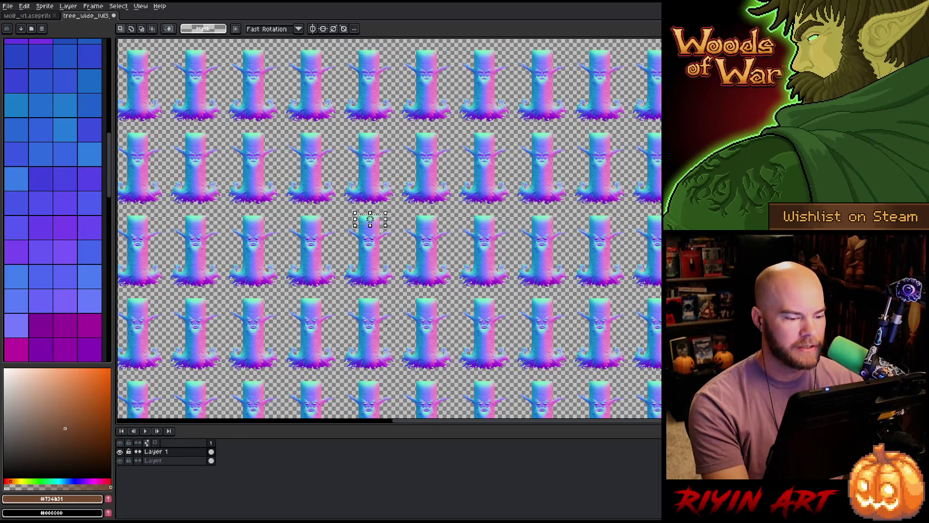
scroll(370, 219, "up", 5)
left_click_drag(480, 202, 497, 205)
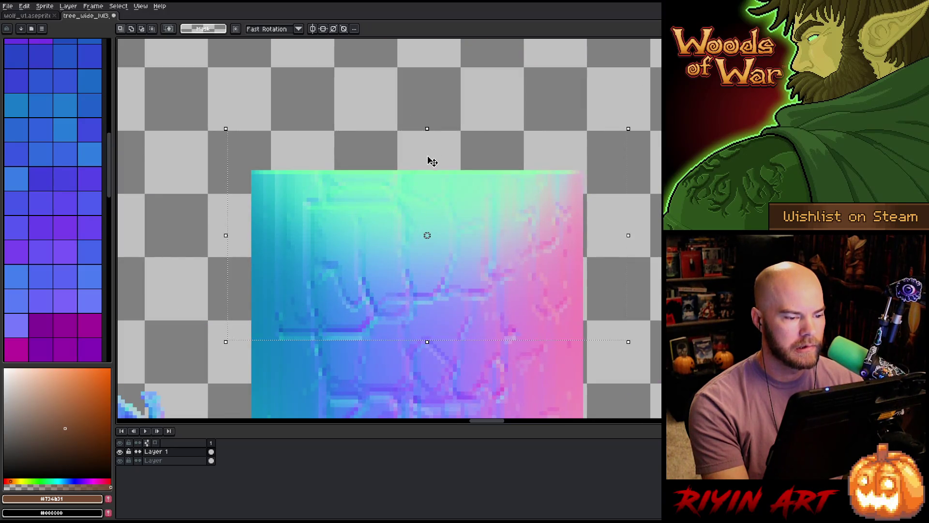
scroll(390, 228, "down", 5)
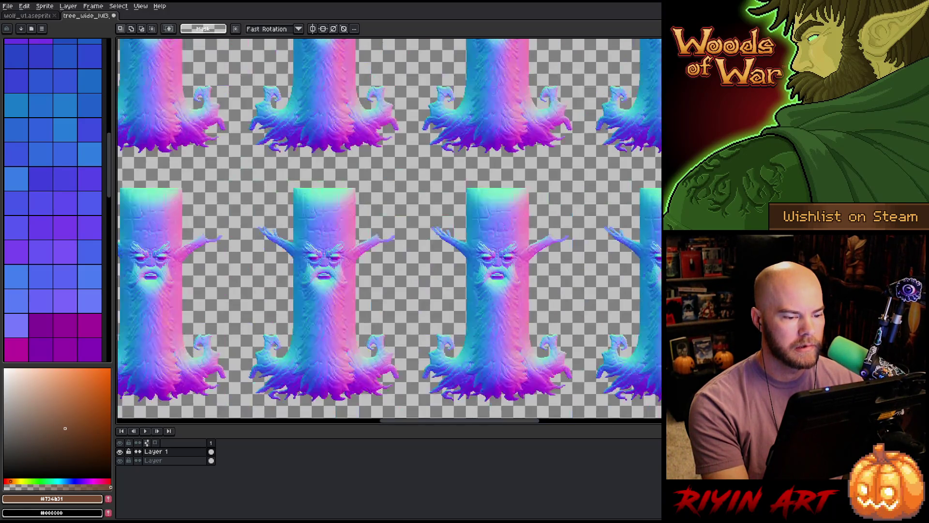
mouse_move(530, 263)
left_mouse_down()
mouse_move(491, 148)
mouse_move(477, 167)
left_mouse_up()
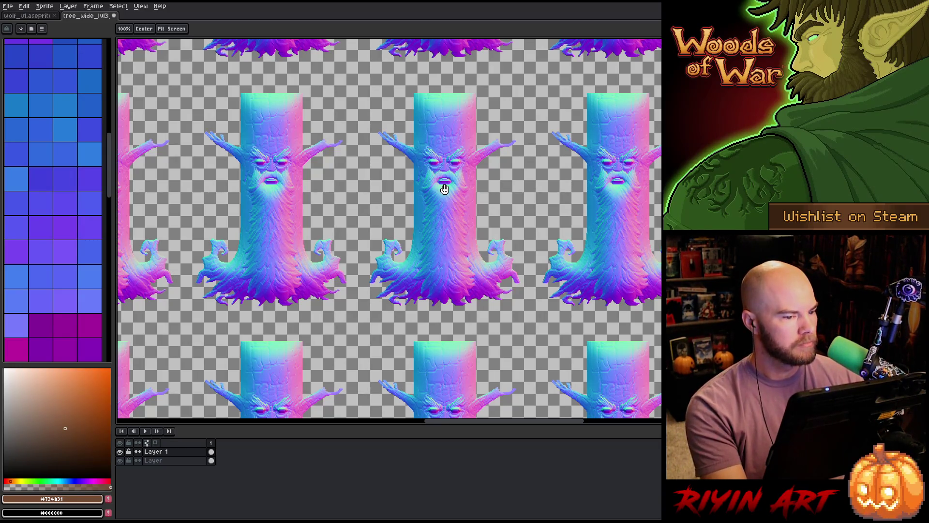
scroll(445, 190, "down", 3)
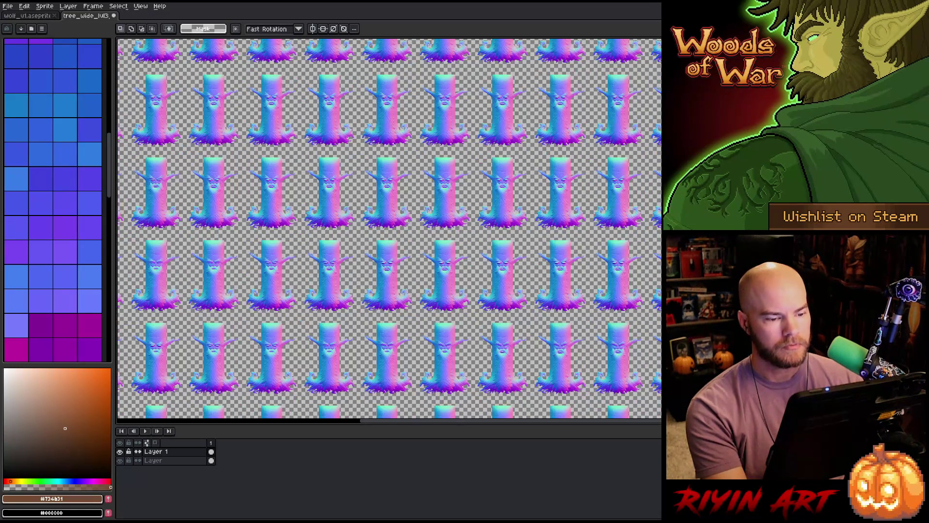
scroll(445, 190, "up", 10)
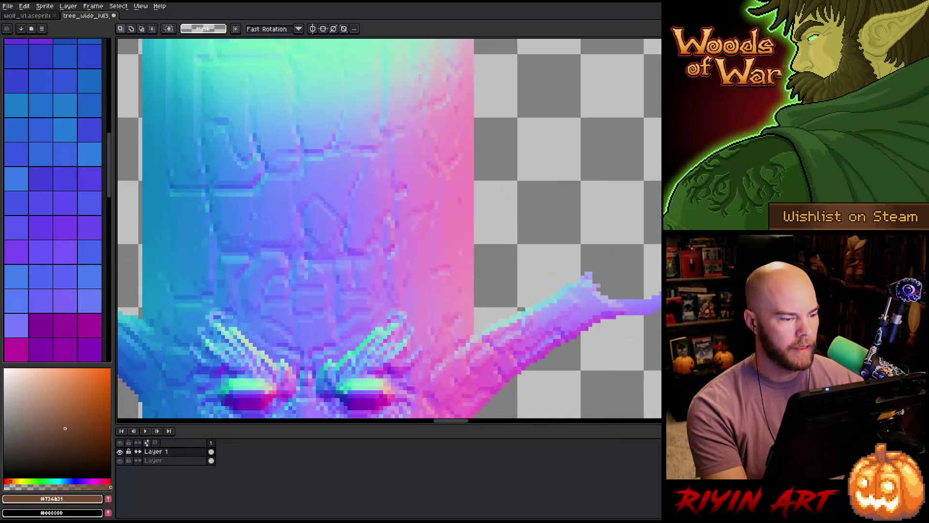
scroll(466, 274, "up", 3)
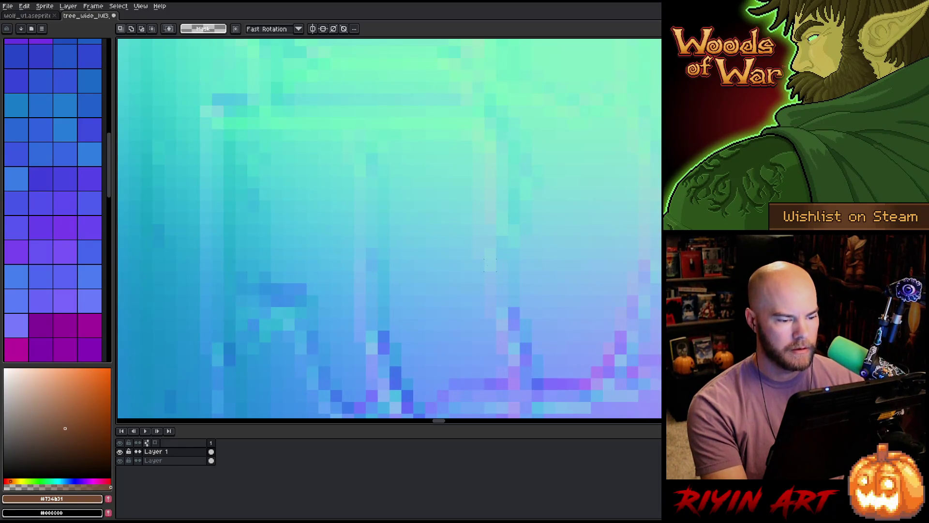
scroll(489, 265, "down", 5)
scroll(490, 289, "up", 1)
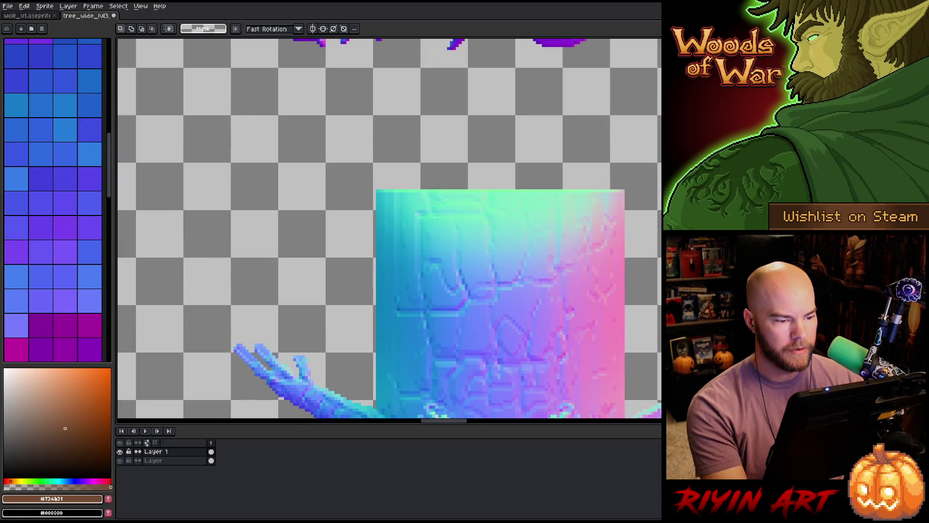
left_click_drag(327, 173, 651, 273)
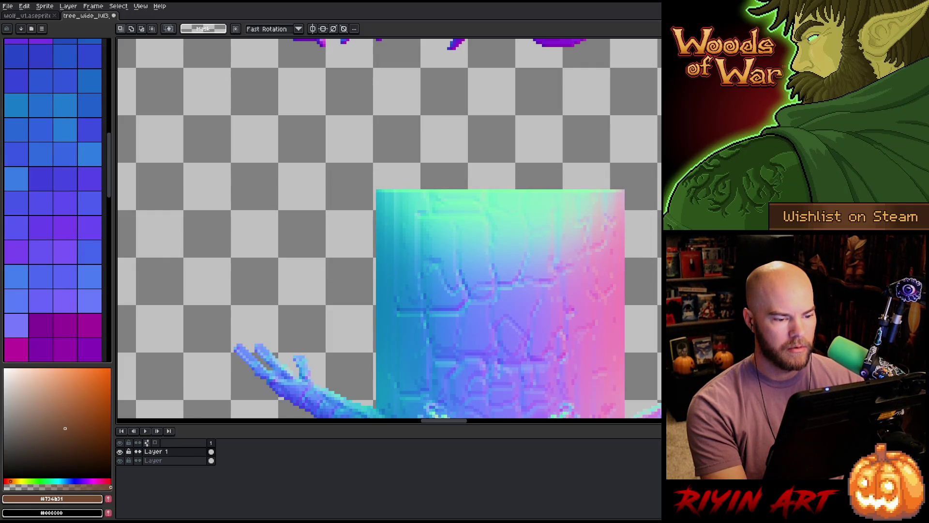
scroll(420, 257, "down", 8)
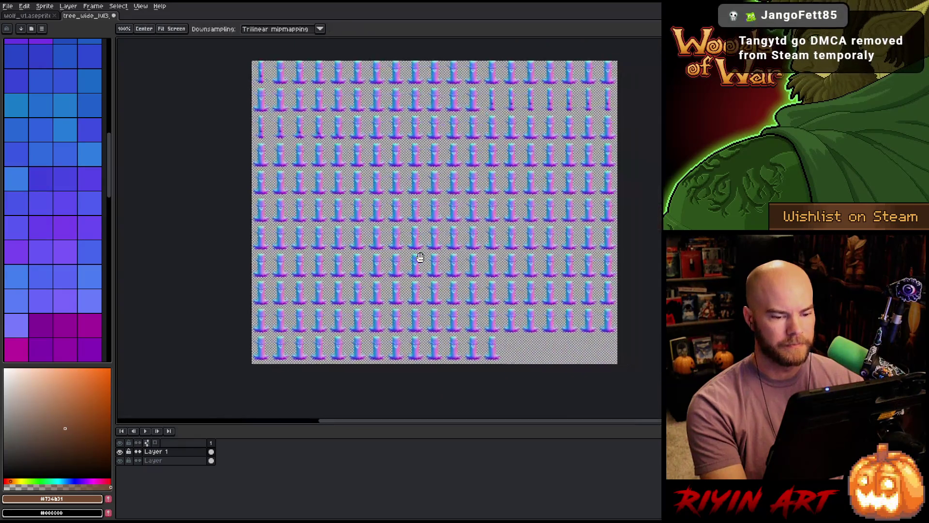
scroll(421, 257, "up", 3)
scroll(432, 242, "up", 4)
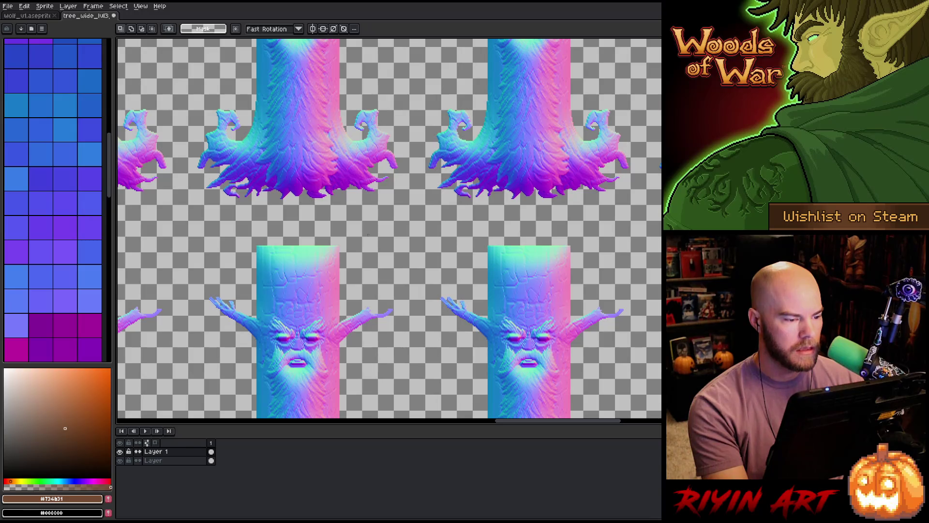
scroll(368, 234, "down", 2)
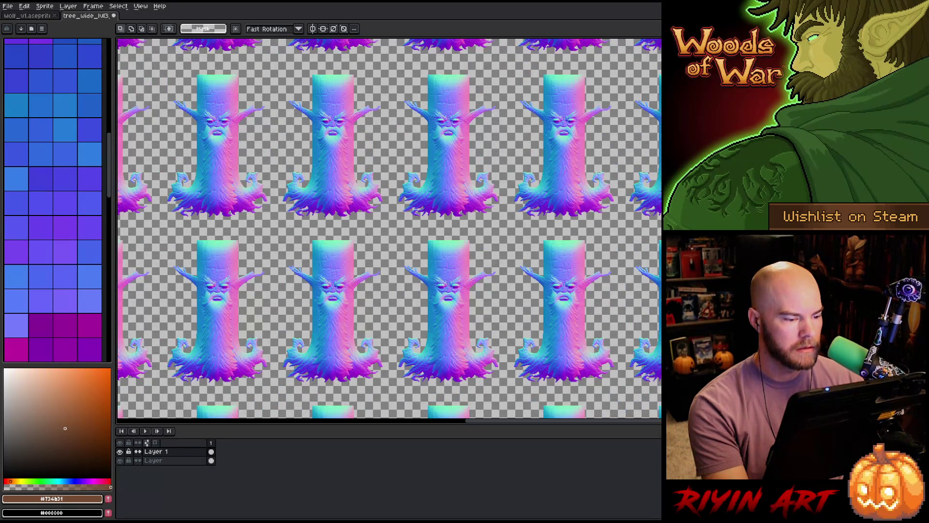
scroll(368, 234, "down", 4)
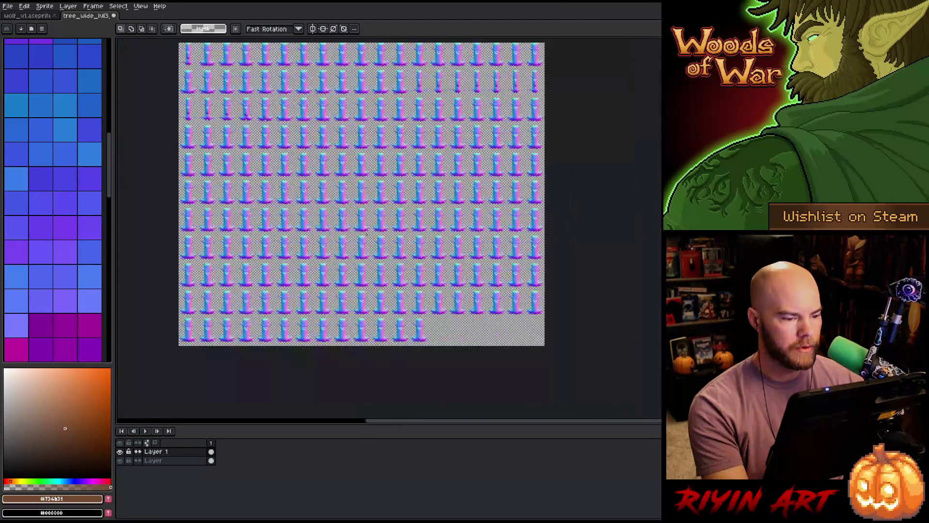
scroll(368, 234, "up", 2)
scroll(368, 234, "down", 2)
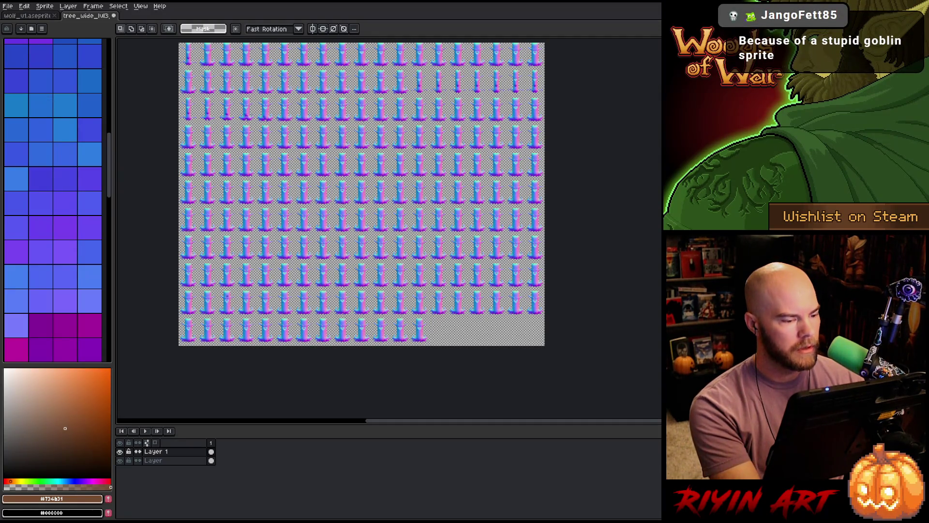
- Start an Export As and browse to the Apps\Tree\images\spring folder
left_click(8, 7)
mouse_move(41, 81)
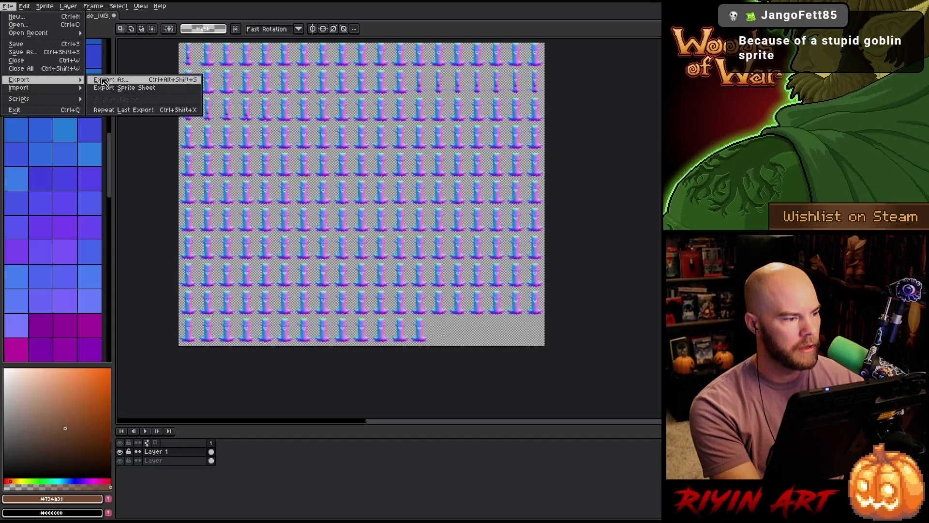
left_click(111, 83)
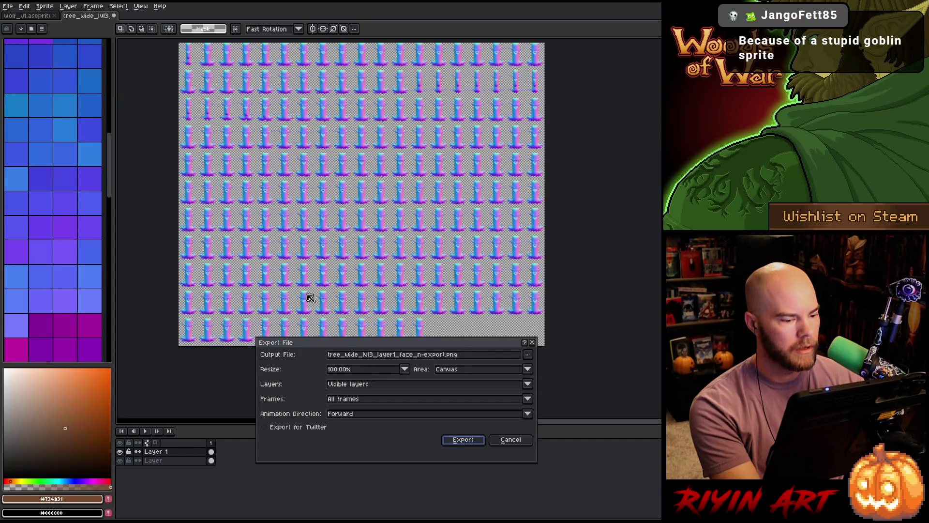
left_click(528, 355)
left_click(551, 342)
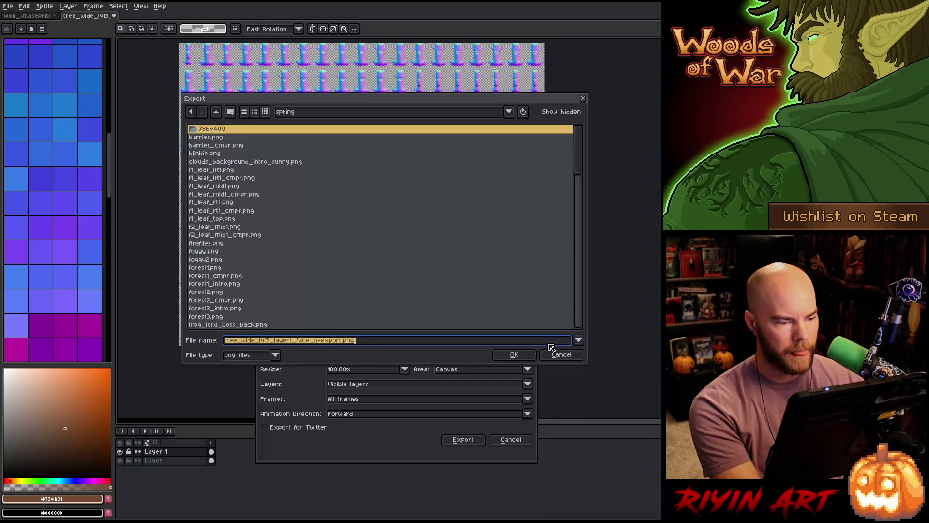
left_click(287, 117)
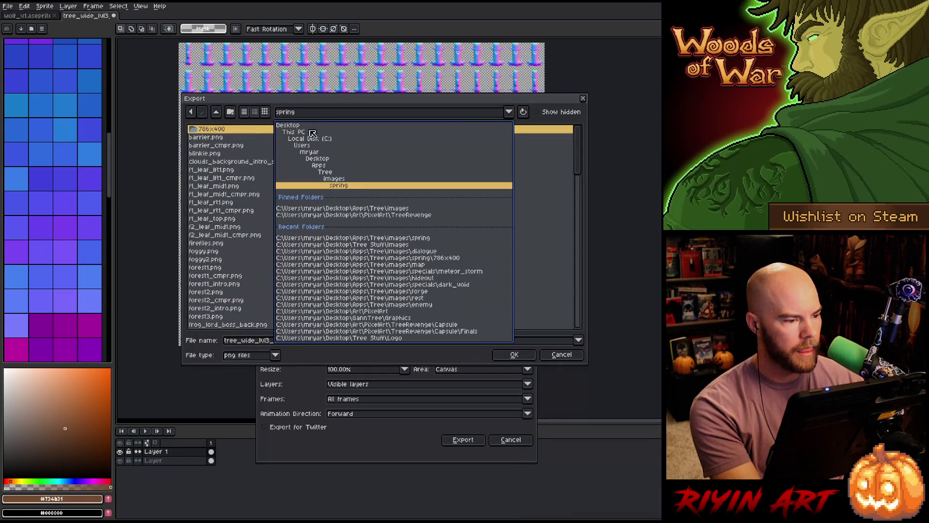
left_click(339, 165)
left_click(306, 111)
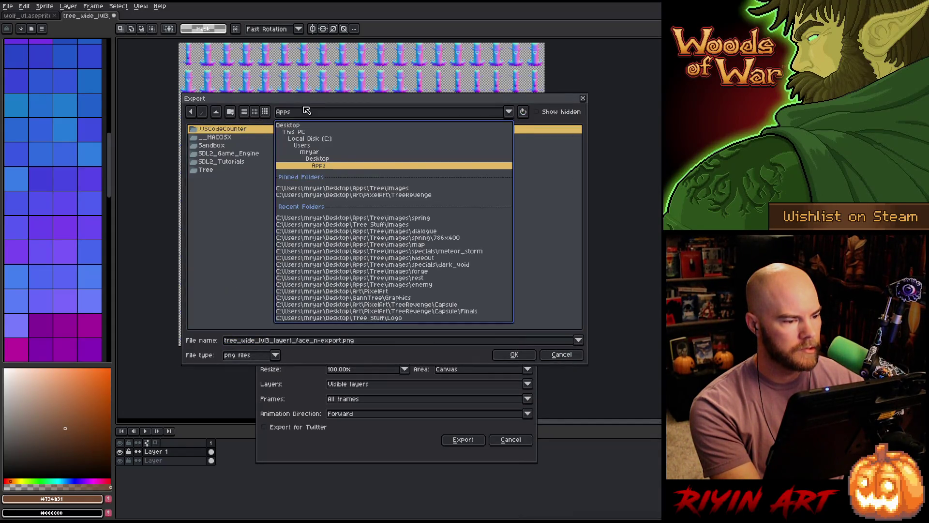
left_click(369, 188)
double_click(218, 203)
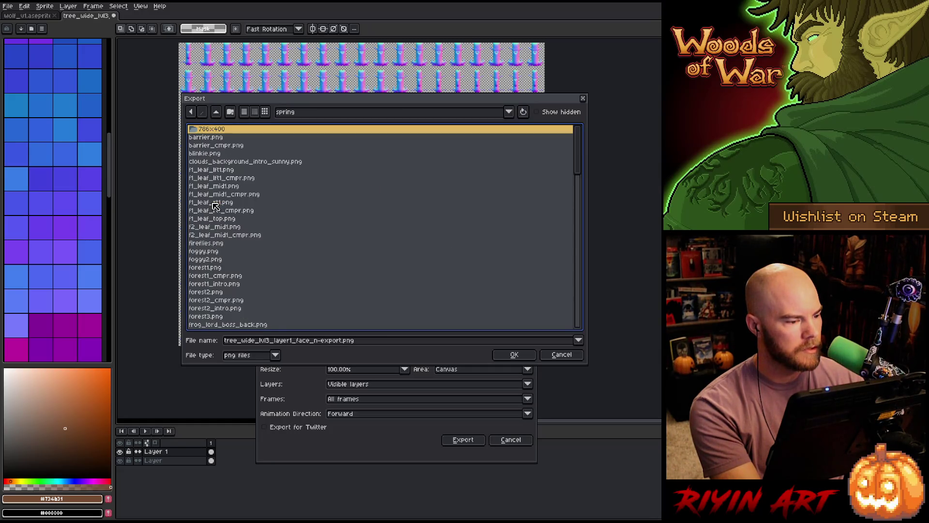
- Export the normal-map sprite sheet over tree_wide_lvl3_n.png, confirming the overwrite
scroll(252, 283, "down", 15)
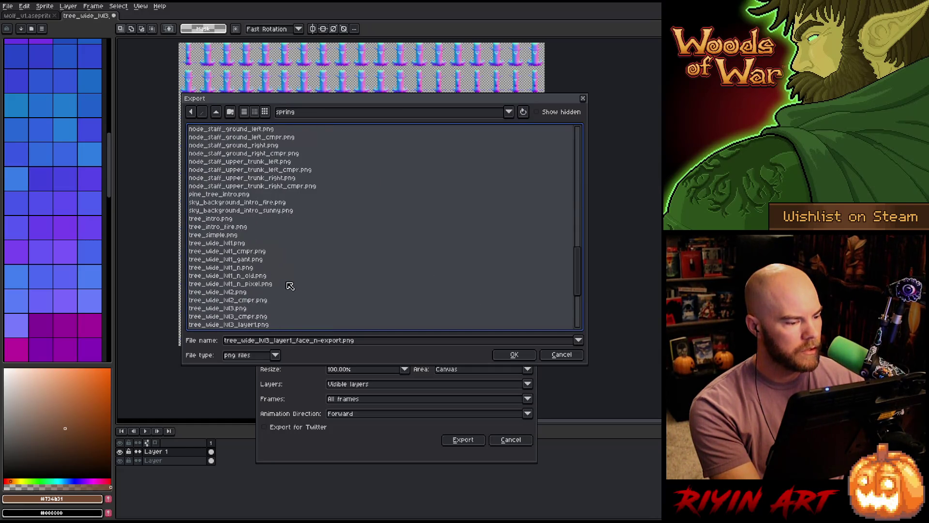
left_click(252, 261)
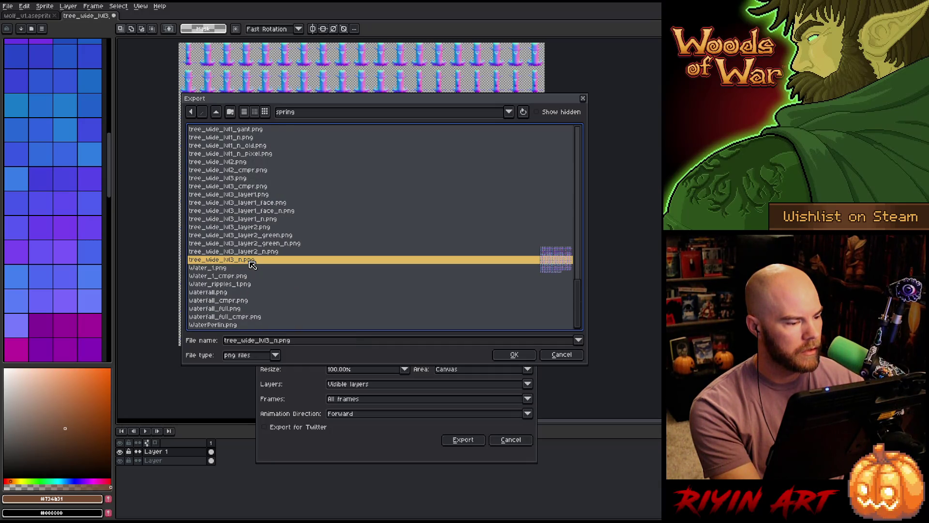
left_click(514, 355)
left_click(434, 286)
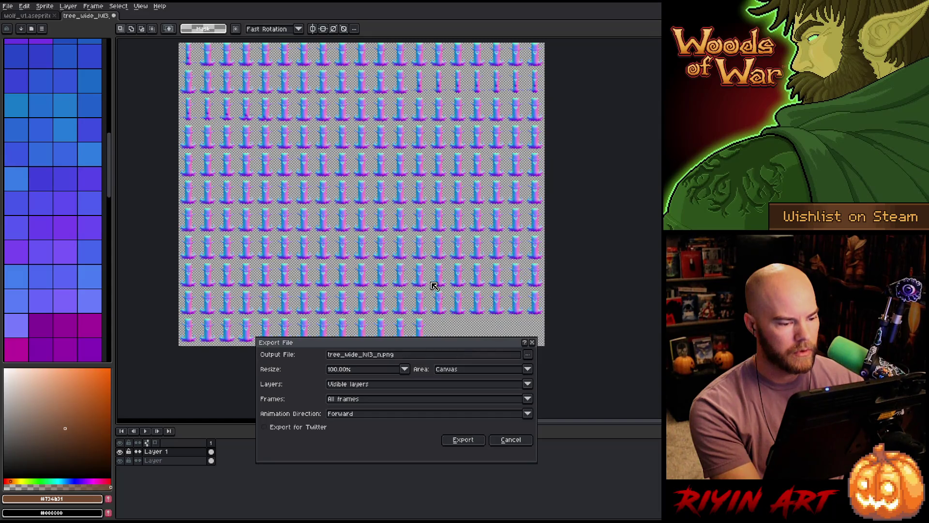
left_click(461, 440)
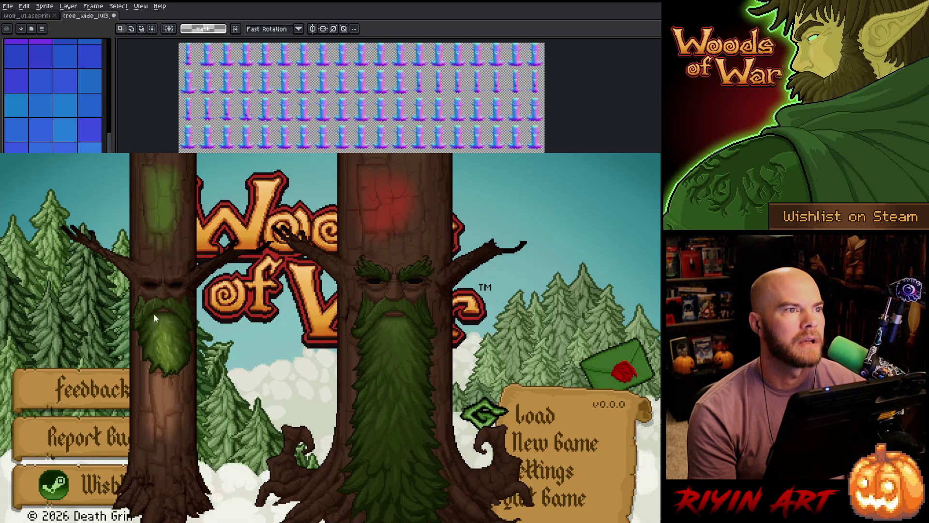
- Close Woods of War with Alt+F4 to return to Aseprite
key("alt+F4")
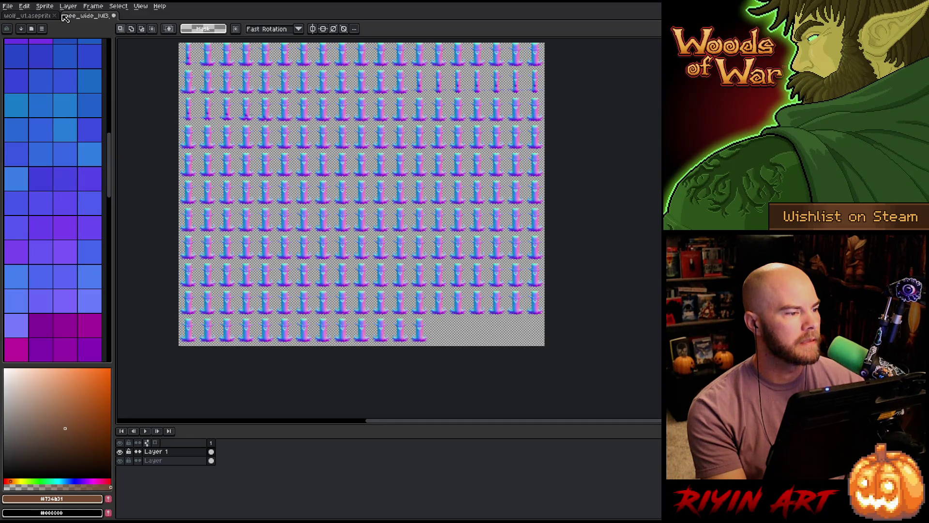
- Save the sprite as tree_wide_lvl3_layer1_face_n in aseprite format in the pinned TreeRevenge folder
left_click(9, 6)
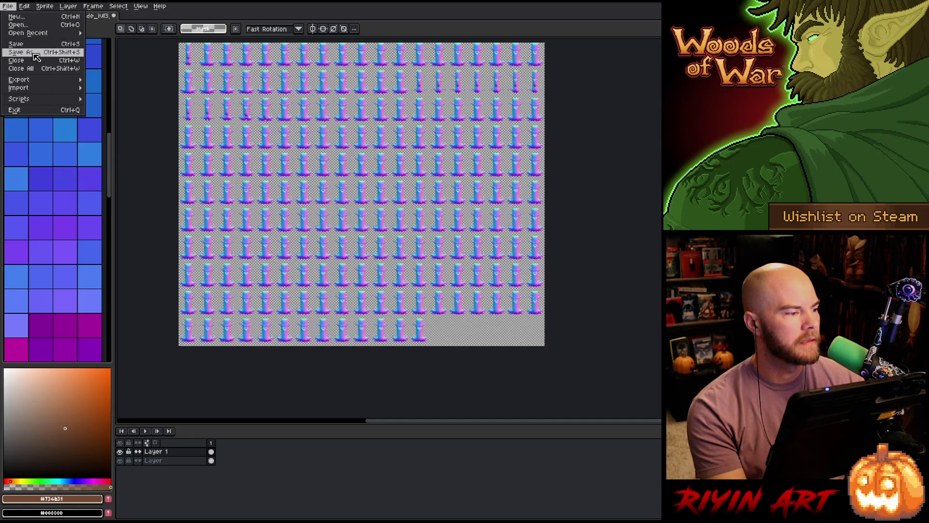
left_click(36, 57)
left_click(310, 114)
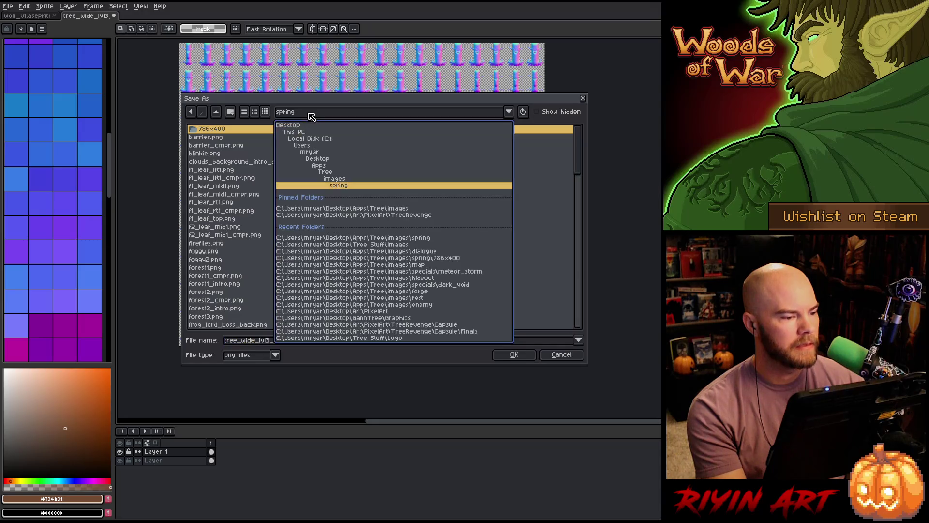
left_click(382, 215)
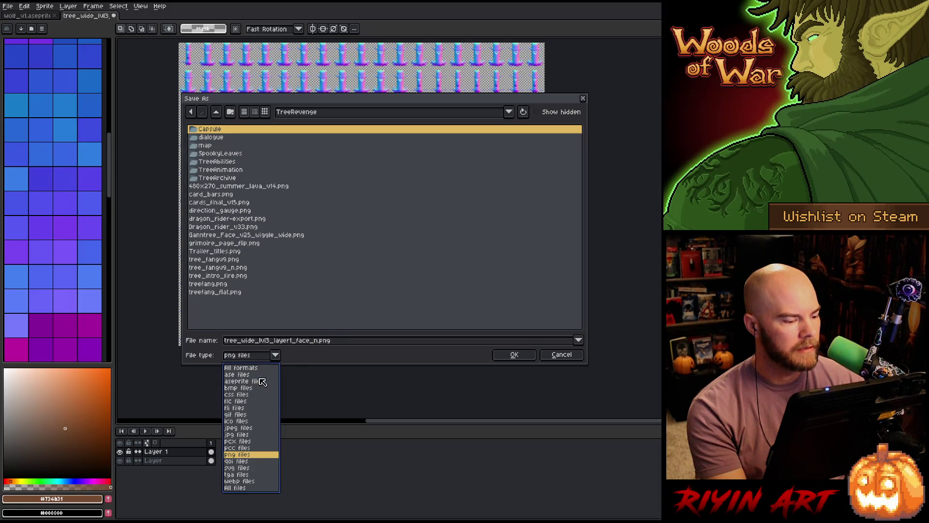
left_click(260, 375)
left_click(260, 358)
left_click(260, 381)
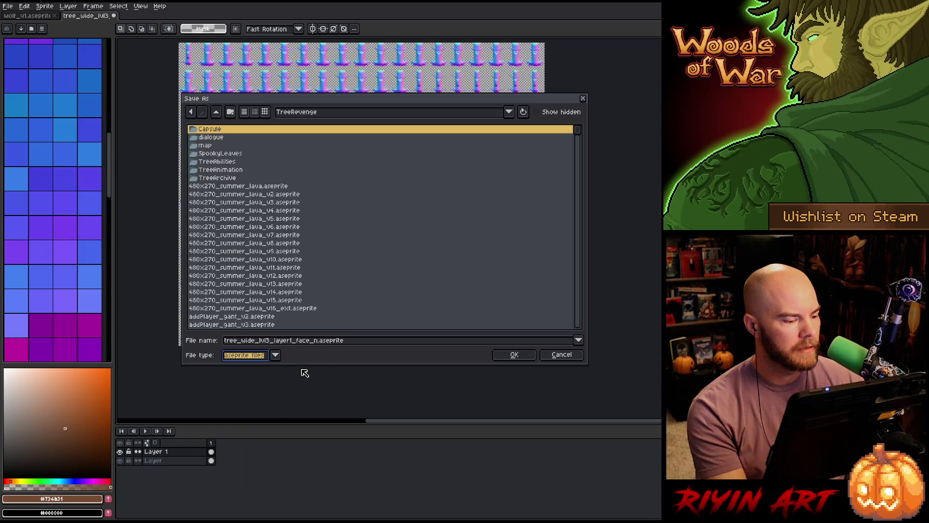
left_click(518, 356)
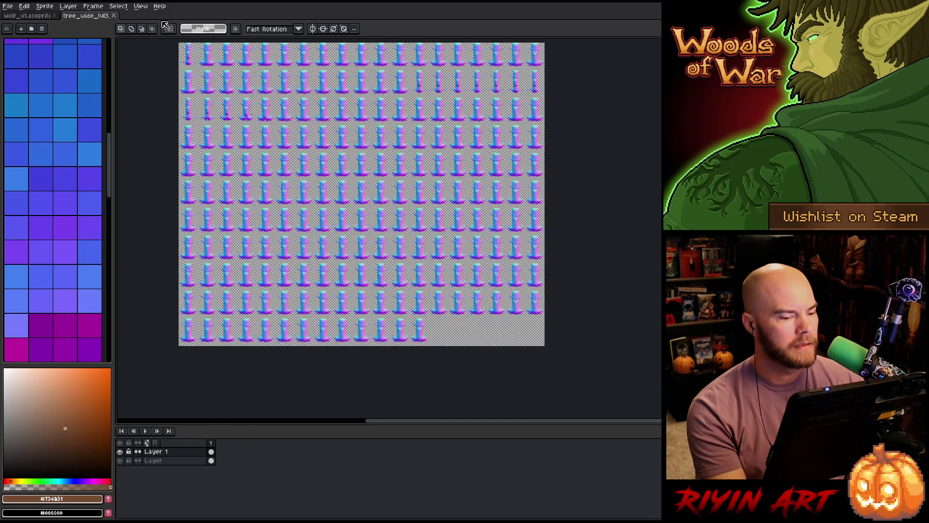
- Close the tree_wide_lvl3 document and start opening a file from the TreeRevenge folder
left_click(117, 16)
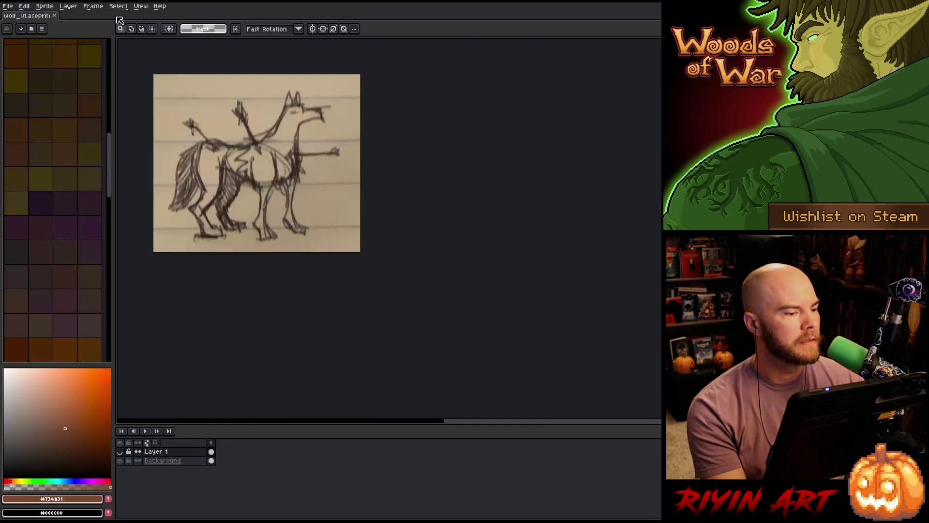
left_click(9, 6)
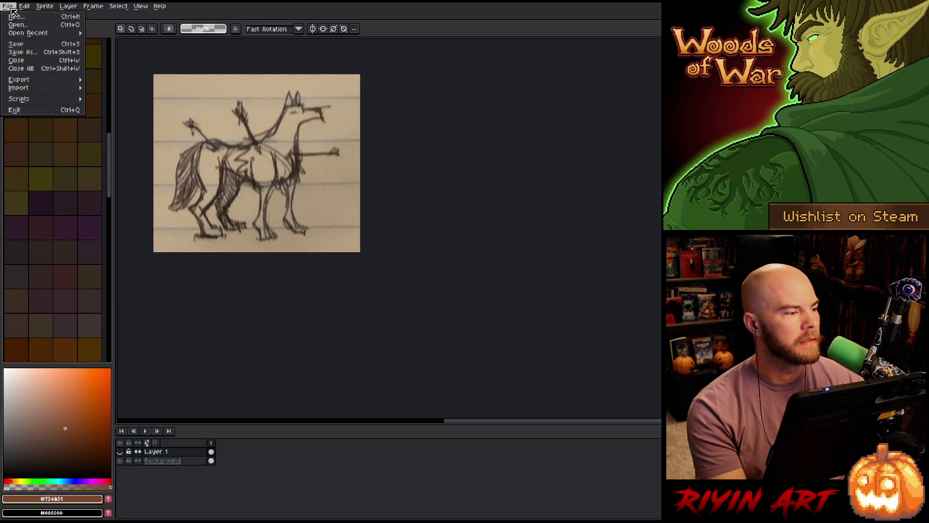
left_click(20, 23)
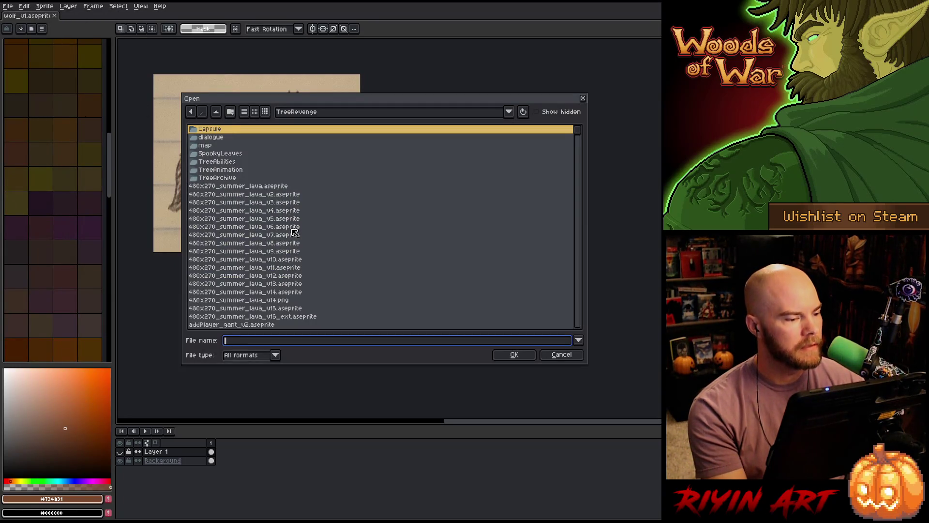
scroll(292, 234, "down", 5)
scroll(286, 235, "up", 5)
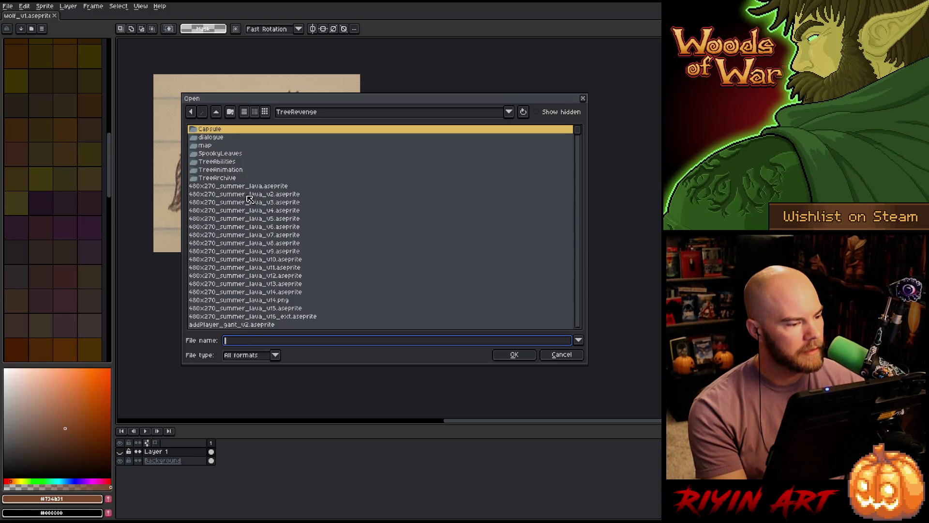
left_click(327, 116)
left_click(328, 116)
scroll(271, 228, "down", 5)
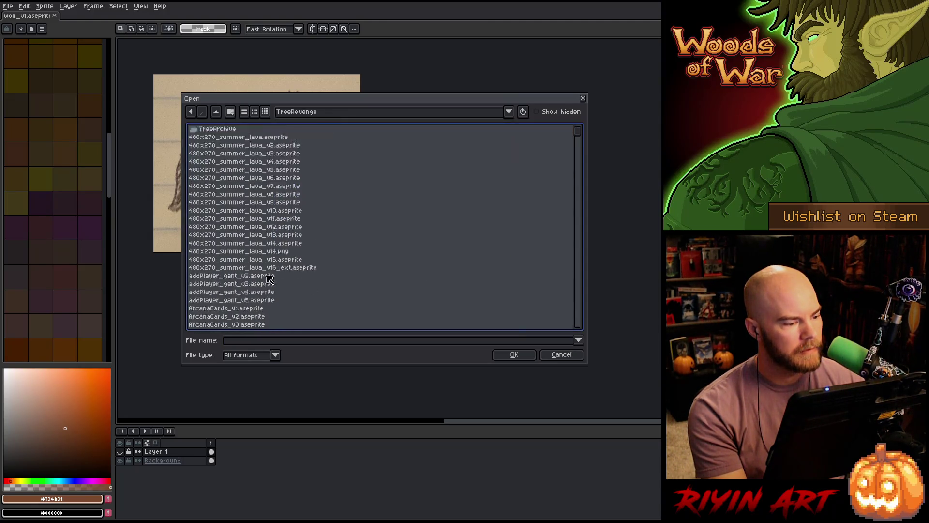
left_click(249, 261)
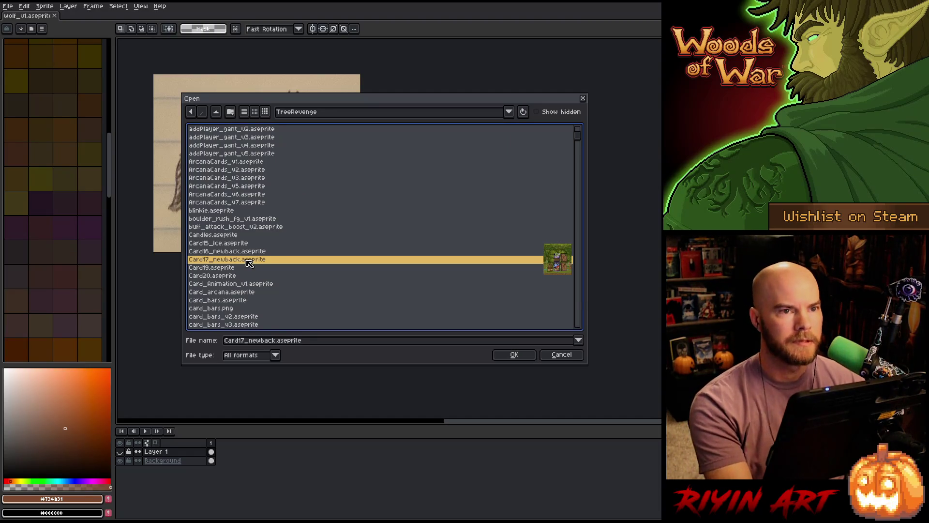
- Scroll through the TreeRevenge file list looking for the tree face sprite
key("End")
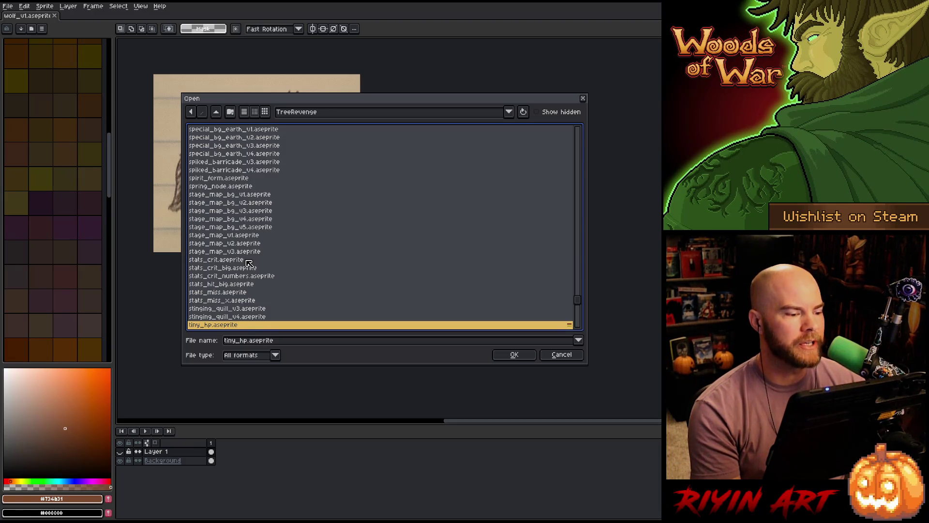
scroll(254, 257, "down", 8)
scroll(256, 254, "up", 2)
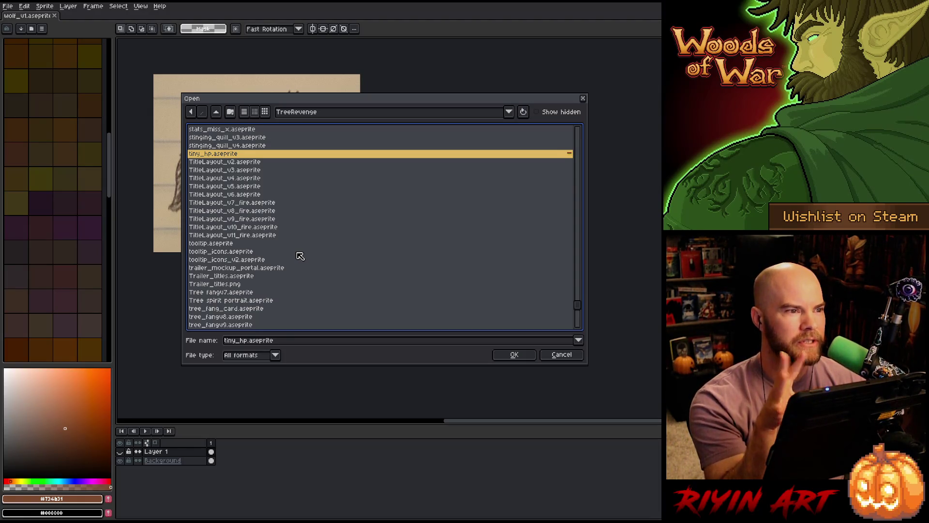
scroll(300, 241, "down", 8)
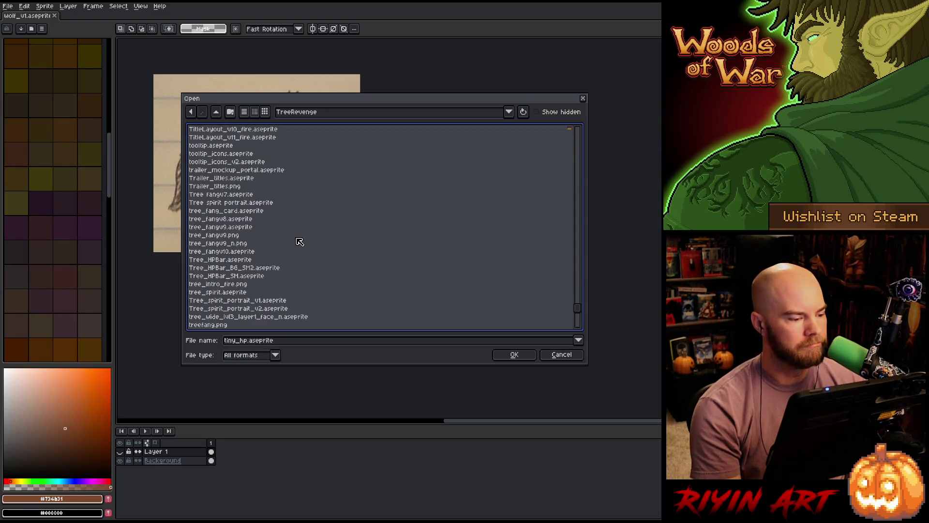
scroll(300, 244, "up", 13)
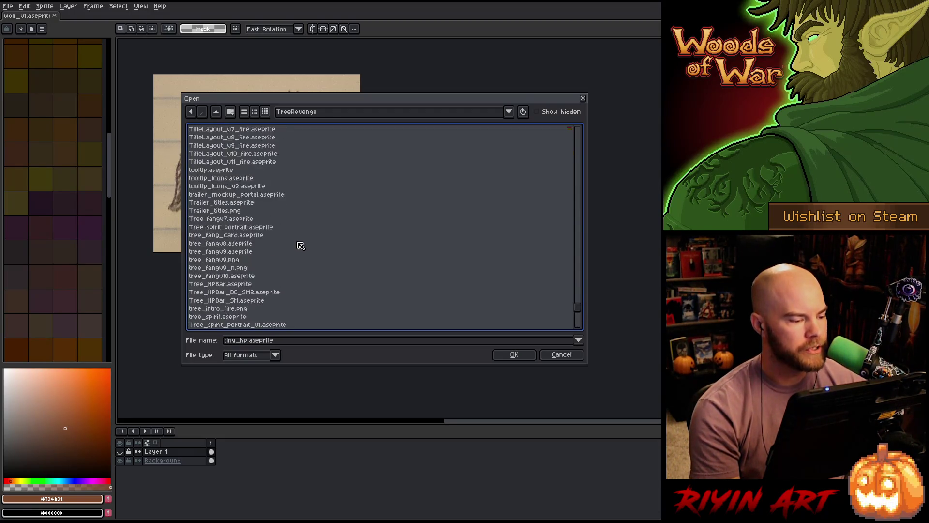
scroll(305, 275, "up", 3)
scroll(305, 275, "down", 3)
scroll(305, 275, "down", 1)
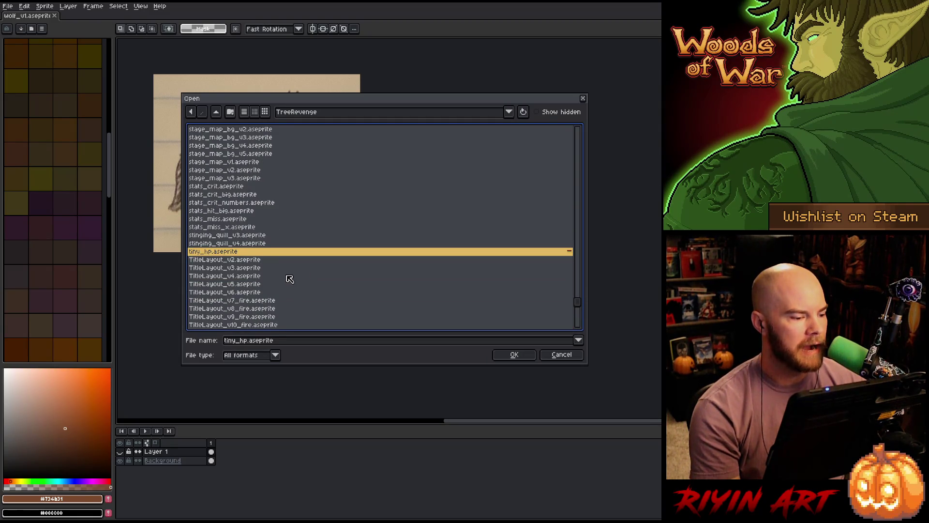
scroll(289, 277, "down", 4)
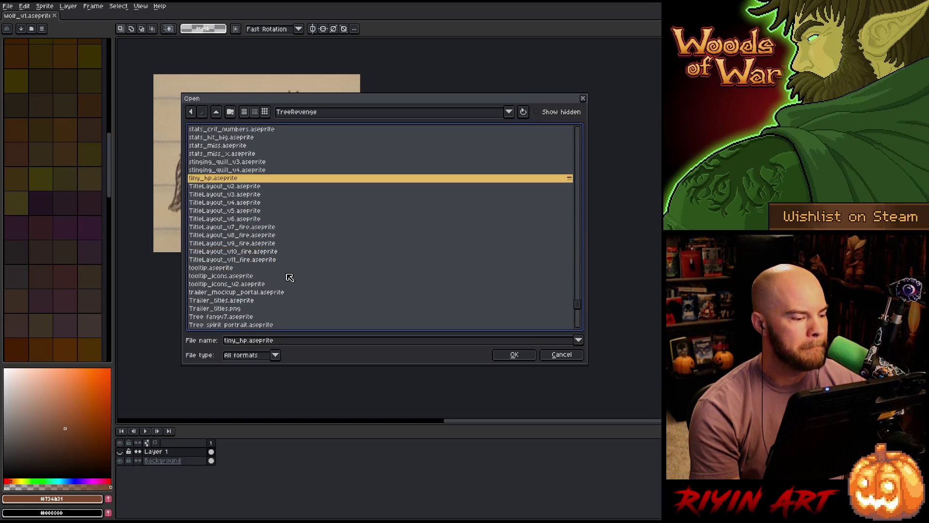
scroll(290, 277, "down", 1)
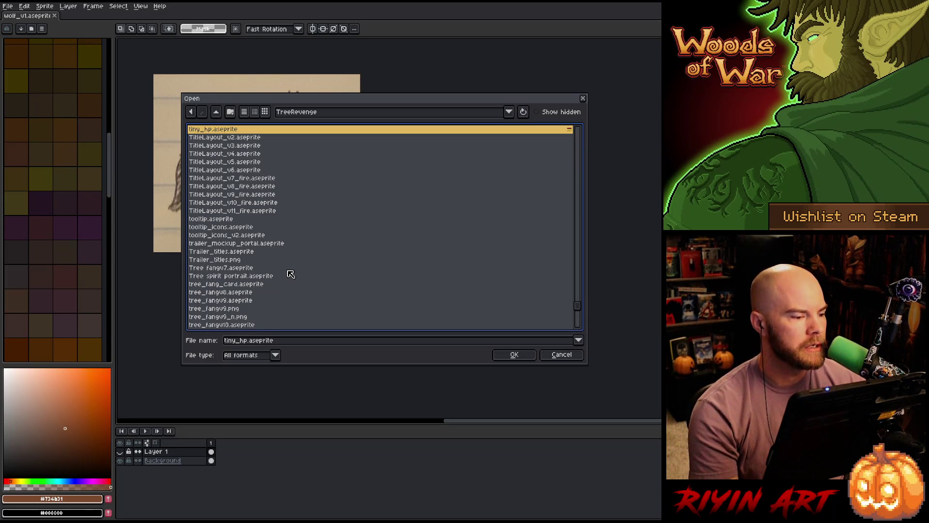
scroll(290, 274, "down", 2)
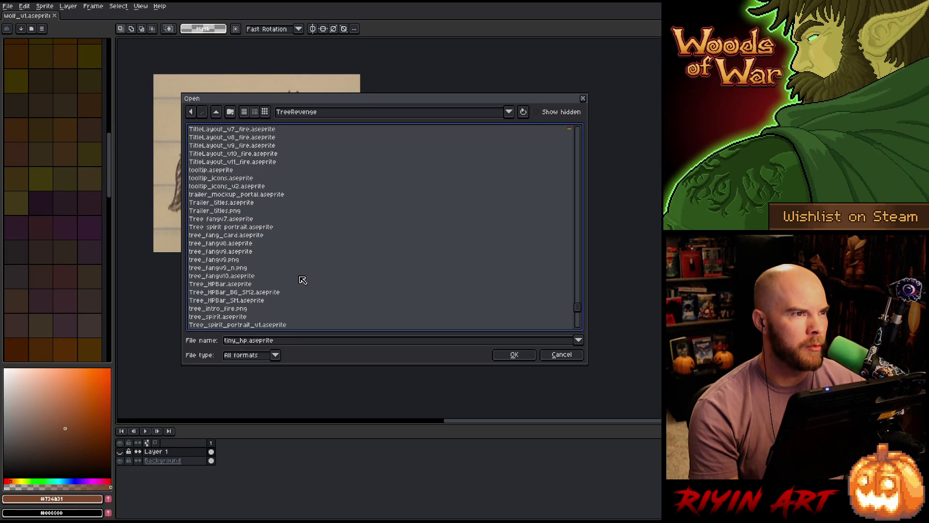
scroll(304, 261, "up", 9)
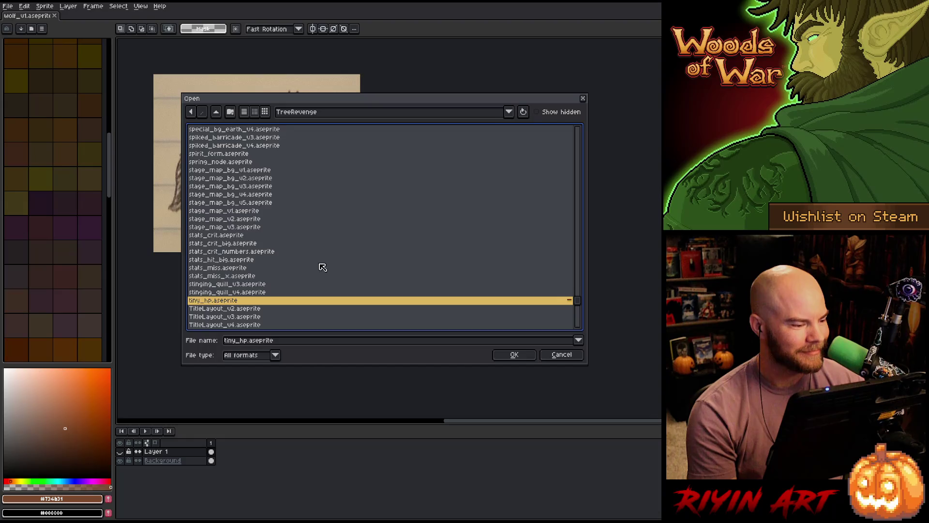
scroll(321, 267, "down", 3)
- Open Ganntree_Face_v35_wide_lvl1_v8.aseprite from the TreeRevenge folder
left_click(243, 236)
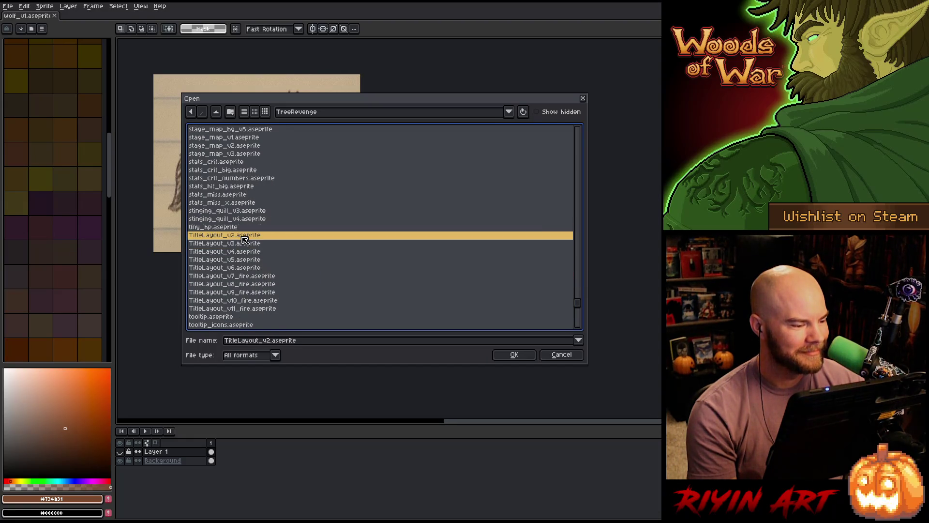
scroll(243, 239, "up", 15)
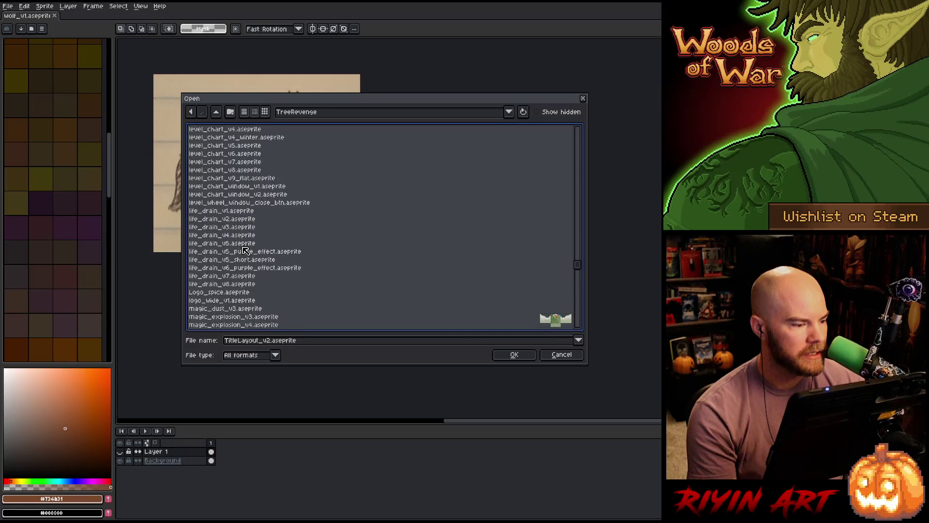
scroll(245, 251, "up", 15)
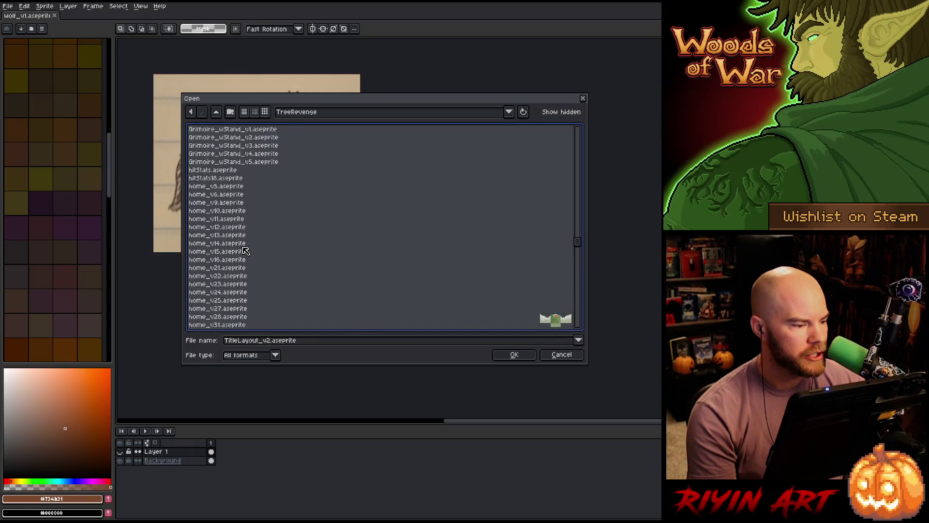
scroll(245, 250, "up", 8)
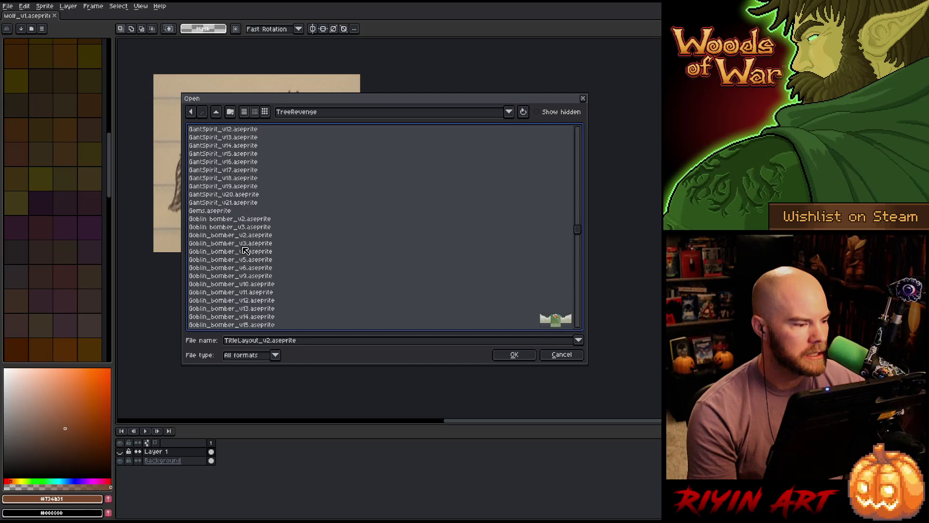
scroll(245, 251, "up", 10)
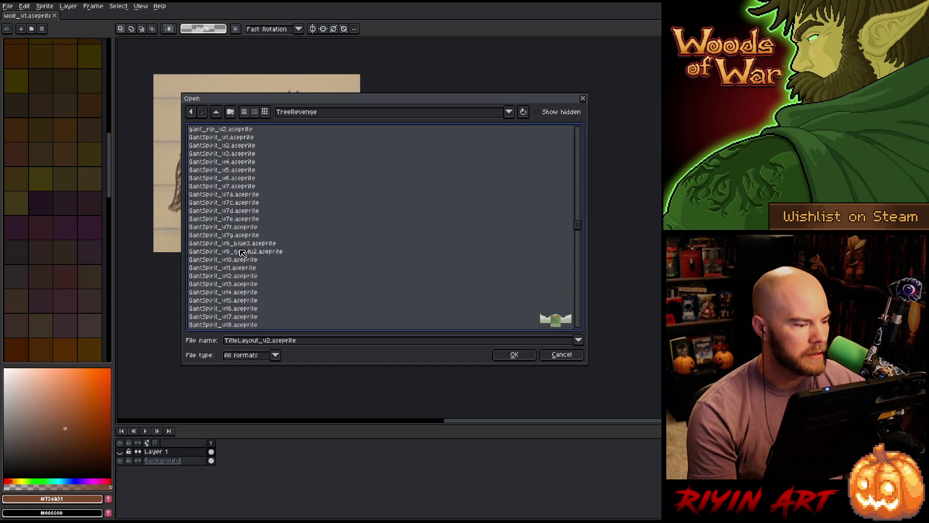
scroll(271, 269, "up", 4)
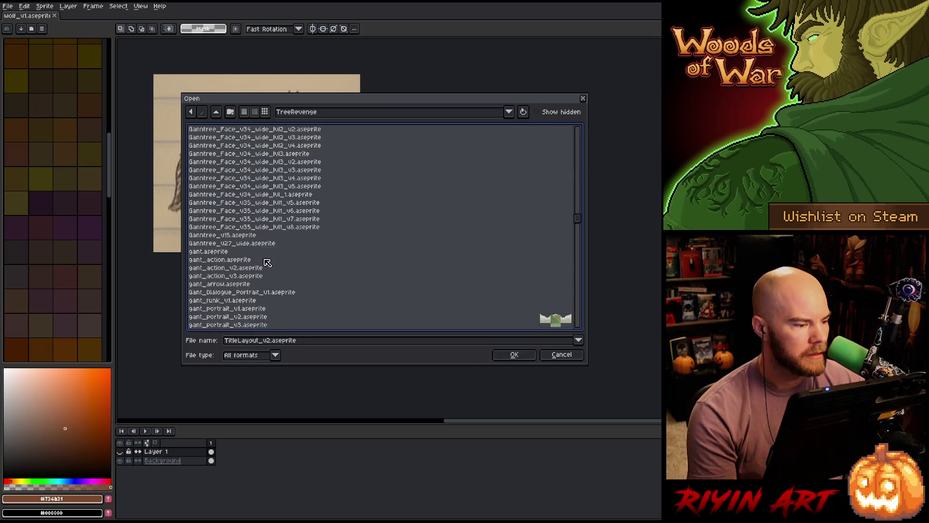
left_click(261, 252)
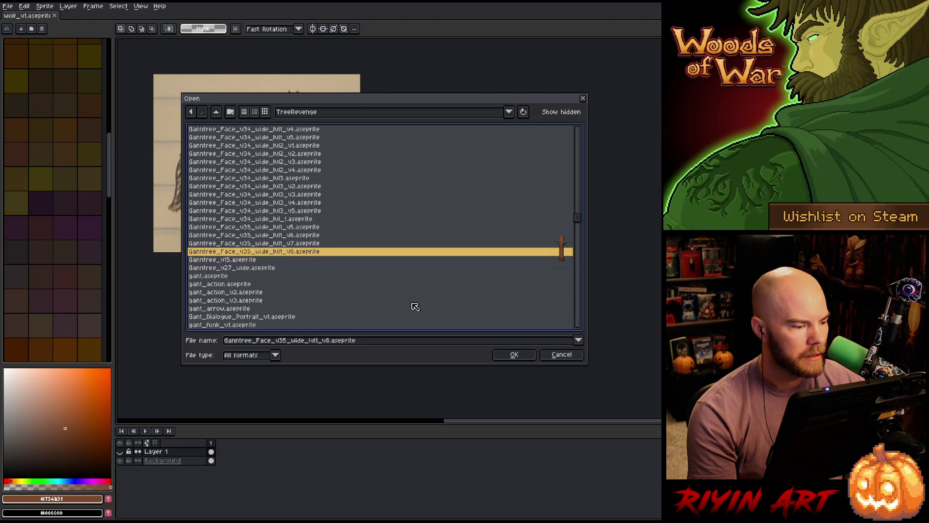
left_click(523, 350)
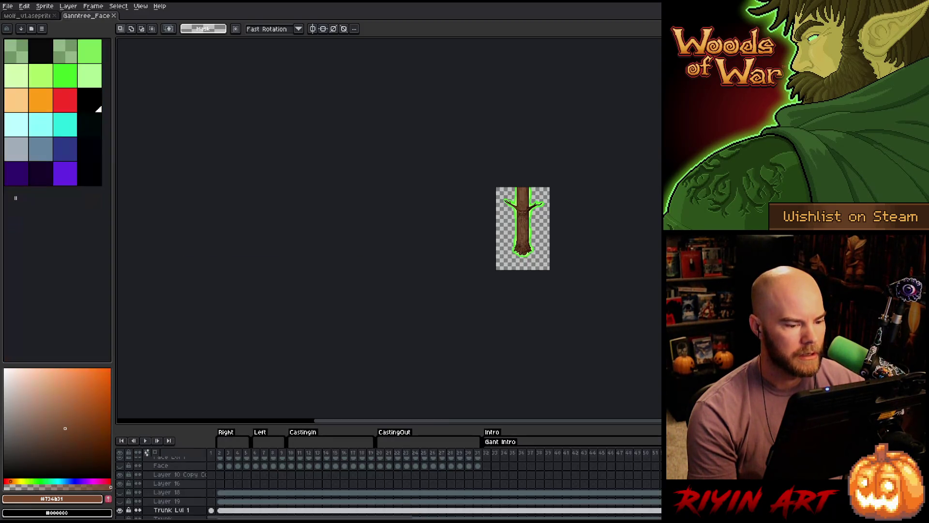
- Zoom and pan to the tree's roots, and enlarge the timeline to list all layers
scroll(504, 247, "up", 2)
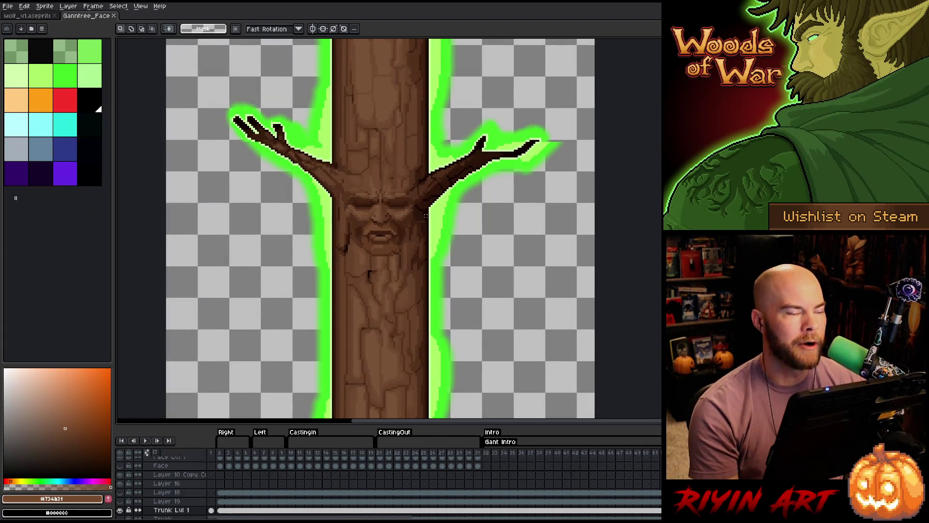
scroll(455, 243, "up", 2)
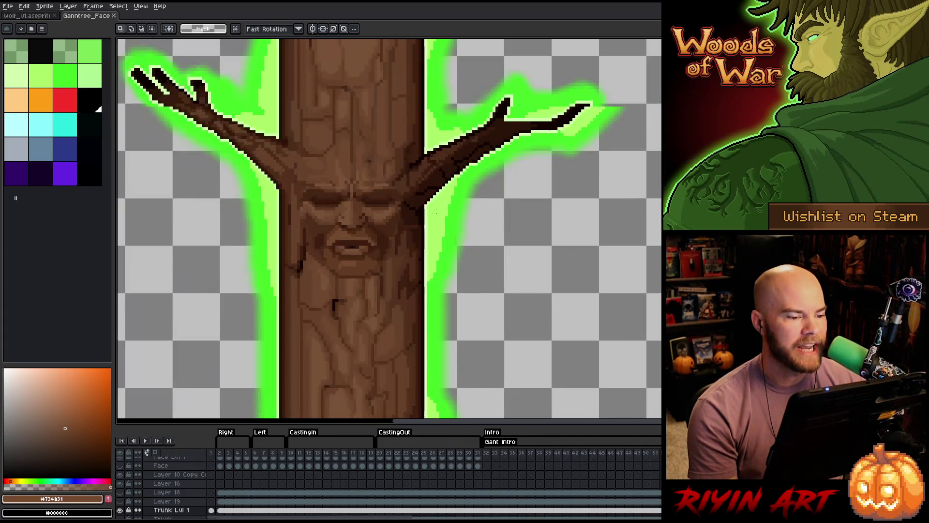
scroll(436, 210, "down", 2)
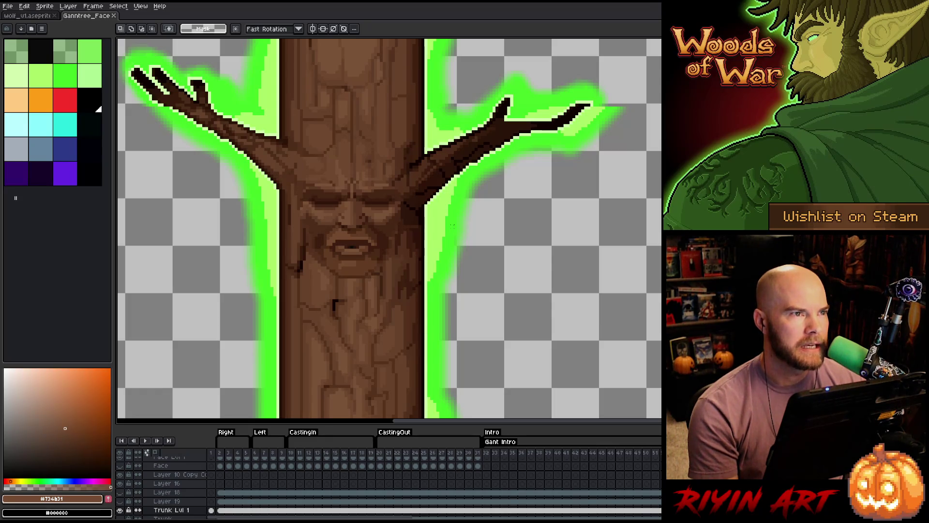
scroll(453, 225, "down", 2)
left_click_drag(453, 225, 375, 147)
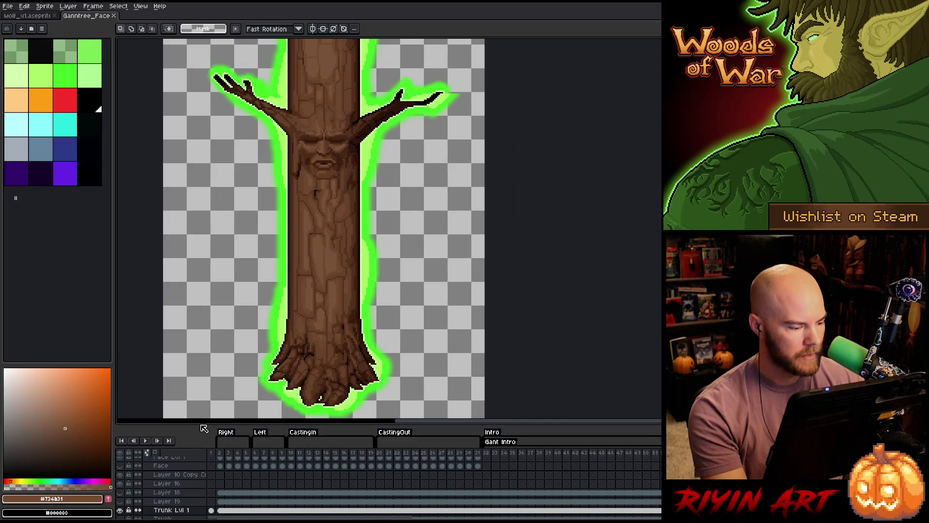
mouse_move(193, 427)
left_mouse_down()
mouse_move(201, 252)
mouse_move(203, 285)
left_mouse_up()
scroll(253, 183, "down", 2)
left_click_drag(253, 183, 274, 165)
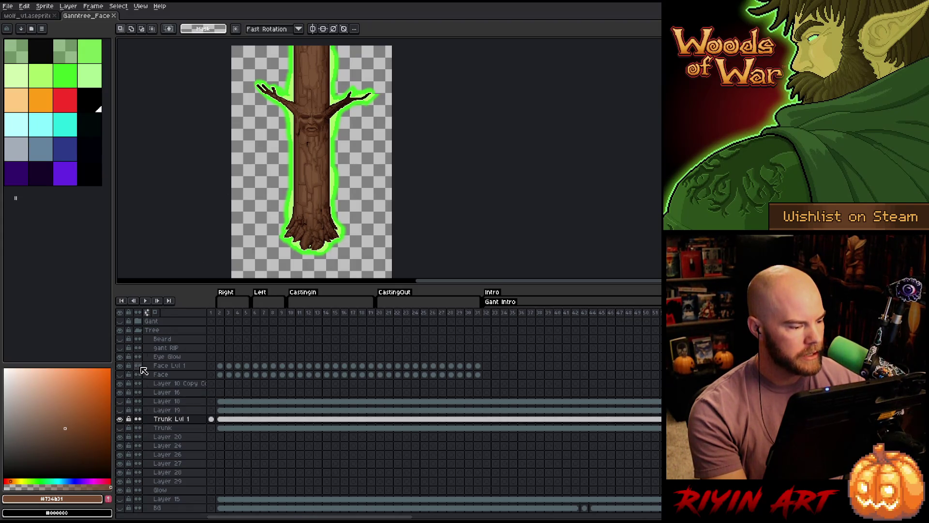
- Hide the green Glow layer and go to frame 23 with the bearded face
left_click(120, 330)
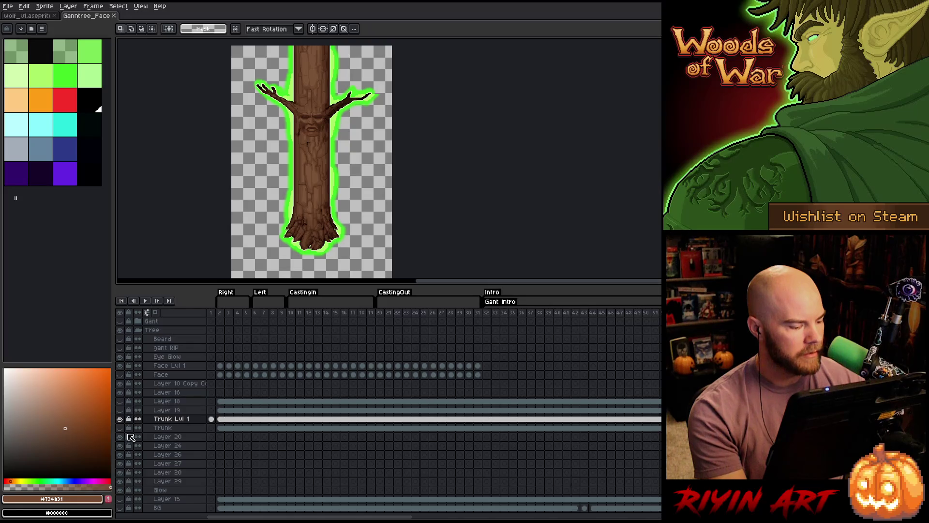
left_click(120, 490)
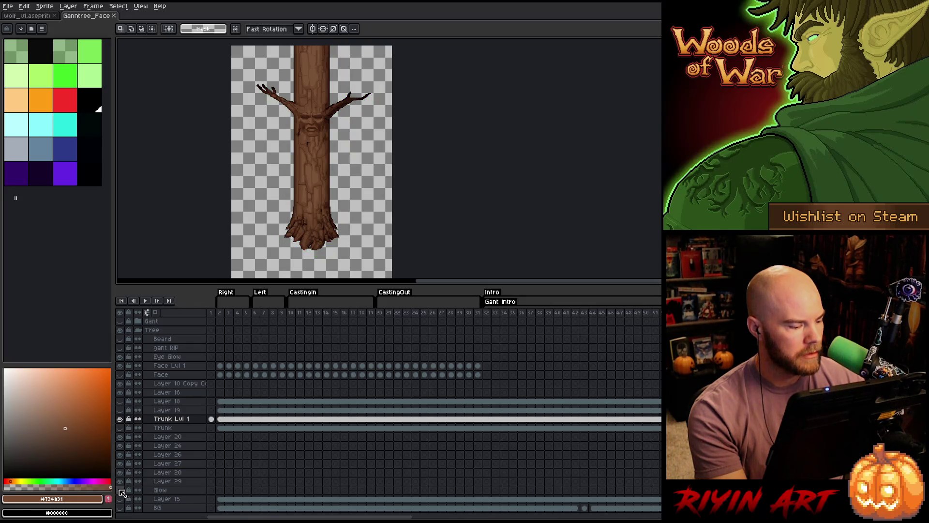
left_click(312, 315)
left_click(408, 315)
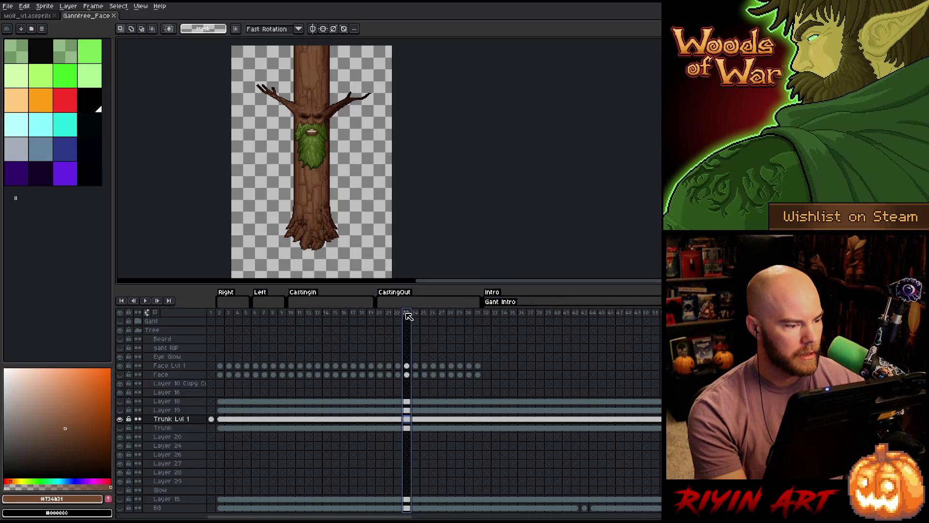
- Toggle Trunk Lvl 1's visibility to compare the face with and without the trunk
left_click(121, 421)
left_click(121, 420)
left_click(121, 420)
left_click(121, 420)
left_click(121, 420)
left_click(120, 420)
left_click(120, 420)
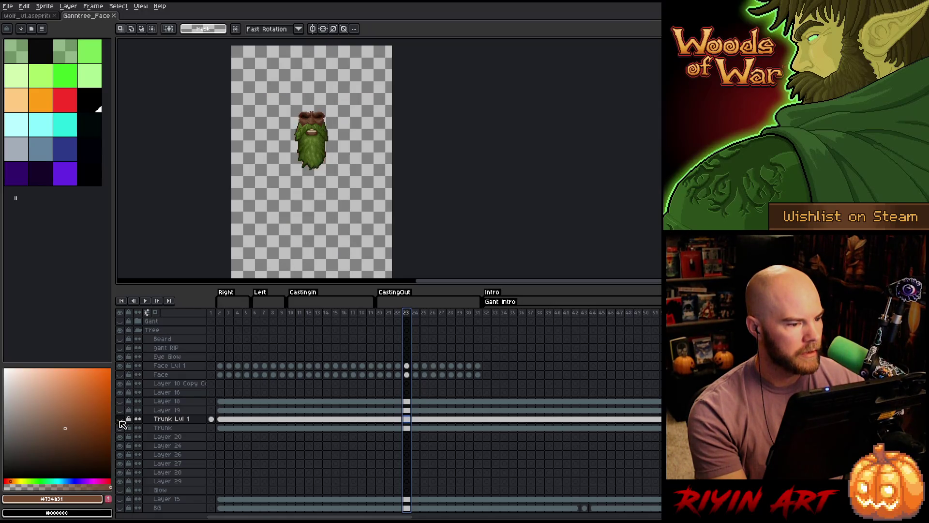
left_click(121, 420)
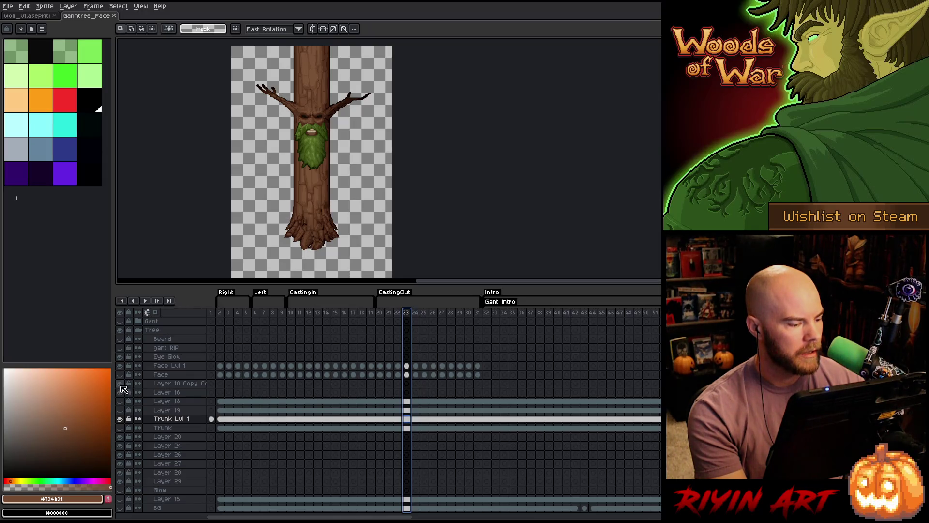
right_click(165, 376)
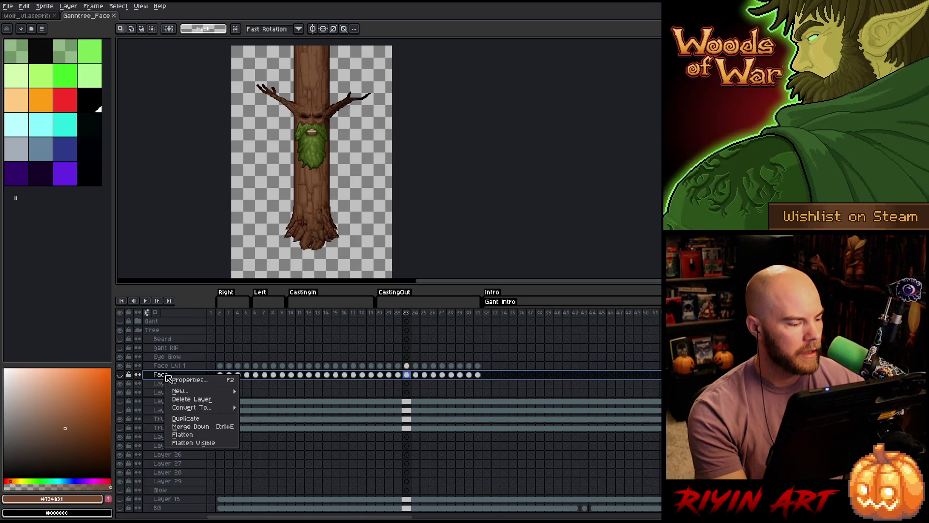
- Delete the Face layer, hide the face and beard, and show Layer 10 Copy
left_click(196, 399)
left_click(120, 366)
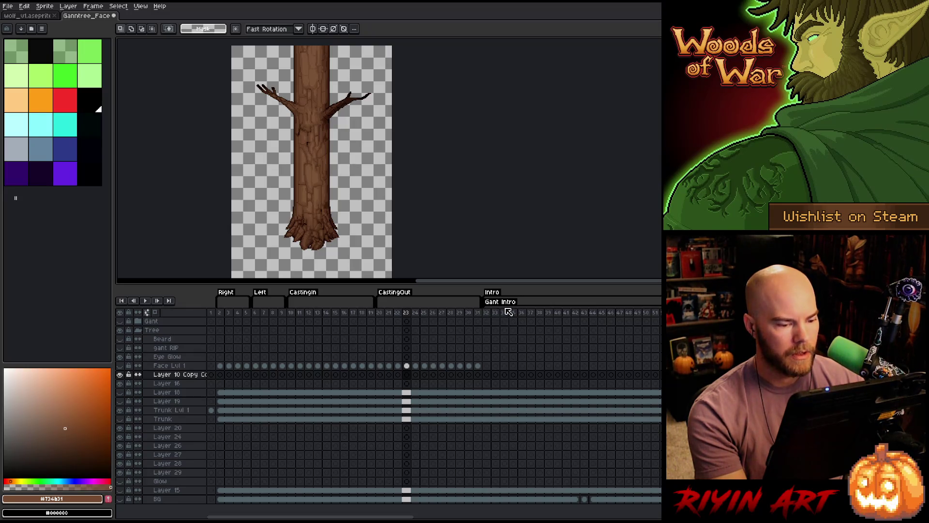
left_click_drag(495, 313, 659, 319)
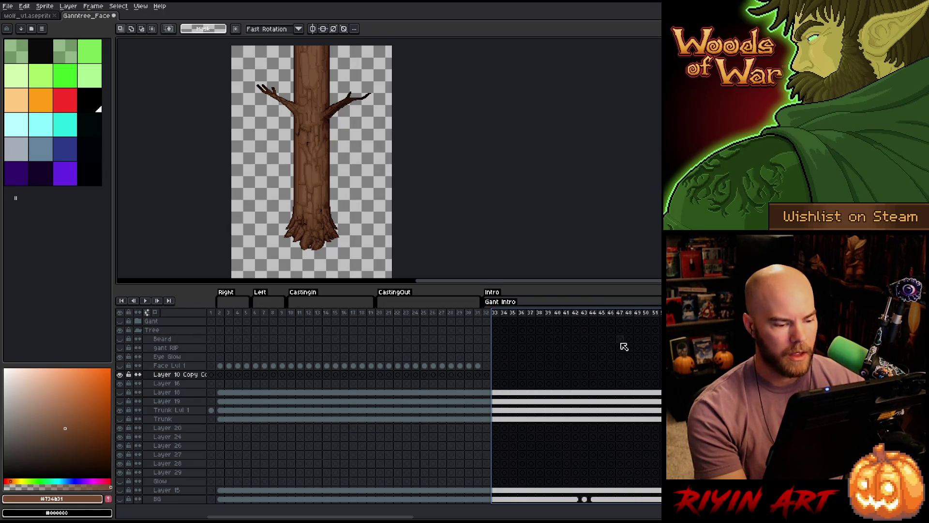
left_click(121, 374)
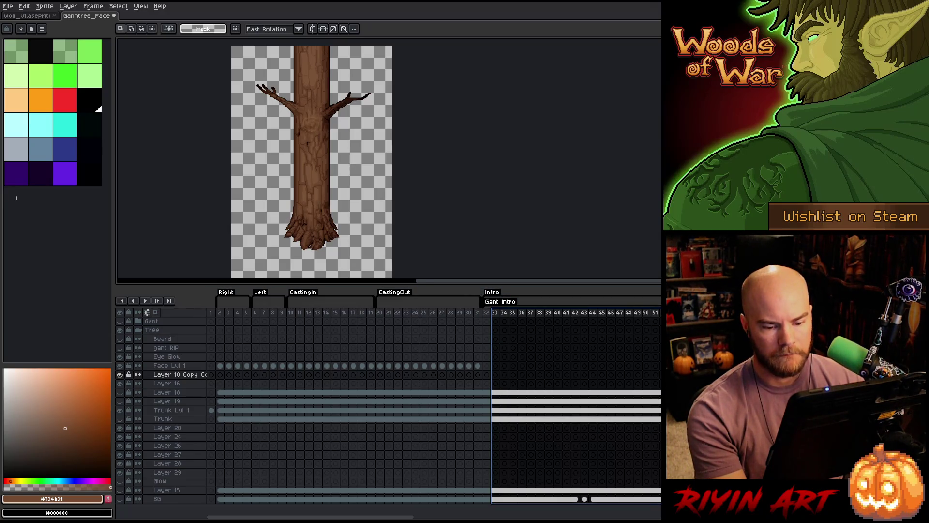
left_click(169, 366)
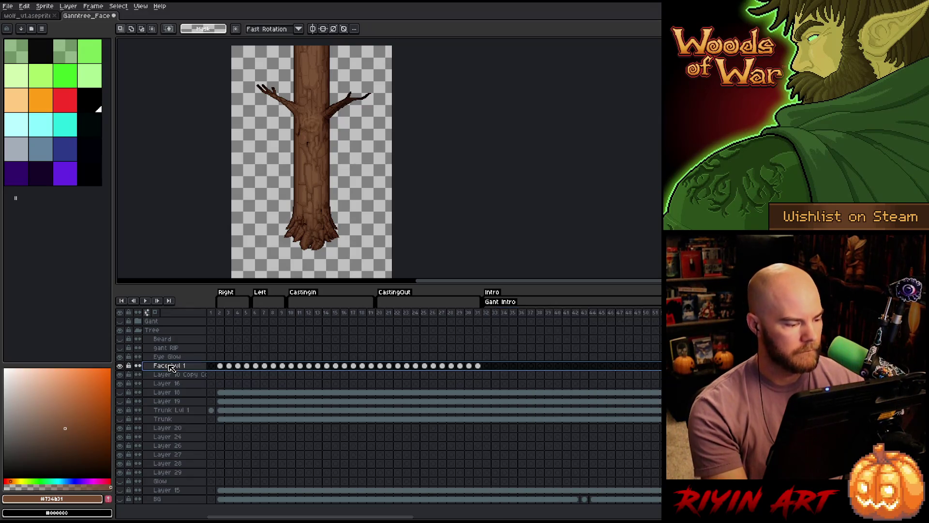
- Add a 'face solo' layer above Face Lvl 1 and select frames 2–31, then 61–74
key("shift+n")
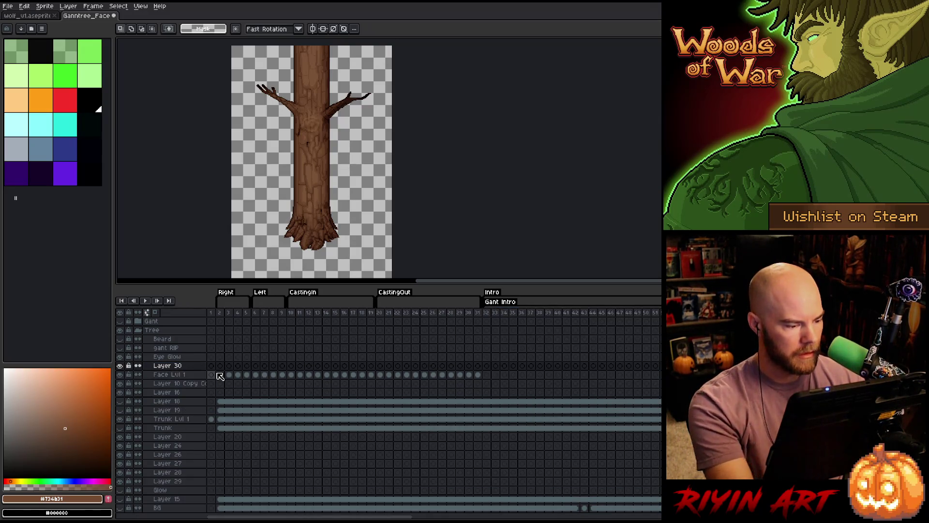
left_click_drag(220, 374, 255, 375)
mouse_move(323, 379)
left_mouse_down()
mouse_move(478, 375)
mouse_move(448, 366)
left_mouse_up()
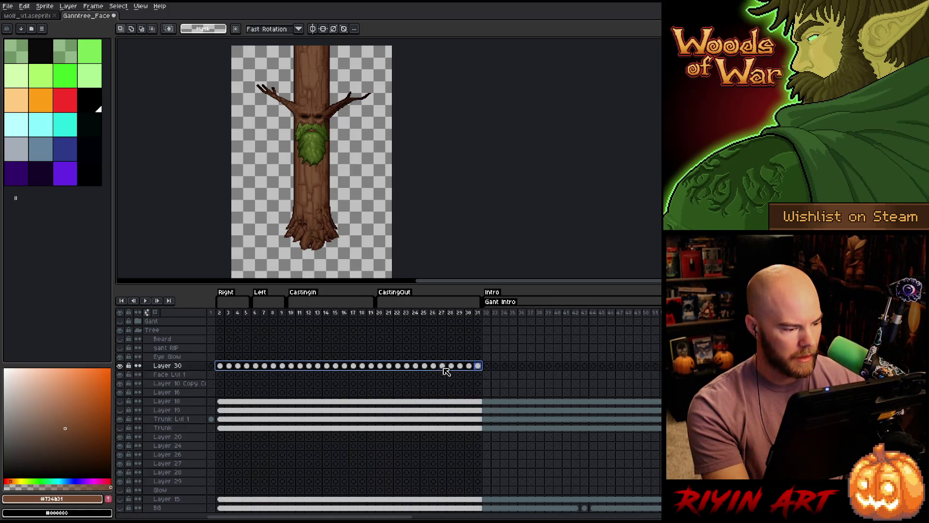
double_click(178, 366)
type("face s")
type("ol")
key("Return")
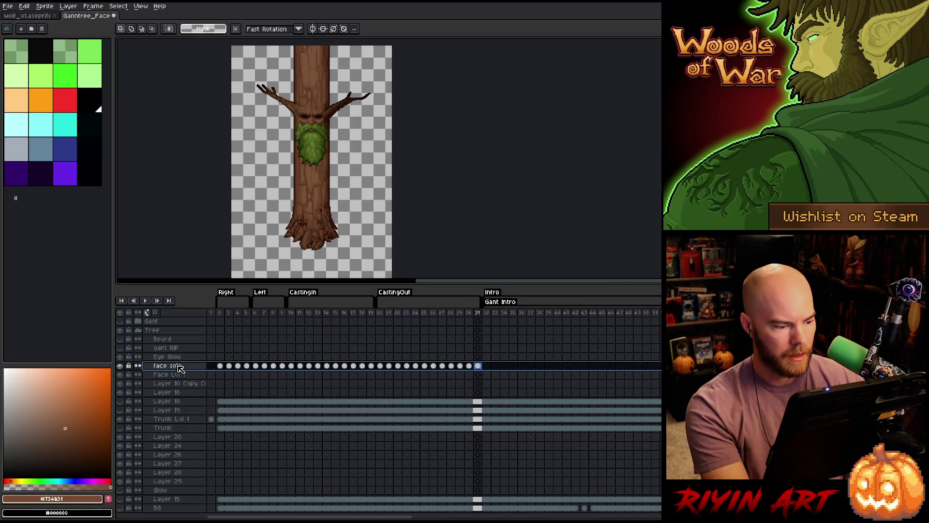
left_click_drag(408, 518, 600, 518)
mouse_move(329, 315)
left_mouse_down()
mouse_move(440, 316)
mouse_move(322, 324)
mouse_move(377, 329)
mouse_move(355, 334)
mouse_move(521, 334)
mouse_move(464, 336)
left_mouse_up()
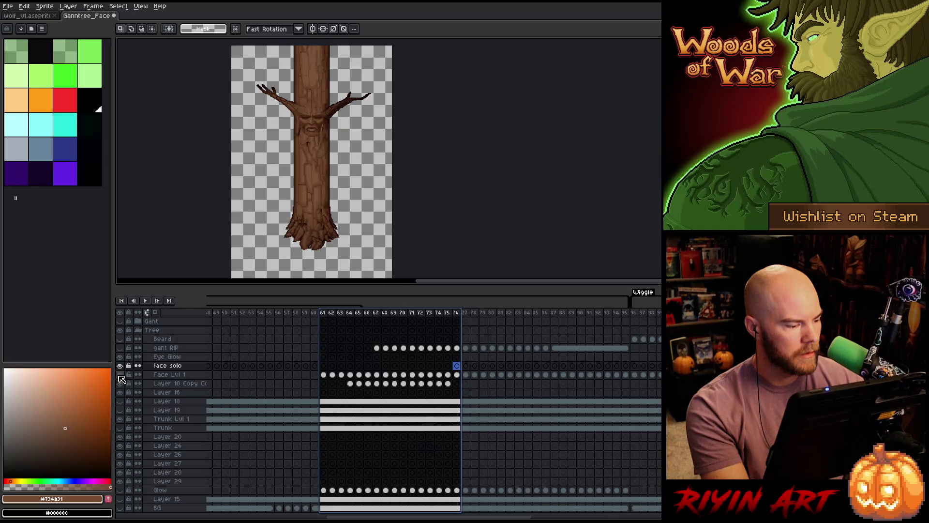
- Select the Face Lvl 1 cels from frame 76 onward
left_click(460, 374)
left_click(466, 375)
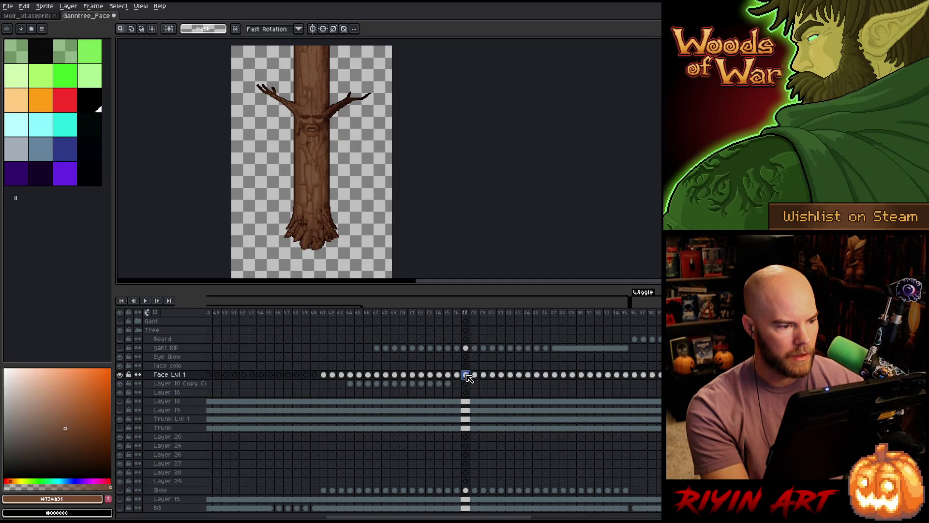
left_click(475, 375)
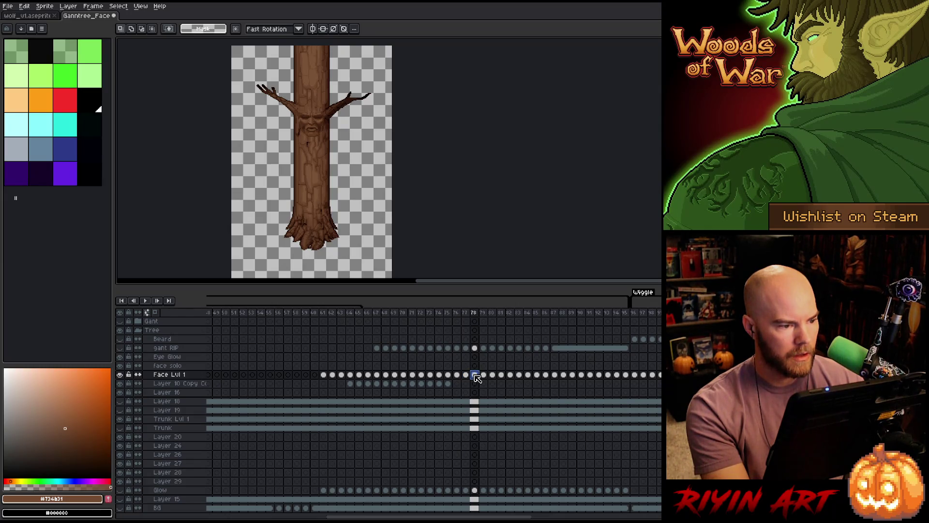
left_click(484, 375)
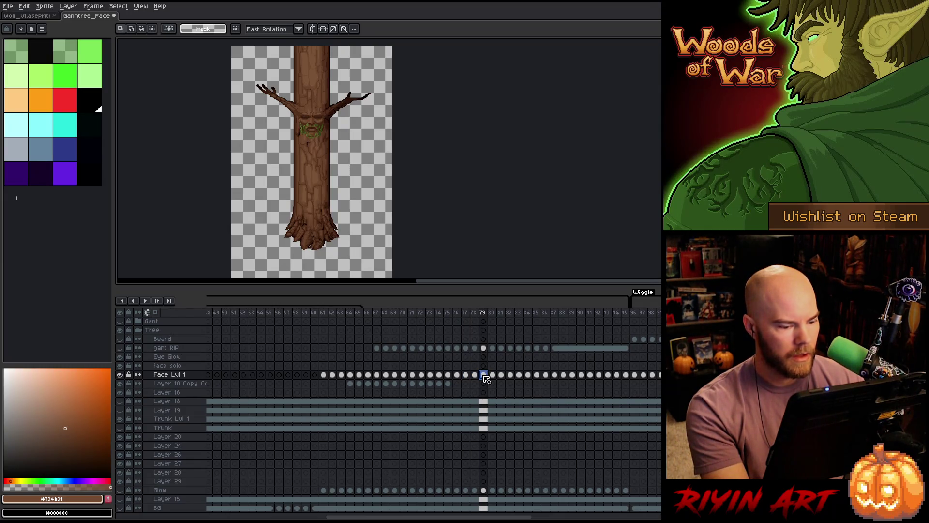
left_click_drag(483, 376, 733, 373)
scroll(435, 412, "left", 10)
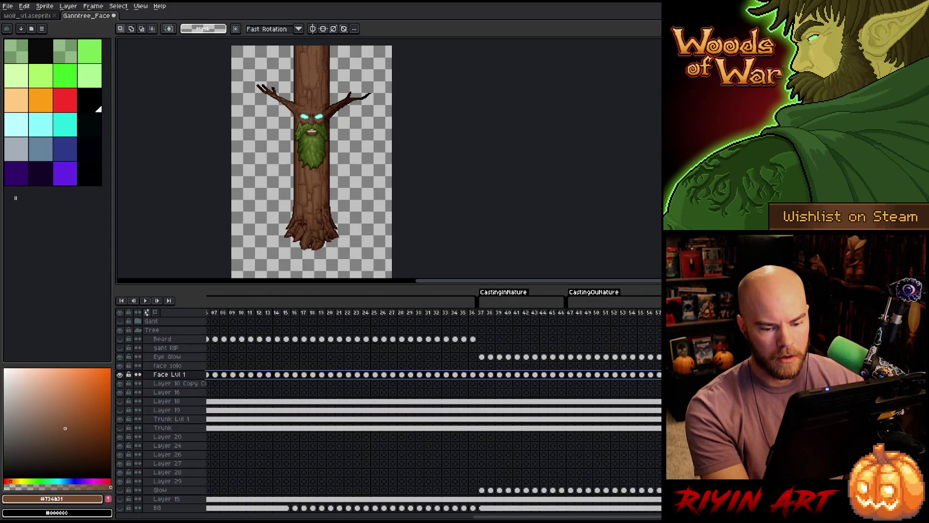
scroll(436, 411, "right", 10)
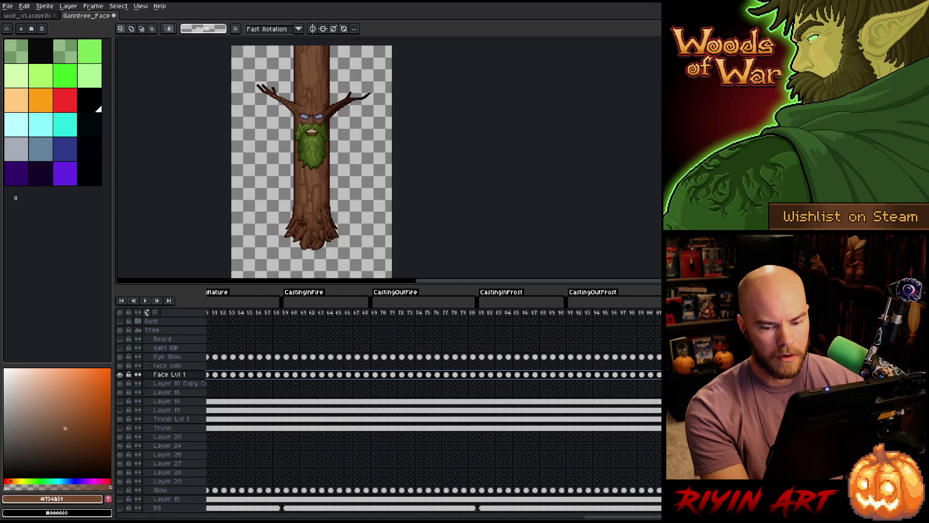
- Move the selected Face Lvl 1 cels onto the face solo layer and hide it
left_click(119, 366)
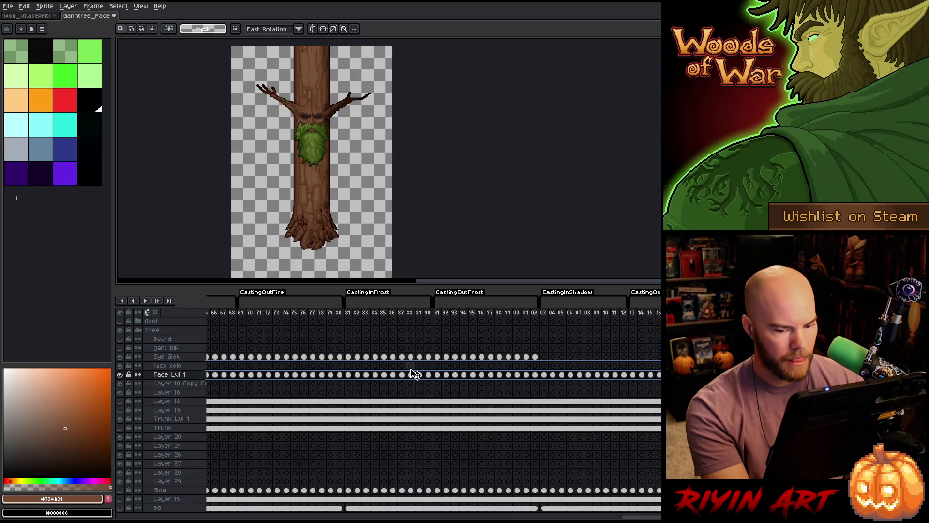
left_click_drag(408, 369, 411, 368)
left_click_drag(642, 517, 308, 517)
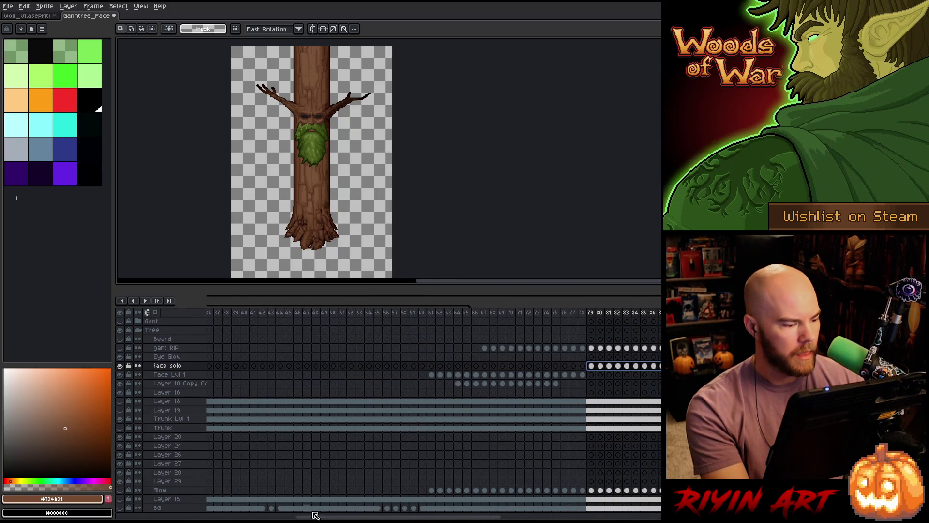
left_click(120, 366)
- Select frames 37–45 and frames from 130 onward in the timeline
mouse_move(242, 320)
left_mouse_down()
mouse_move(244, 312)
mouse_move(666, 334)
left_mouse_up()
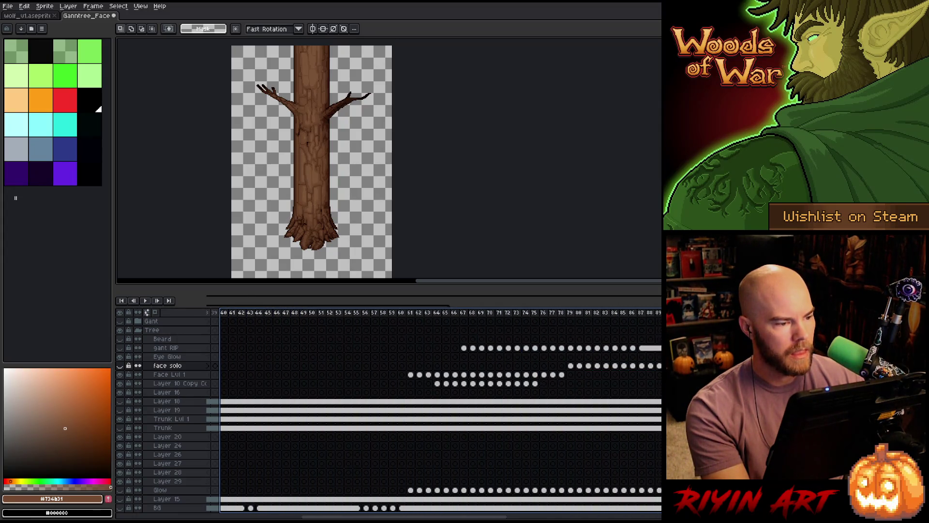
scroll(434, 412, "left", 5)
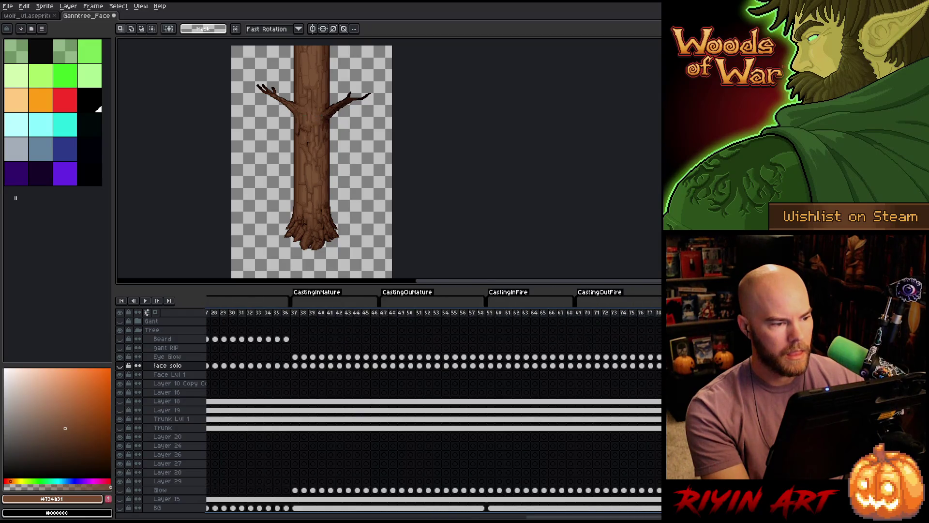
scroll(434, 411, "right", 10)
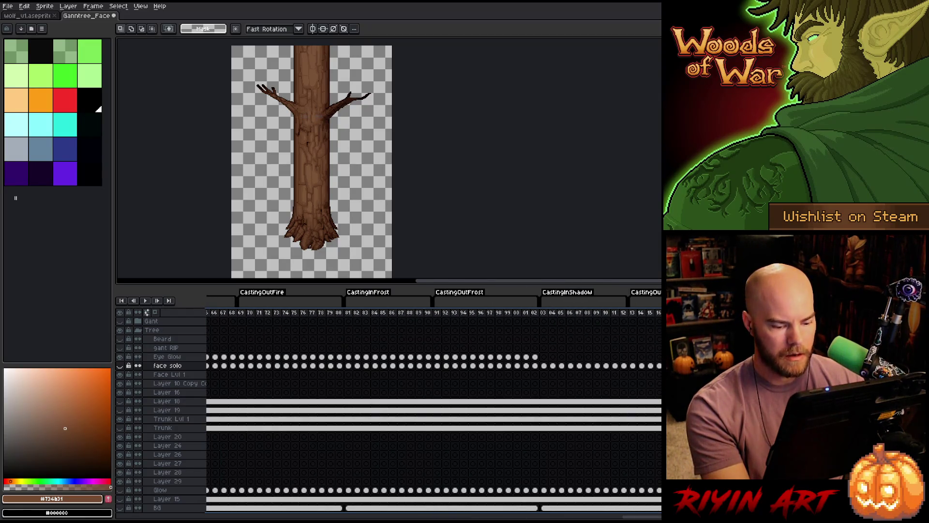
scroll(459, 443, "left", 5)
scroll(414, 321, "left", 7)
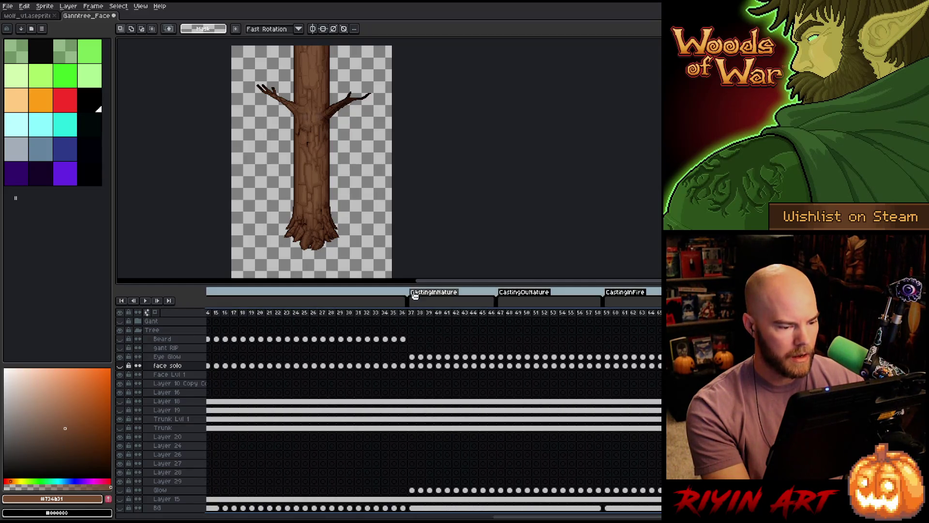
left_click_drag(413, 317, 456, 317)
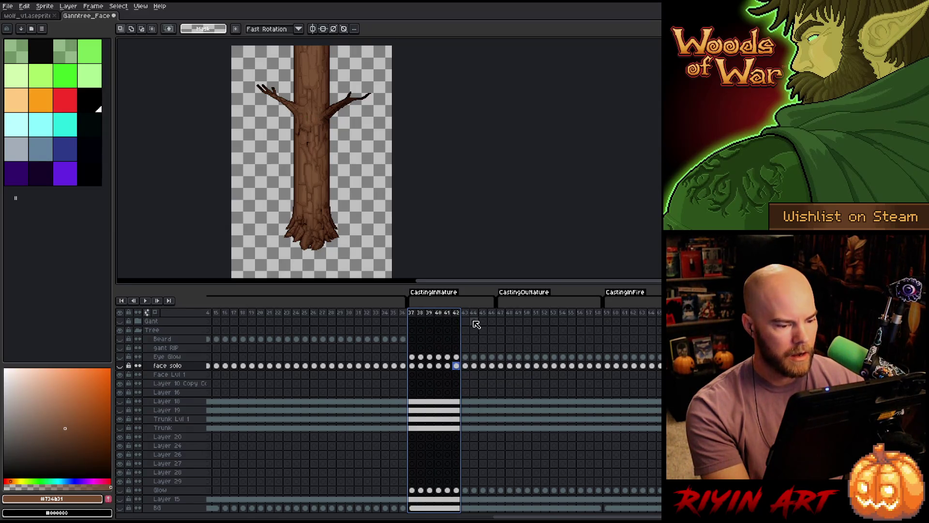
mouse_move(467, 316)
left_mouse_down()
mouse_move(599, 315)
mouse_move(307, 319)
mouse_move(519, 312)
mouse_move(575, 324)
left_mouse_up()
left_click_drag(615, 516, 661, 516)
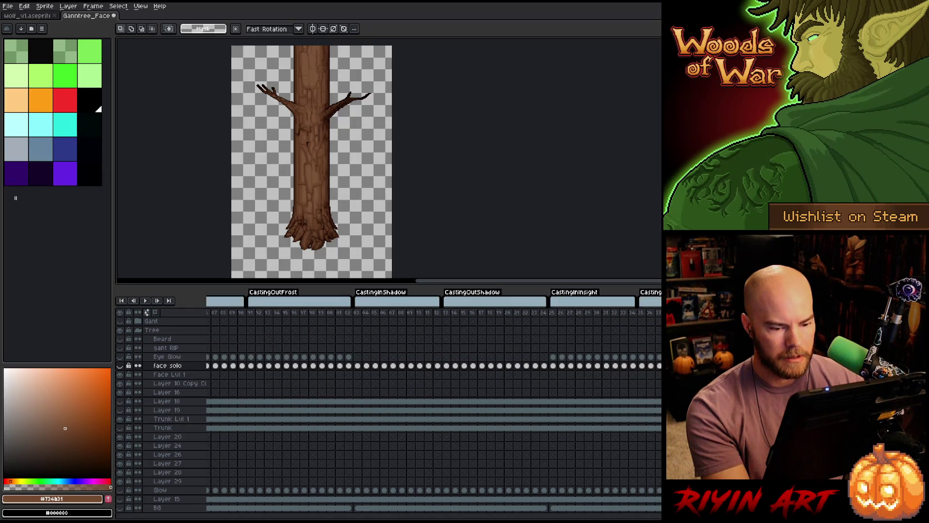
left_click(597, 312)
left_click_drag(605, 516, 41, 513)
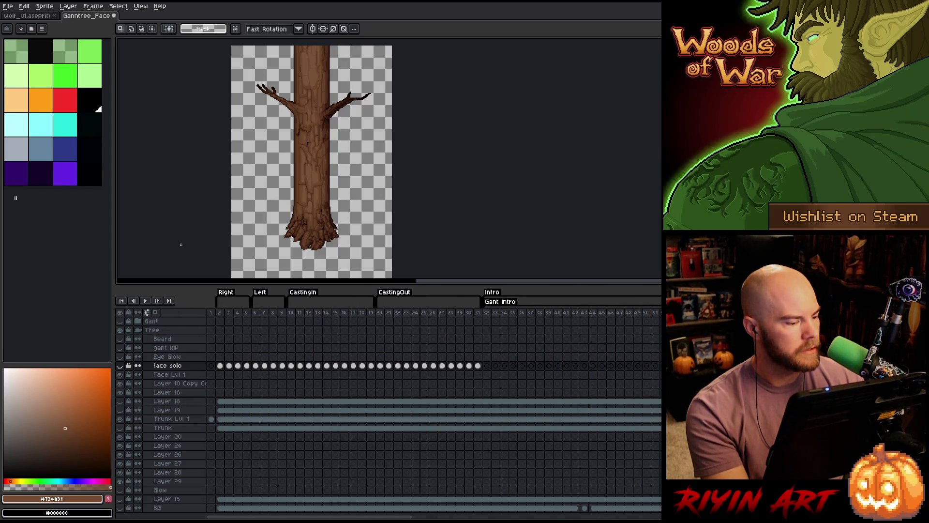
left_click(8, 6)
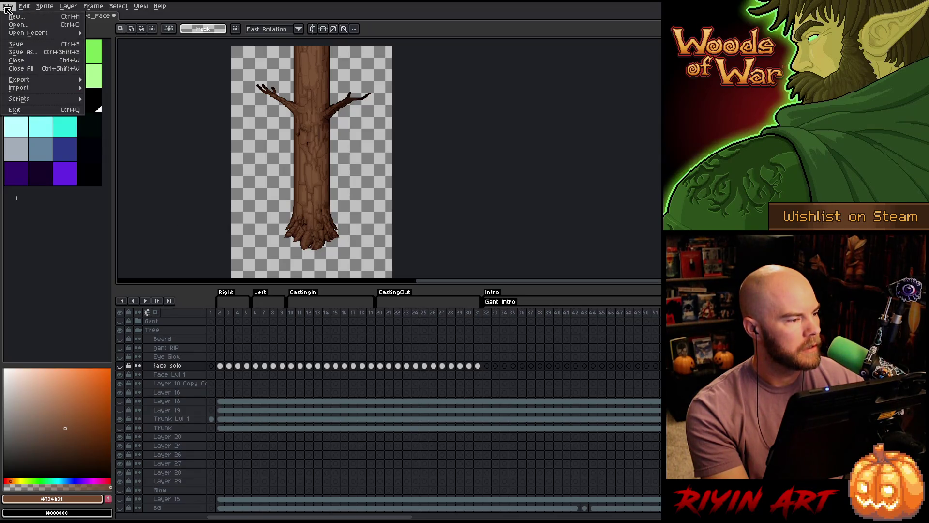
- Export the sprite sheet with '_layer1' appended to the output file name
mouse_move(46, 79)
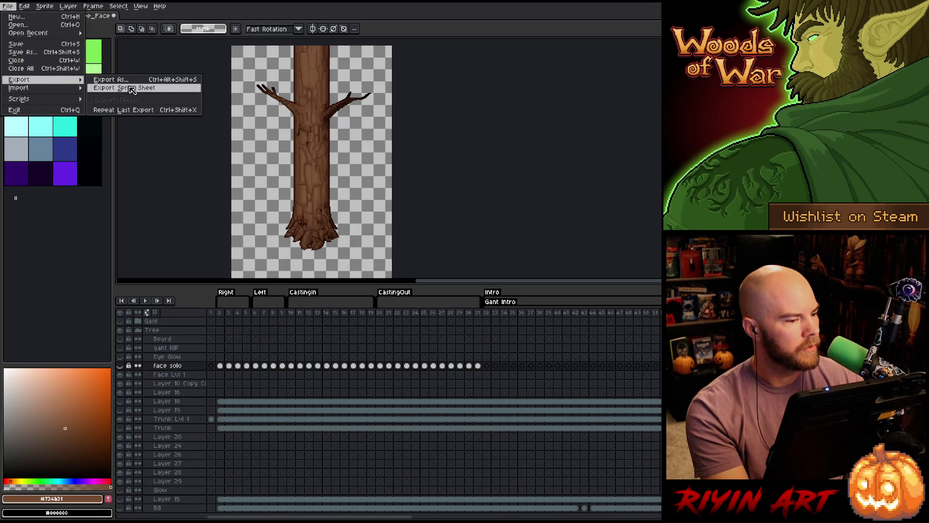
left_click(131, 89)
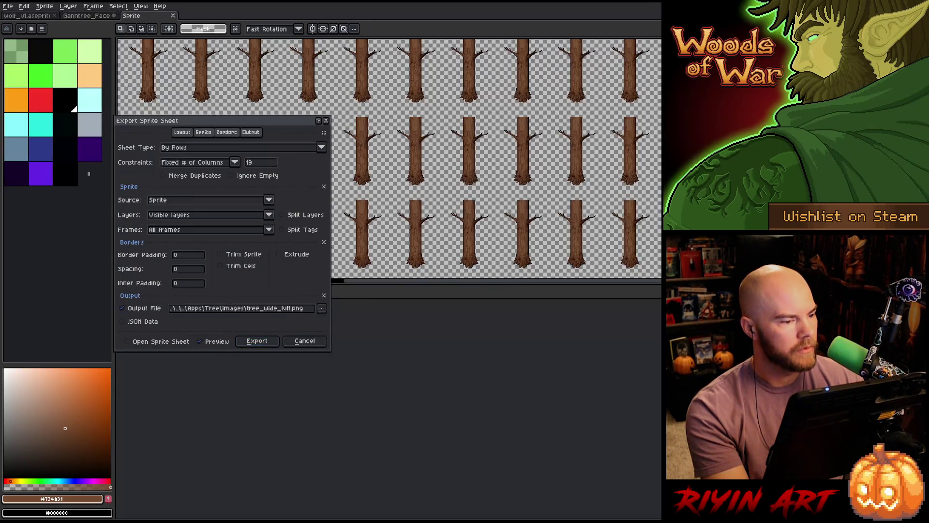
left_click(293, 310)
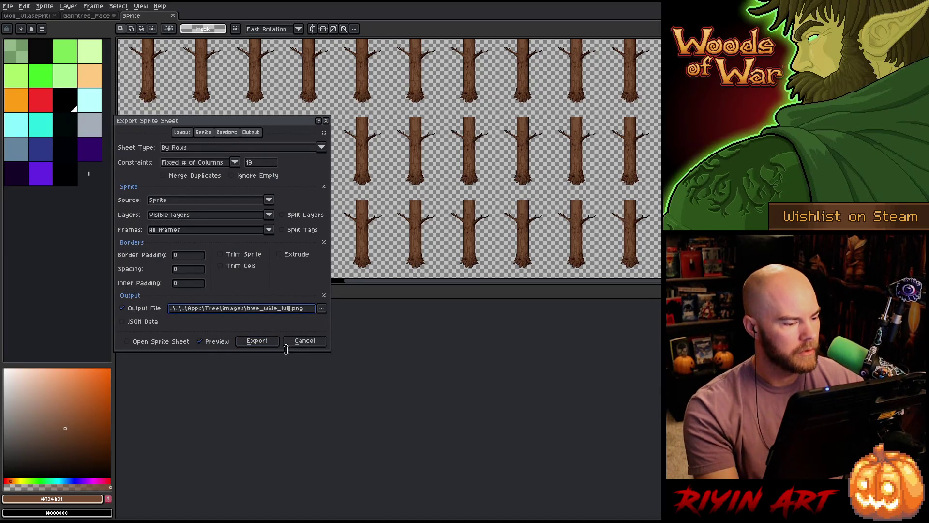
type("_layer1")
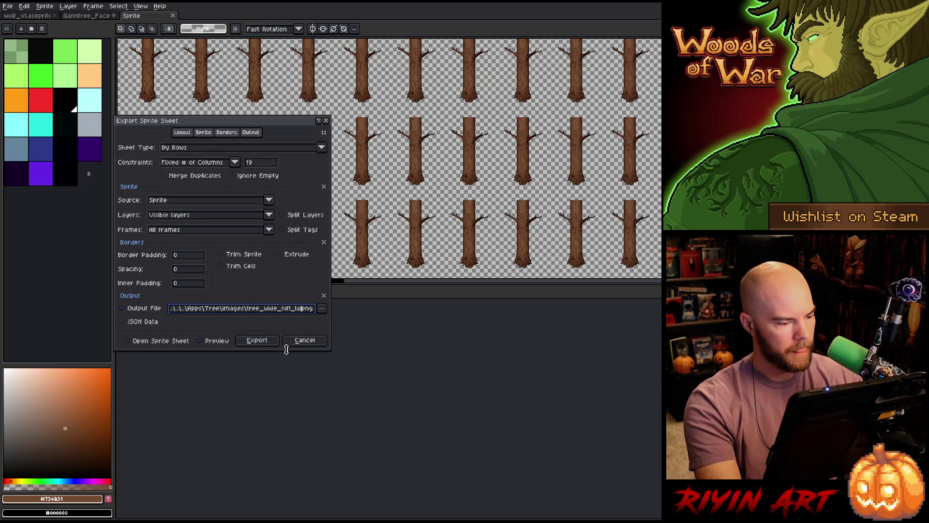
left_click(254, 341)
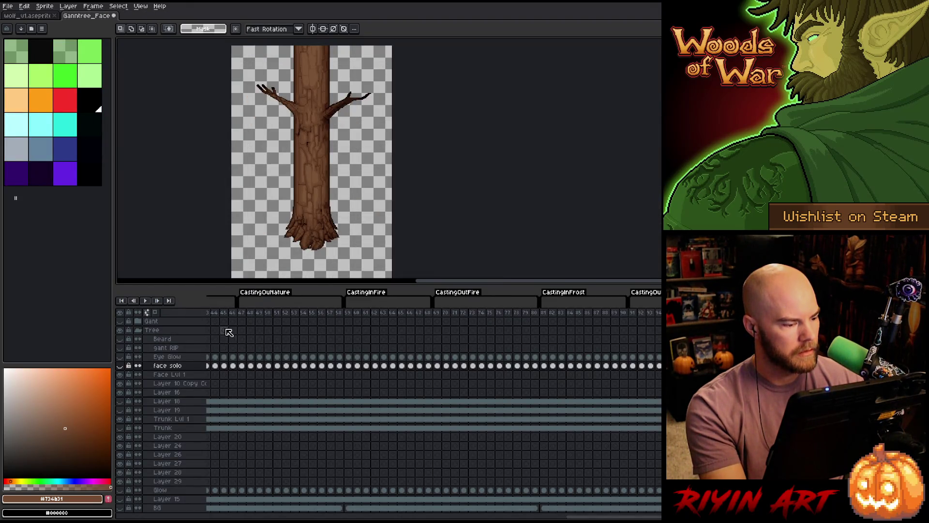
- Re-export the trunk-only sheet as tree_wide_lvl1_layer1.png into the spring images folder
left_click(7, 6)
mouse_move(53, 80)
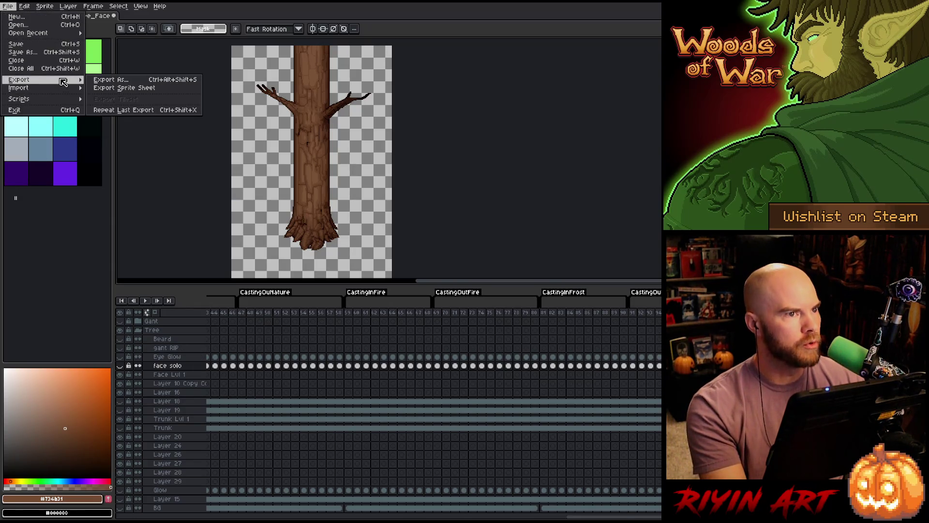
left_click(126, 87)
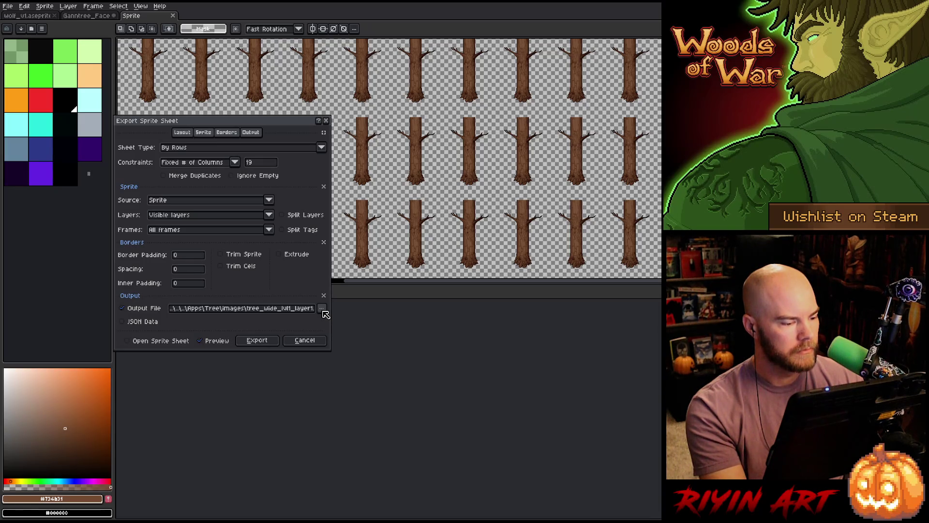
left_click(322, 310)
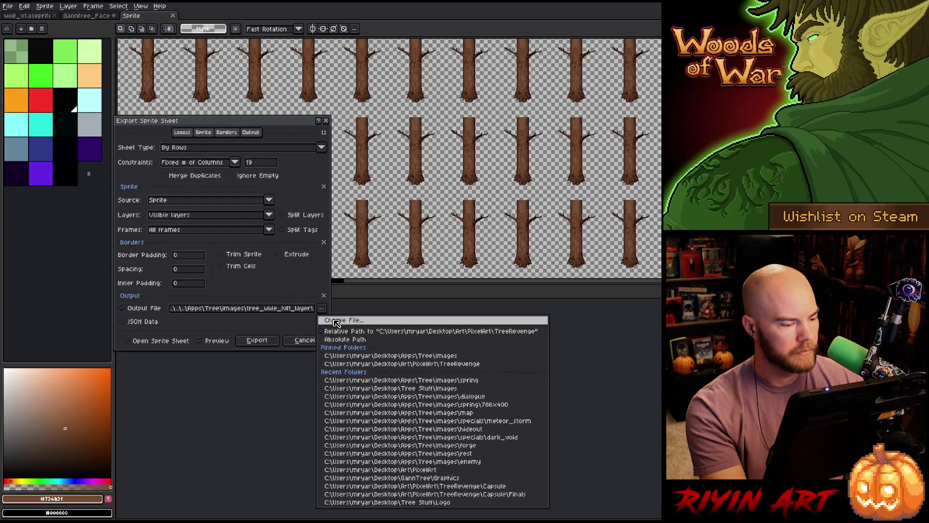
left_click(336, 321)
left_click(289, 115)
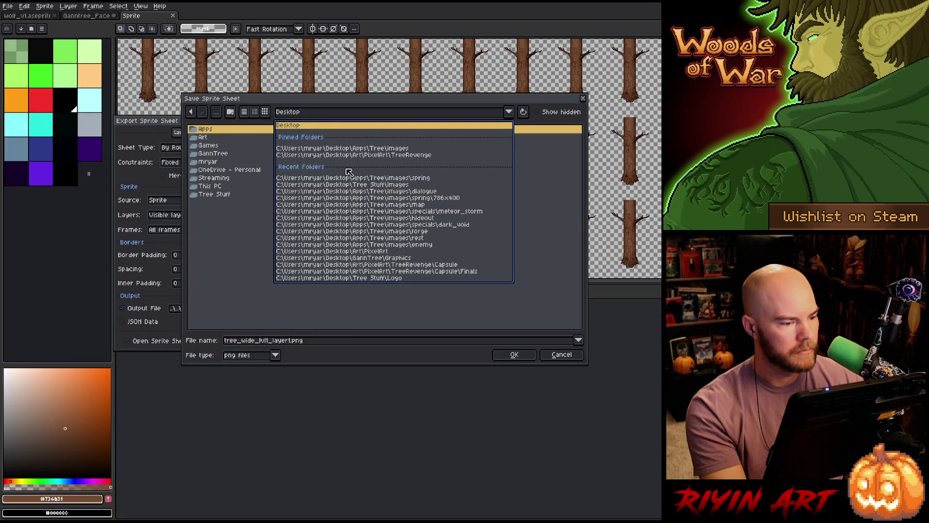
left_click(367, 149)
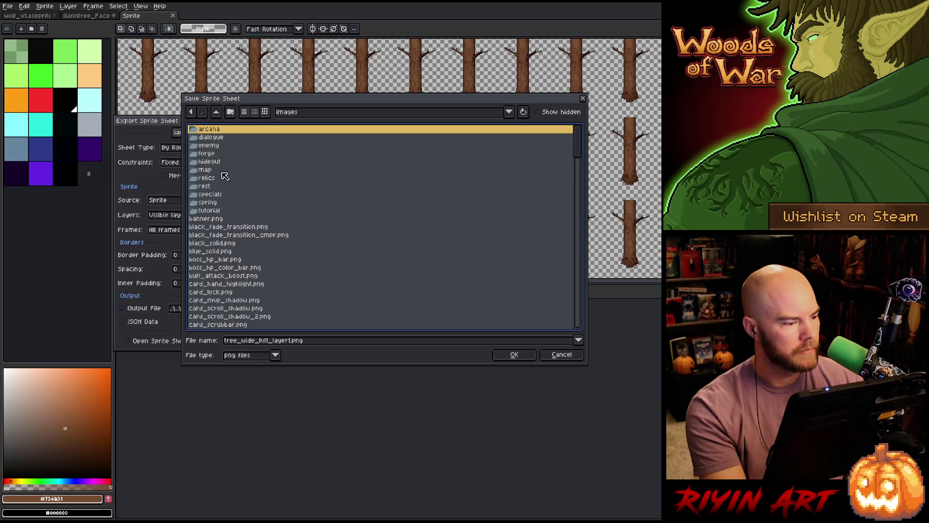
double_click(219, 202)
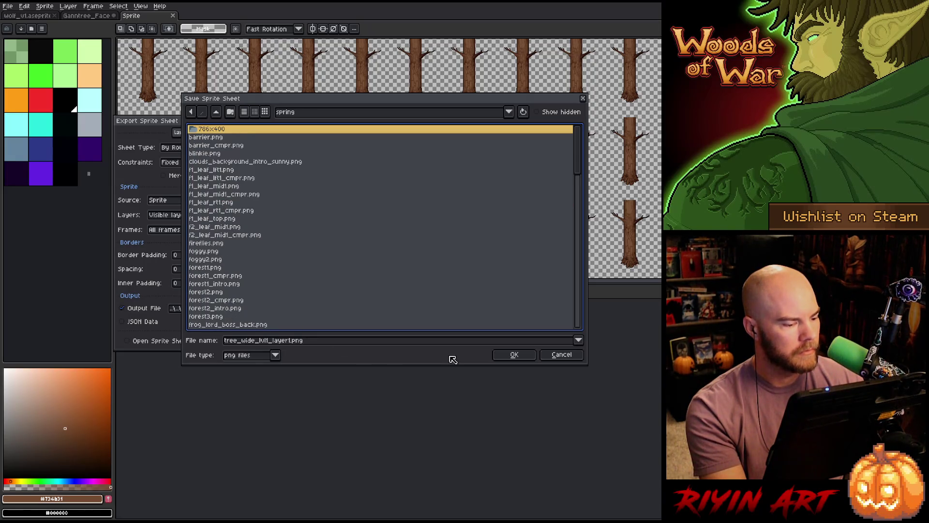
left_click(530, 357)
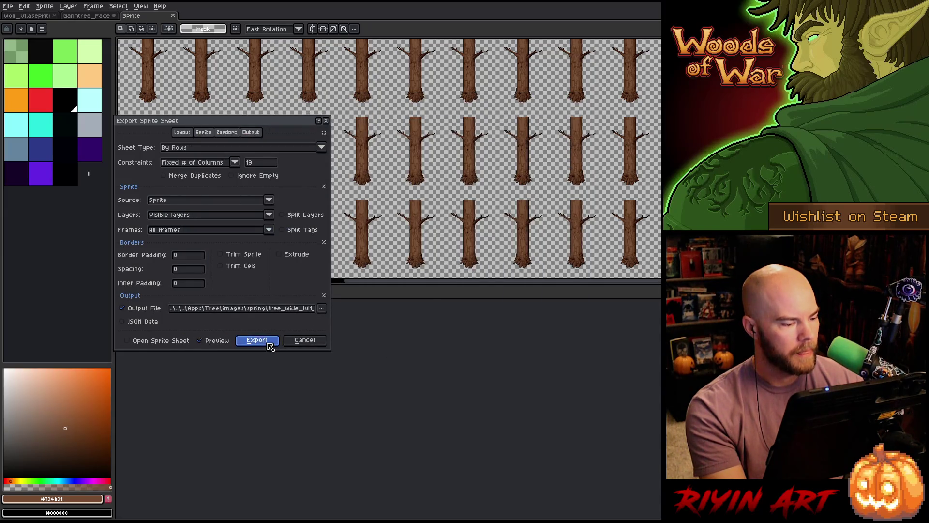
left_click(269, 345)
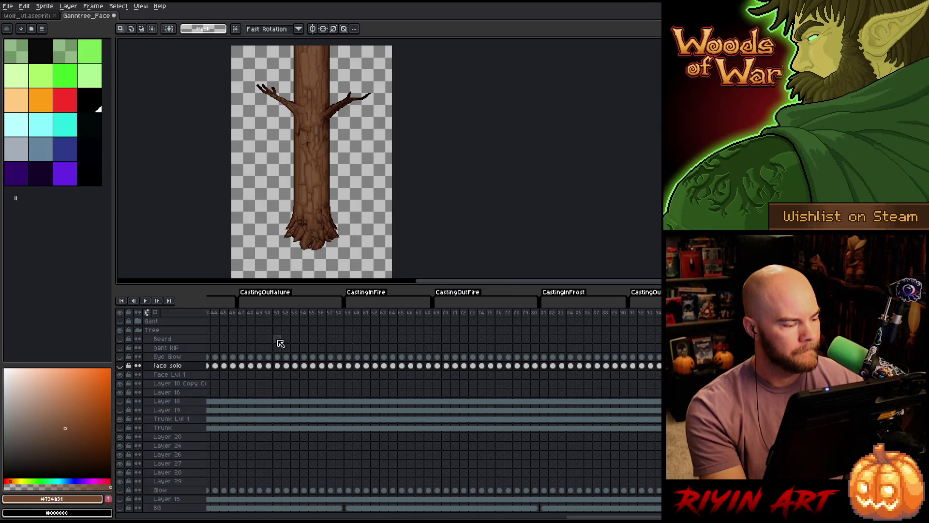
- Show only the face-and-beard layer and export it as a sprite sheet named layer2
left_click(120, 366)
left_click(121, 366, "alt")
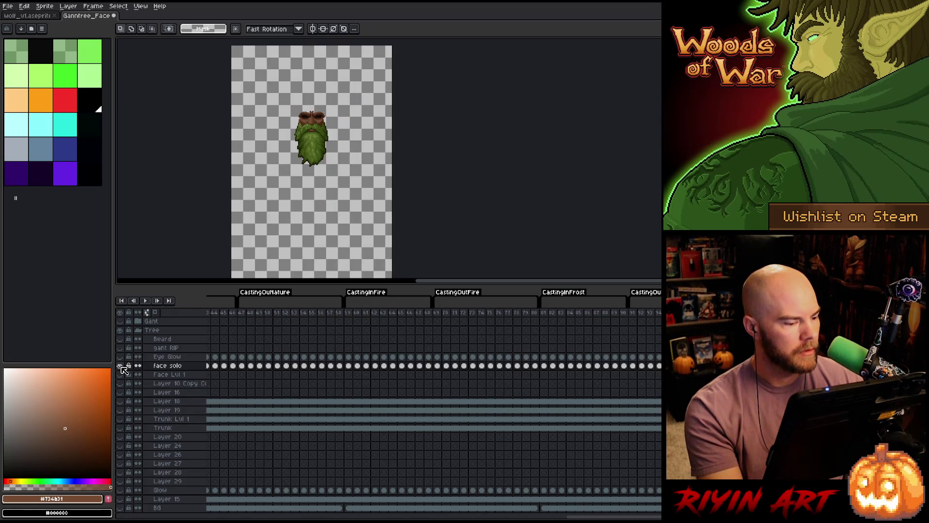
left_click(8, 5)
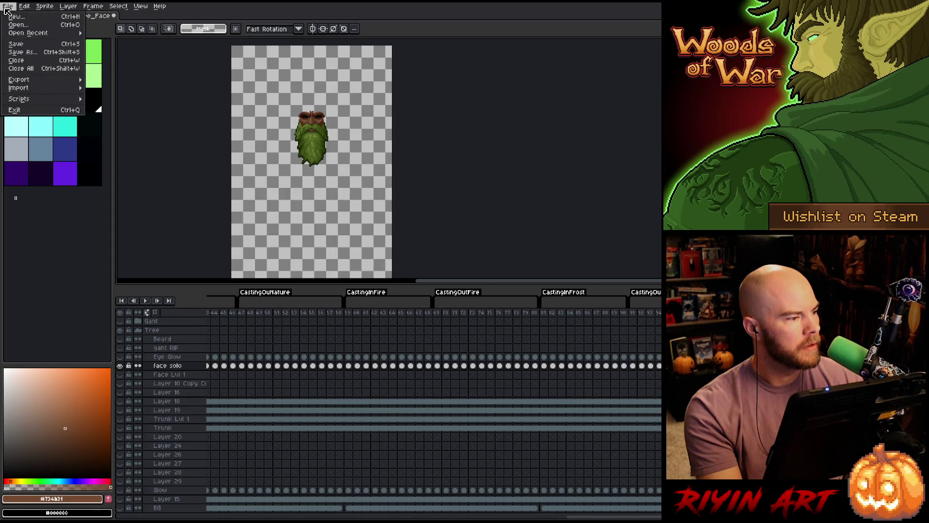
mouse_move(50, 80)
left_click(130, 89)
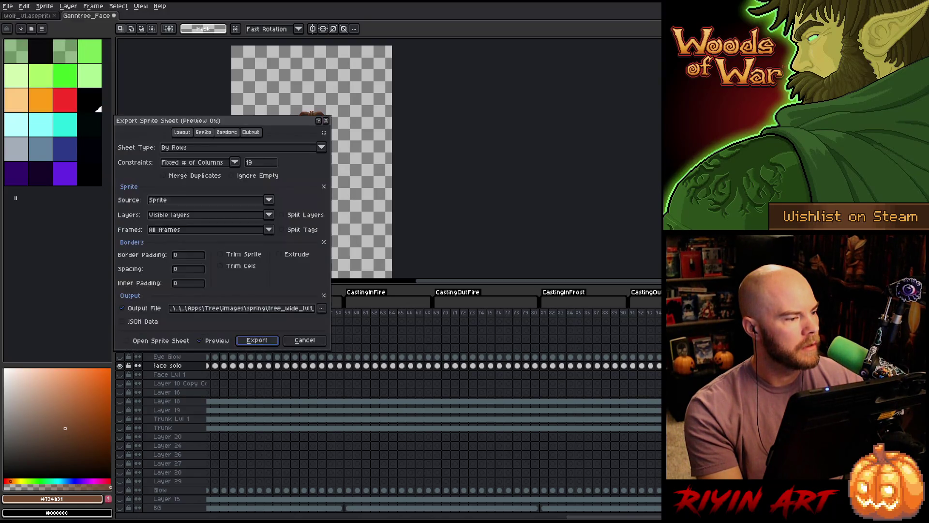
left_click(296, 310)
type("2")
key("BackSpace")
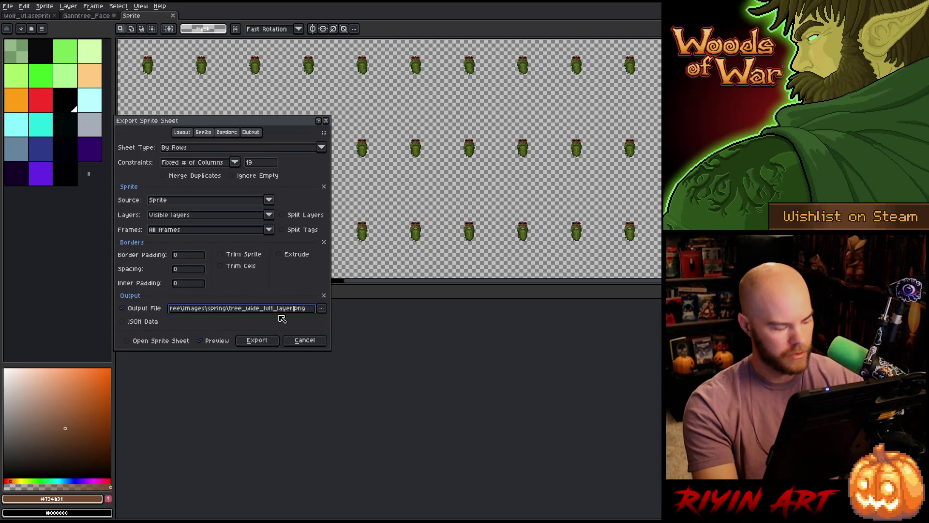
left_click(261, 340)
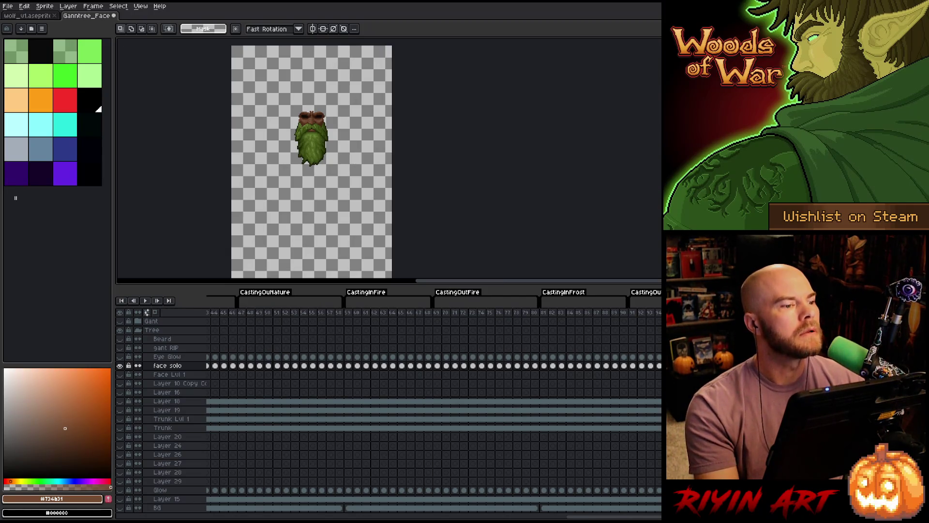
- Unhide all tree layers, save as Ganntree_Face_v35_wide_lvl1_v9_normal.aseprite, and close the document
left_click(114, 16)
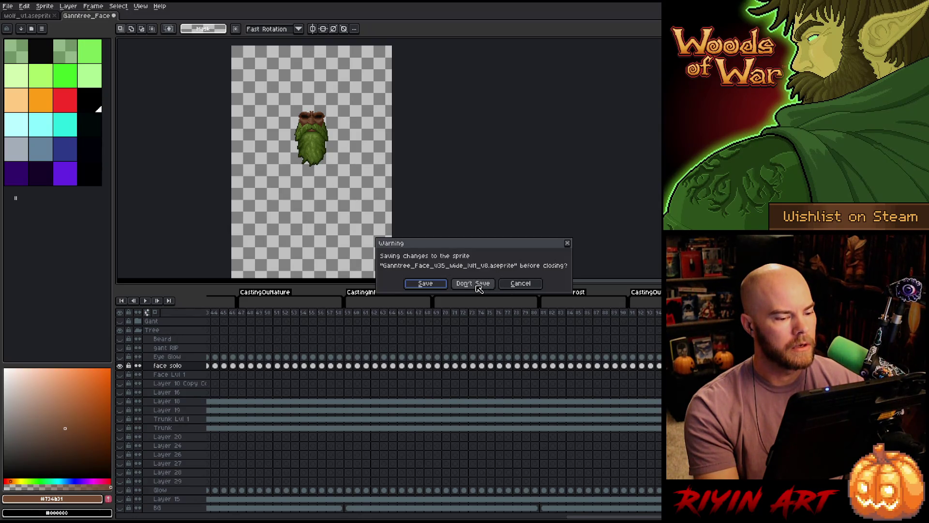
left_click(538, 286)
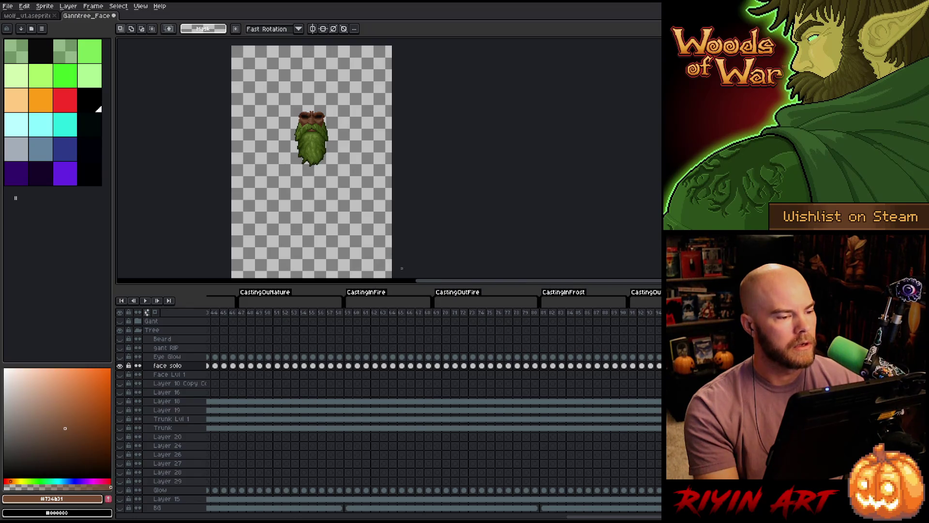
left_click(120, 367, "alt")
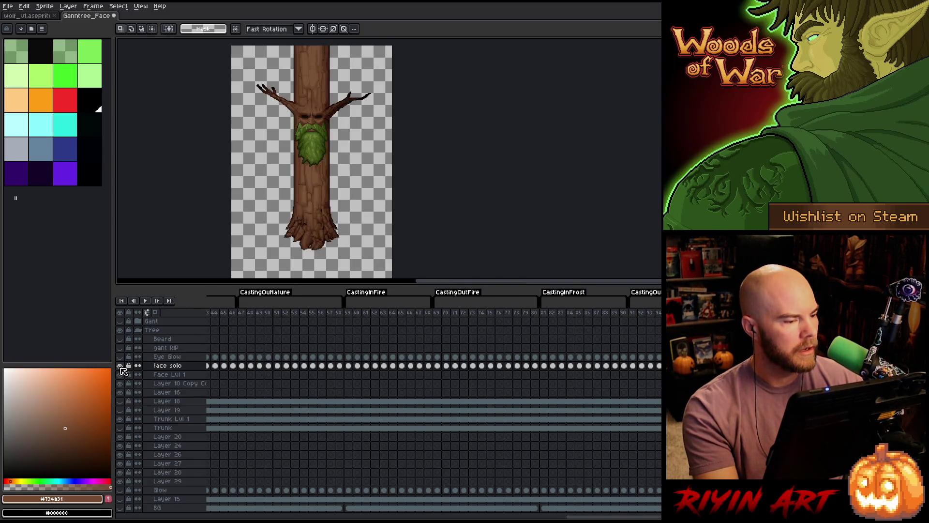
left_click(6, 7)
left_click(7, 8)
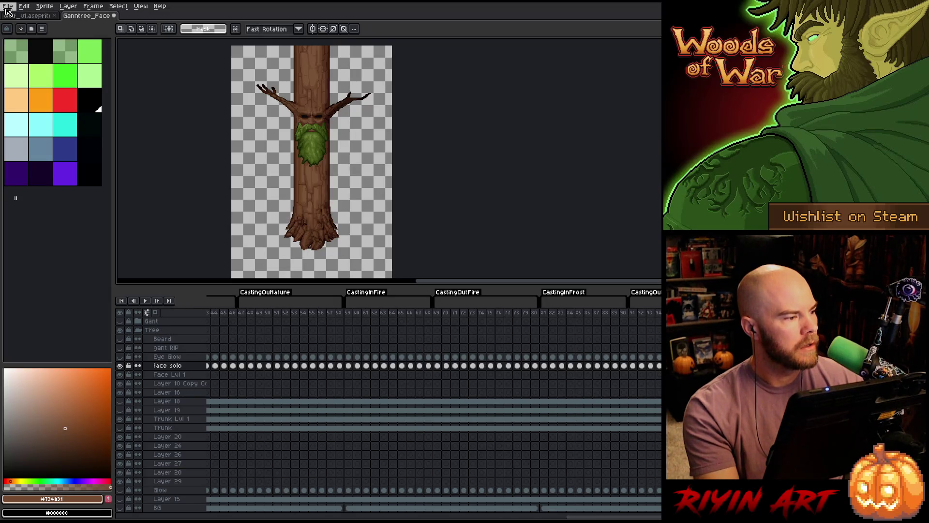
left_click(7, 9)
left_click(46, 68)
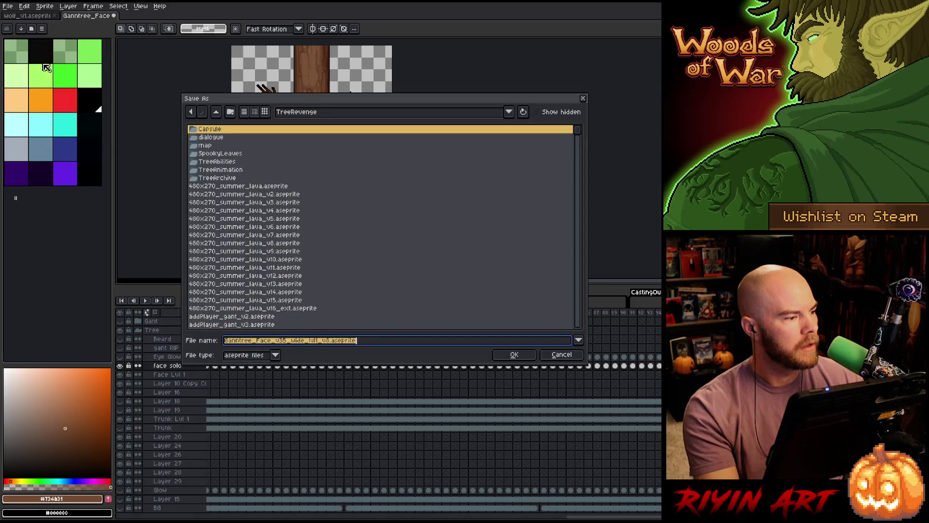
left_click(329, 340)
key("BackSpace")
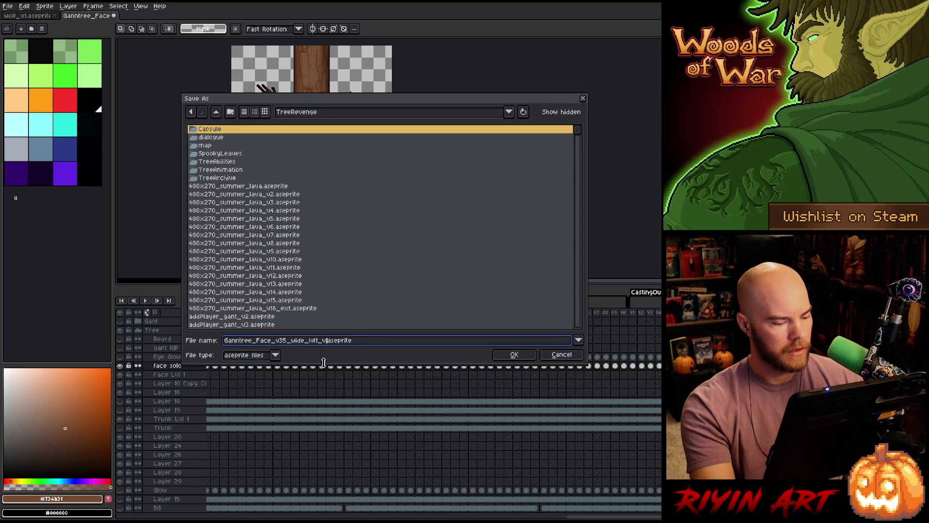
type("9")
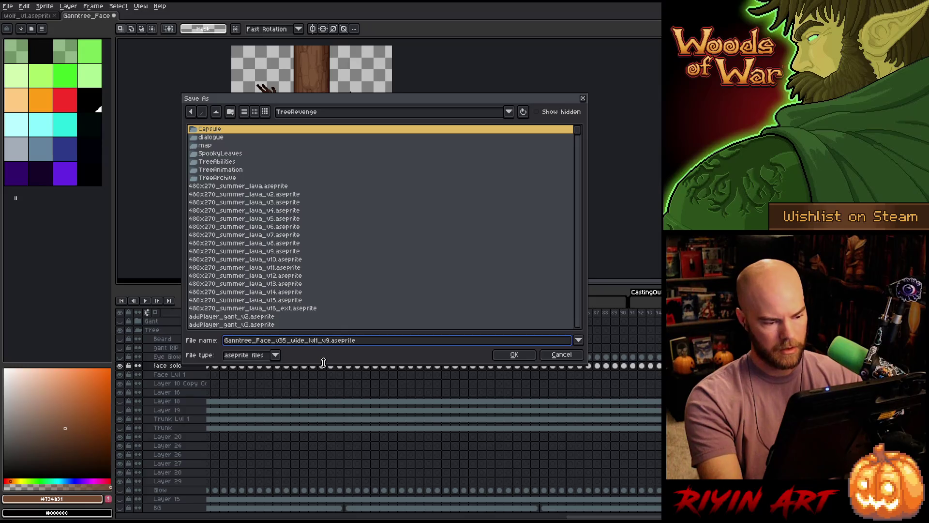
type("_normal")
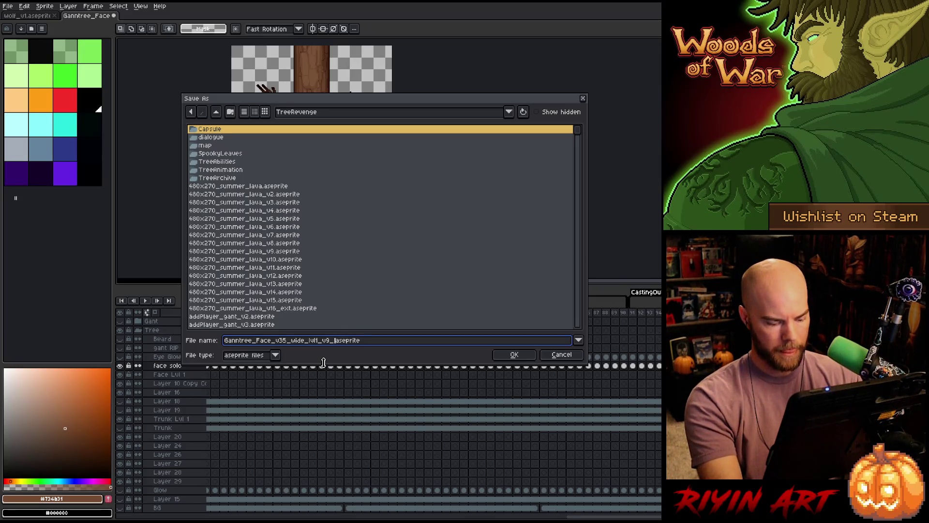
left_click(515, 354)
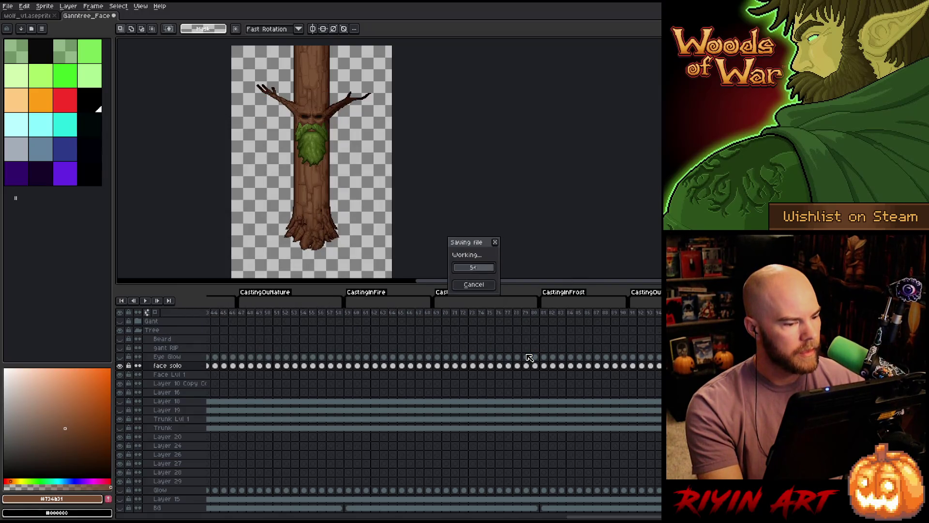
left_click(114, 16)
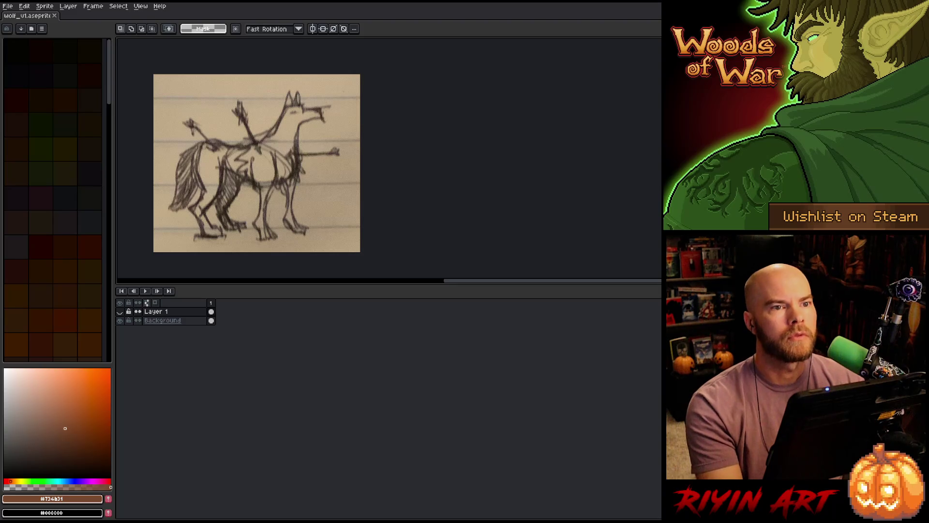
- Open tree_wide_lvl1_layer1.png and tree_wide_lvl1_layer2.png from the spring Tree images folder
left_click(7, 6)
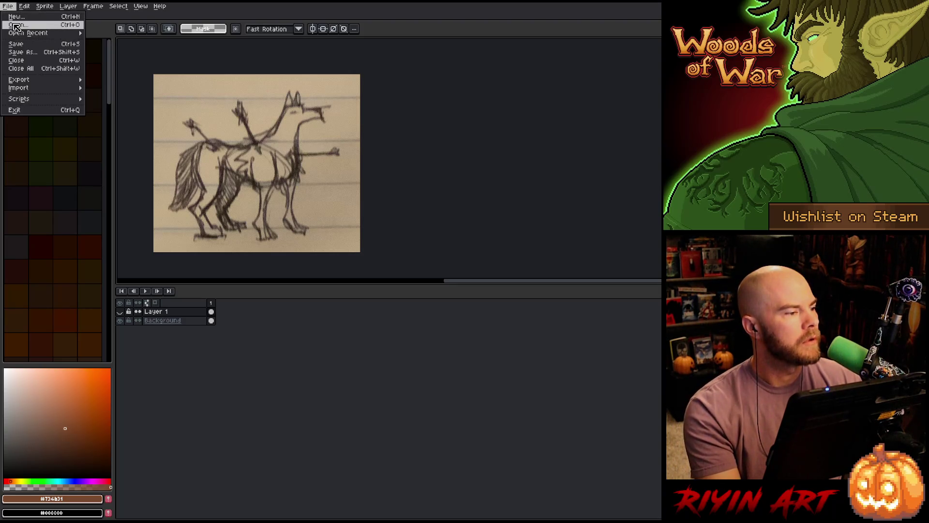
left_click(18, 26)
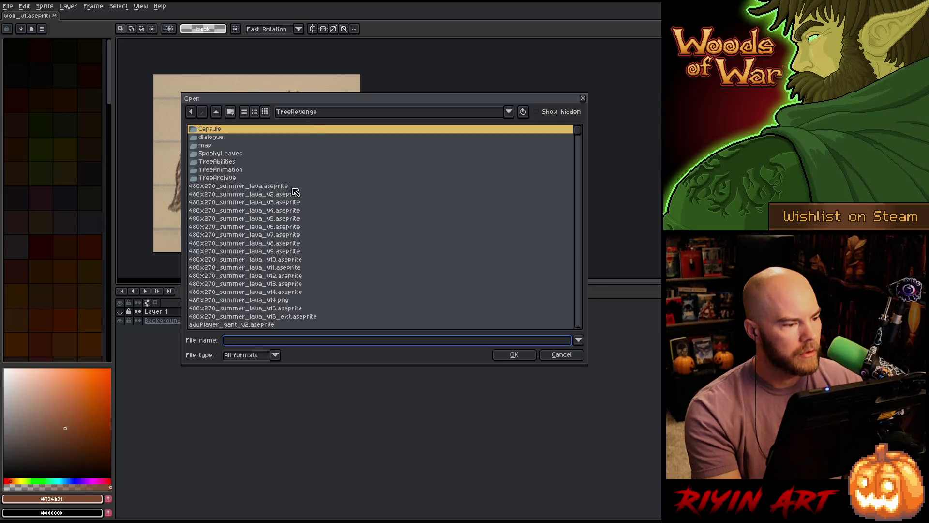
left_click(295, 113)
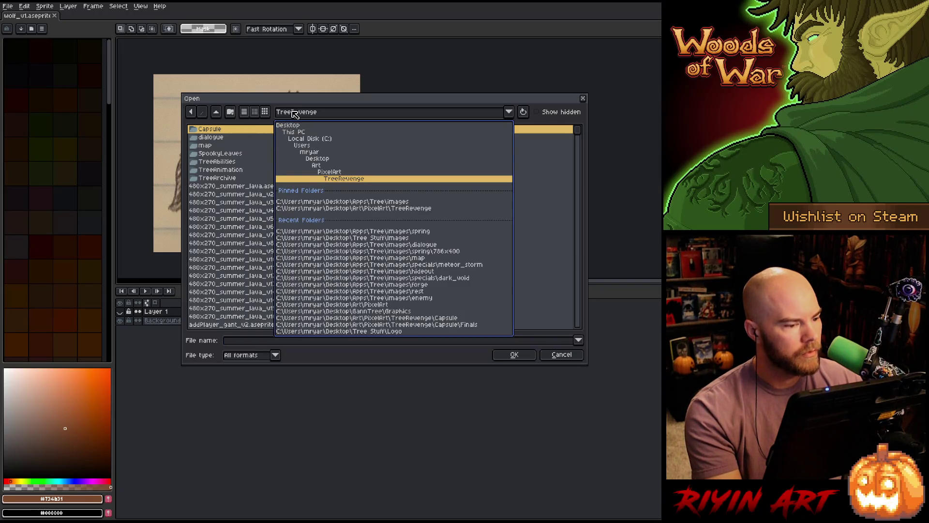
left_click(343, 202)
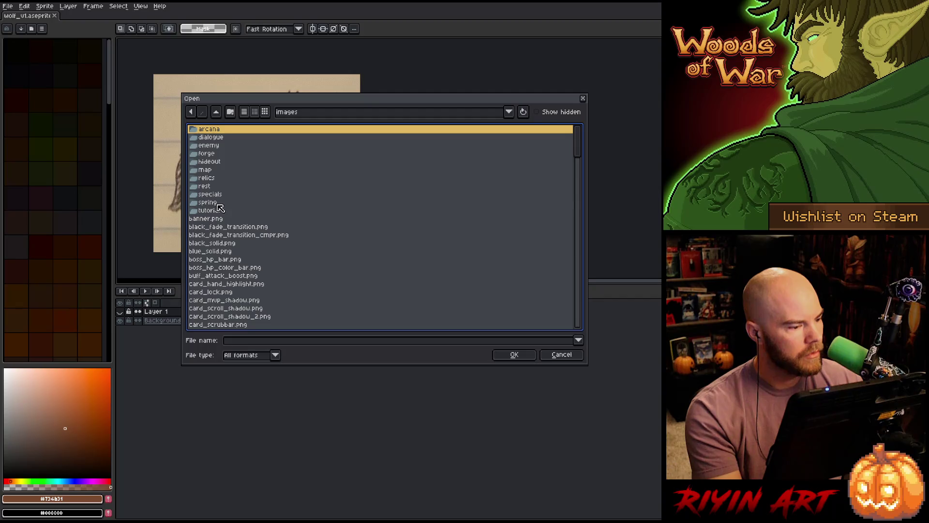
double_click(219, 205)
scroll(235, 226, "down", 10)
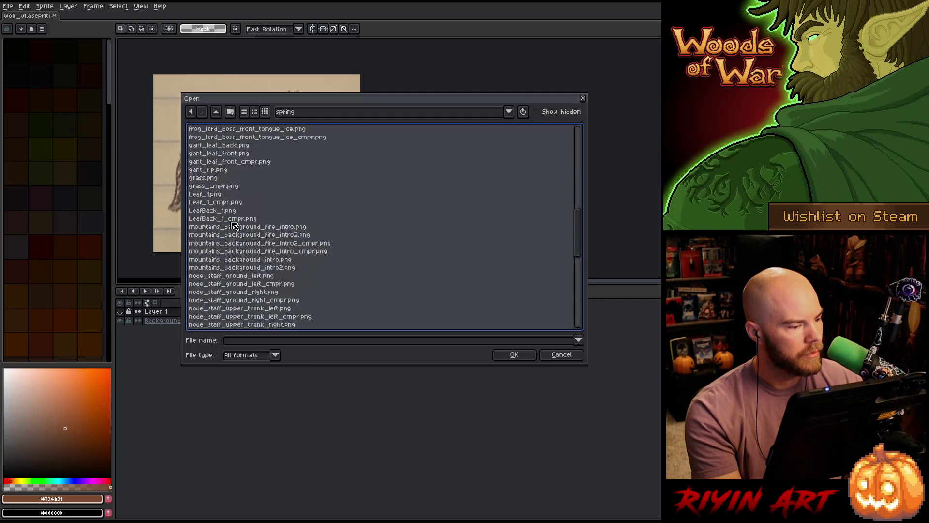
scroll(242, 222, "down", 1)
left_click(261, 219)
left_click(261, 229, "shift")
key("Return")
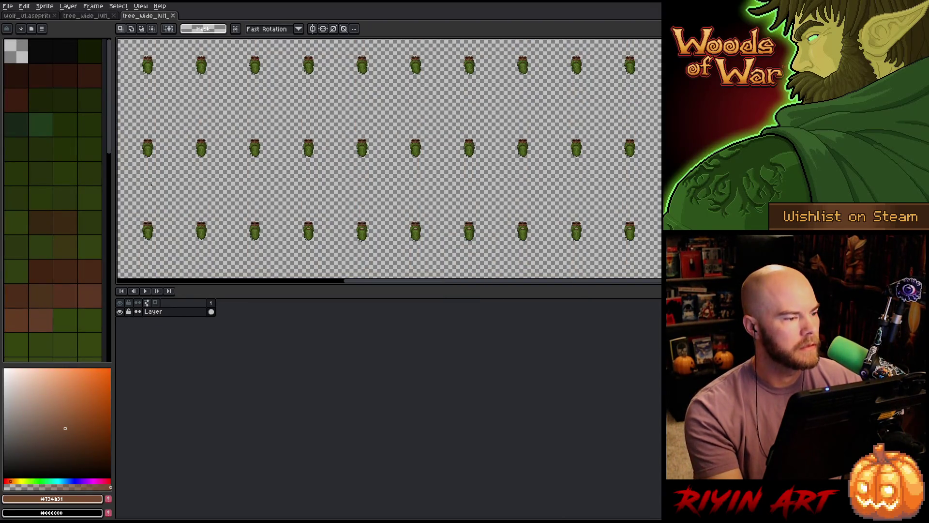
- Duplicate the layer twice and rename the first copy 'green'
right_click(152, 312)
left_click(177, 354)
right_click(164, 314)
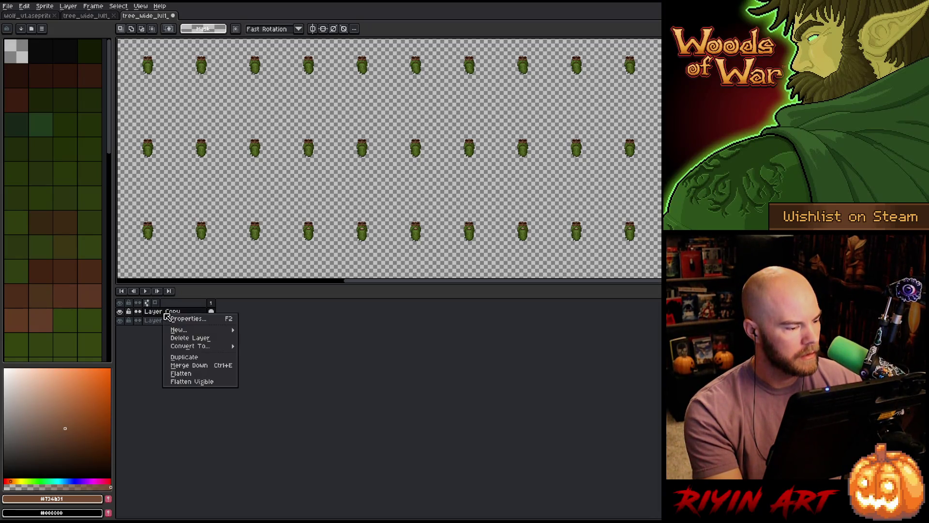
left_click(192, 359)
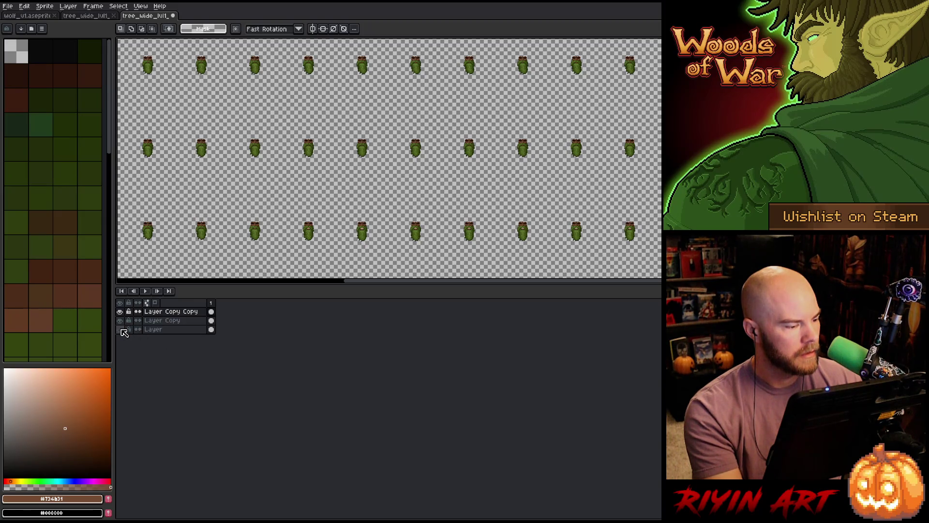
left_click(119, 311)
left_click(119, 321)
double_click(154, 322)
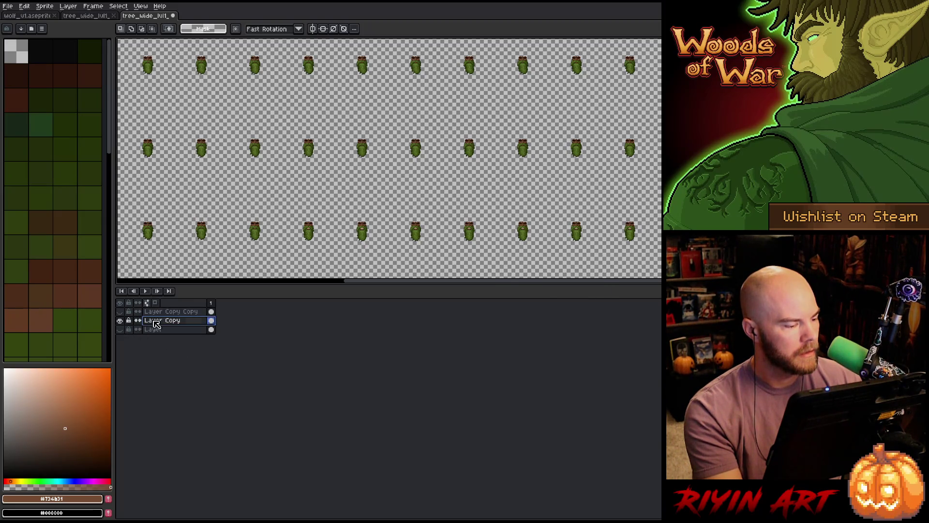
type("green")
key("Return")
- Rename the other copy 'wood', hide it, and frame the three trees with green showing
left_click(155, 313)
left_click(120, 320)
double_click(156, 313)
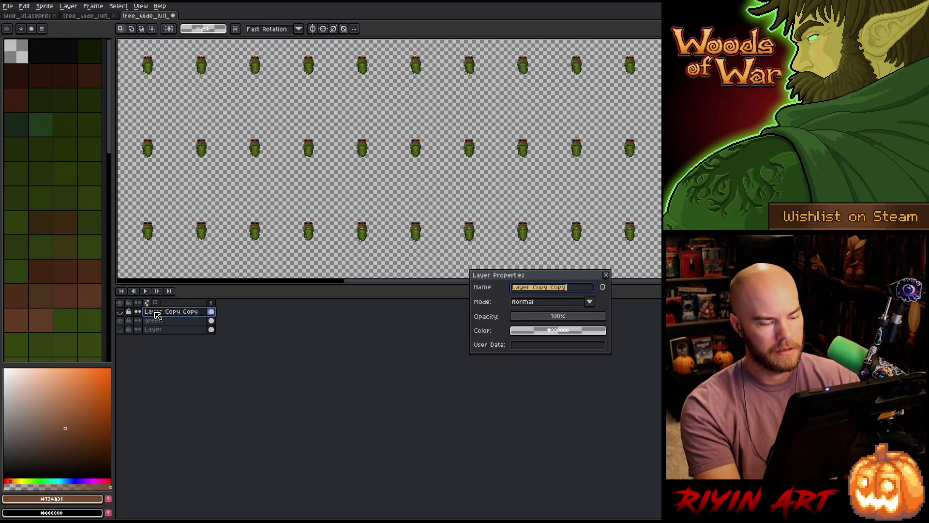
type("wood")
key("Return")
left_click(155, 321)
left_click(119, 321)
scroll(329, 132, "up", 3)
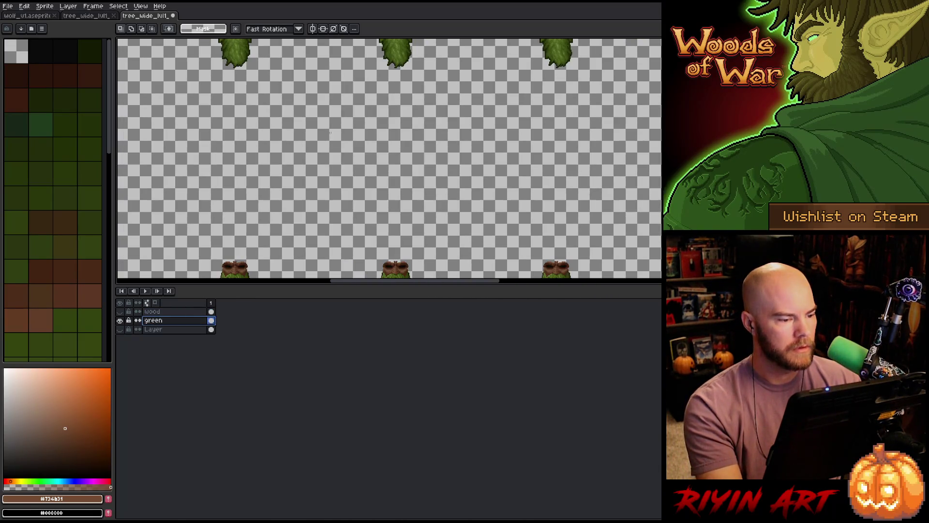
left_click_drag(337, 181, 363, 328)
left_click_drag(372, 285, 360, 415)
scroll(414, 175, "up", 5)
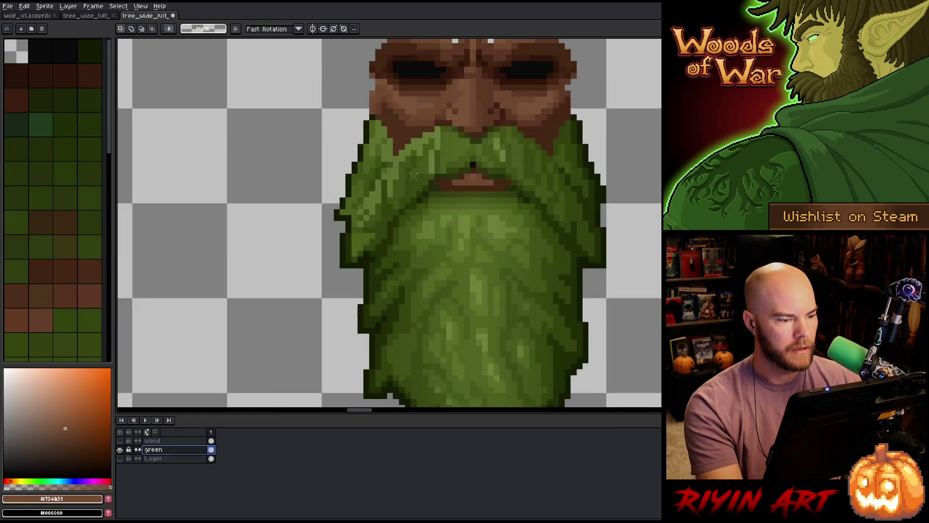
scroll(414, 175, "down", 1)
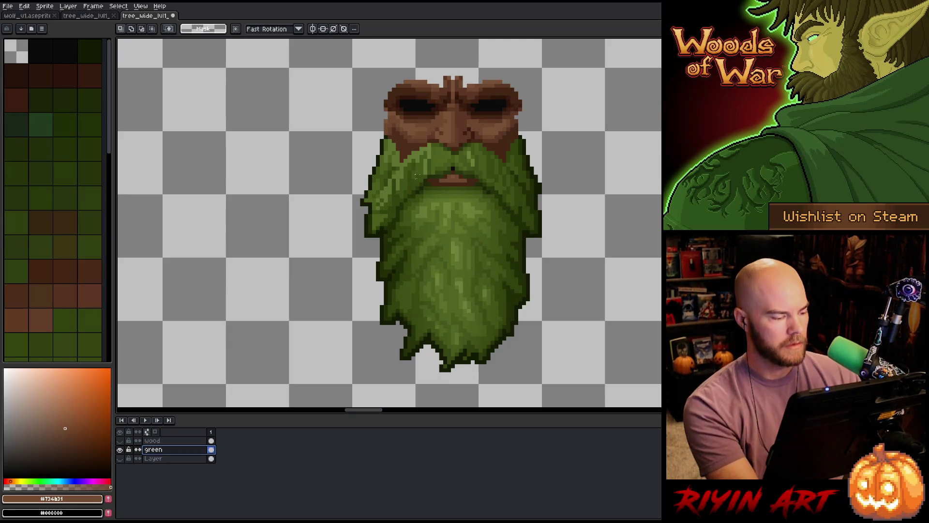
key("shift+r")
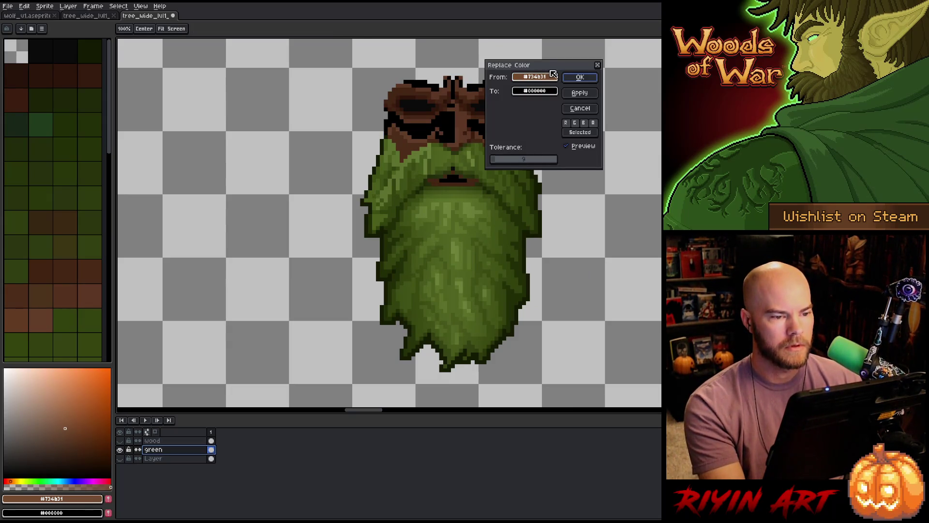
- Replace the brown and the darker brown #5c3824 on the green layer with transparency
left_click_drag(548, 63, 254, 74)
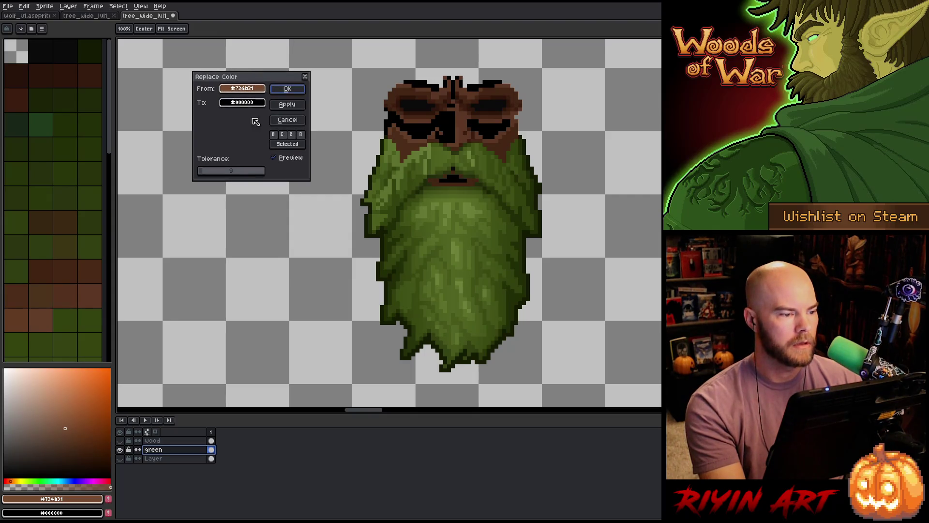
left_click(242, 102)
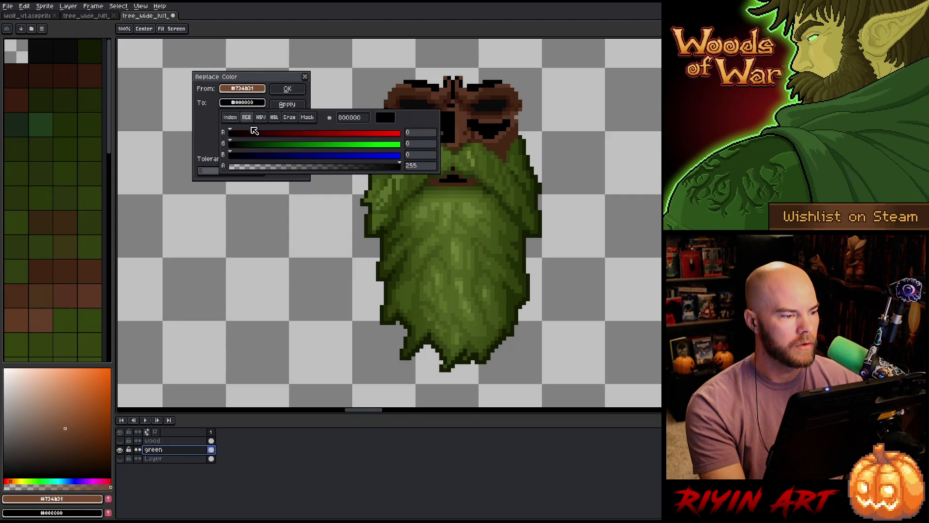
left_click(256, 170)
left_click(288, 89)
left_click(288, 89)
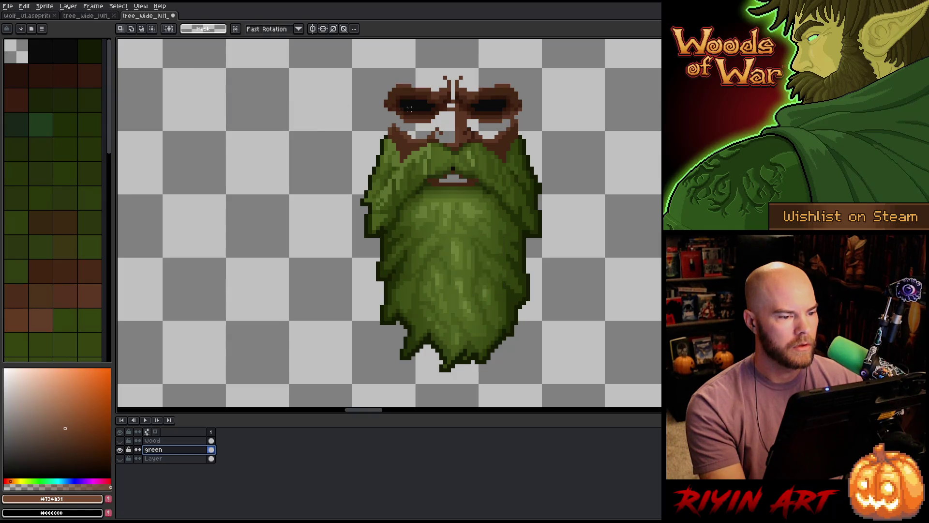
key("shift+r")
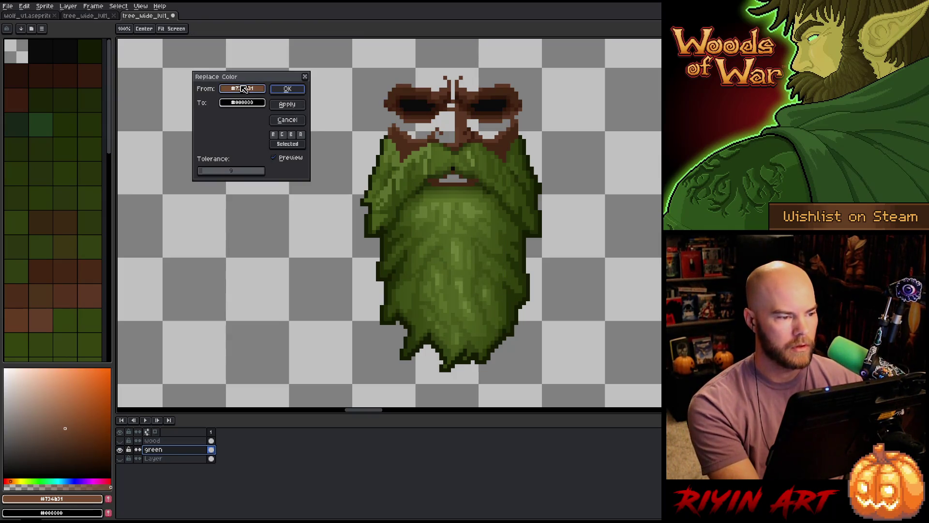
mouse_move(245, 90)
left_mouse_down()
mouse_move(529, 305)
mouse_move(447, 90)
left_mouse_up()
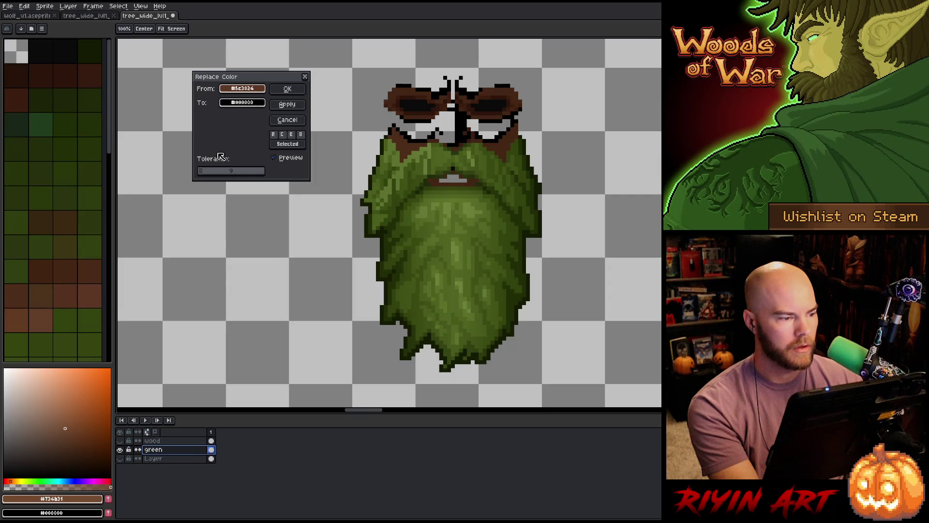
left_click(242, 103)
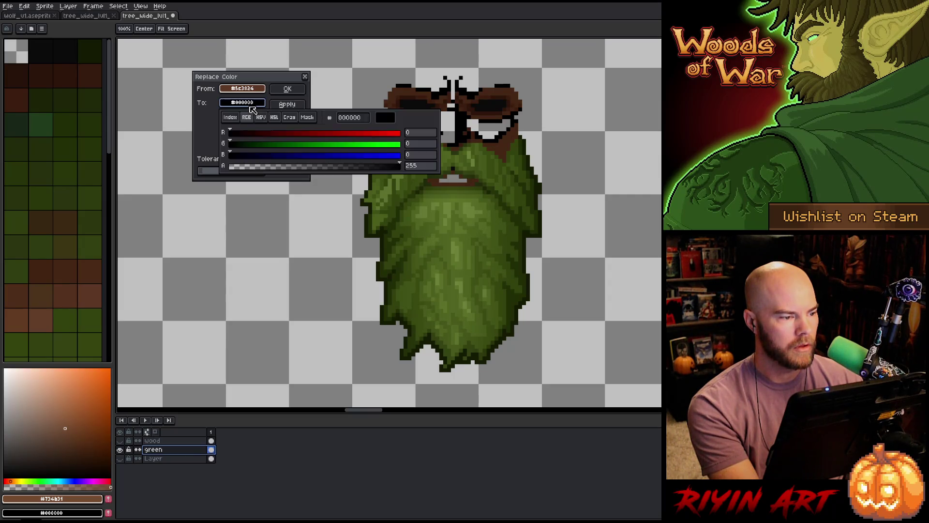
left_click(247, 169)
left_click(287, 88)
- Make the dark brown #442613, with raised tolerance, and the remaining dark face pixels transparent
key("shift+r")
left_click_drag(242, 89, 420, 89)
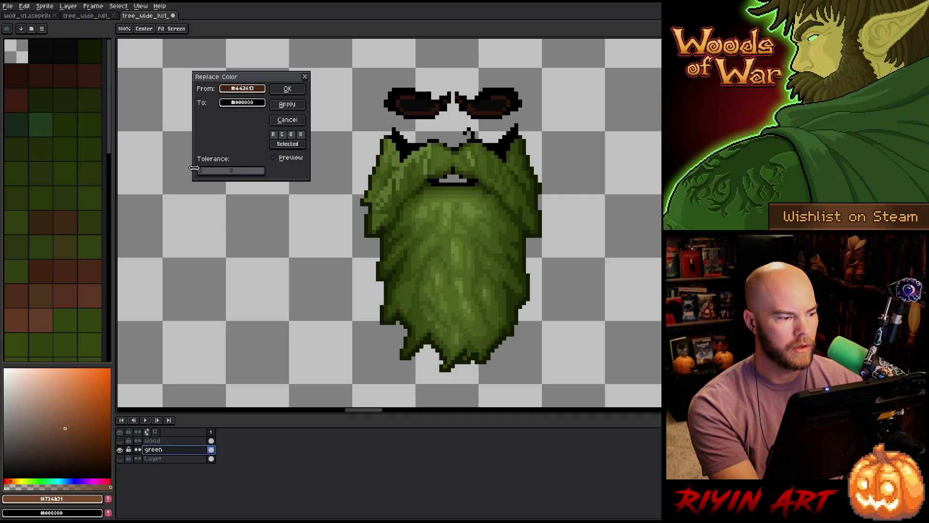
scroll(204, 175, "down", 7)
left_click_drag(205, 175, 207, 175)
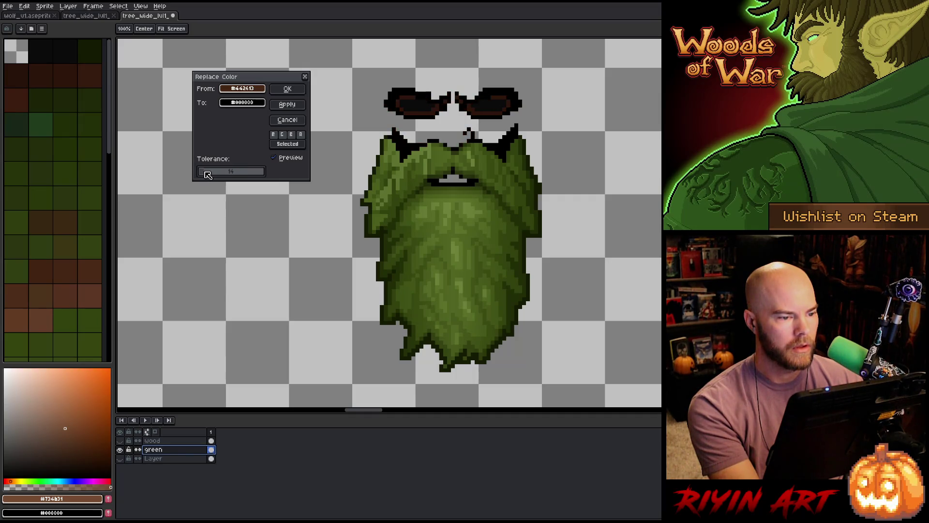
left_click(245, 103)
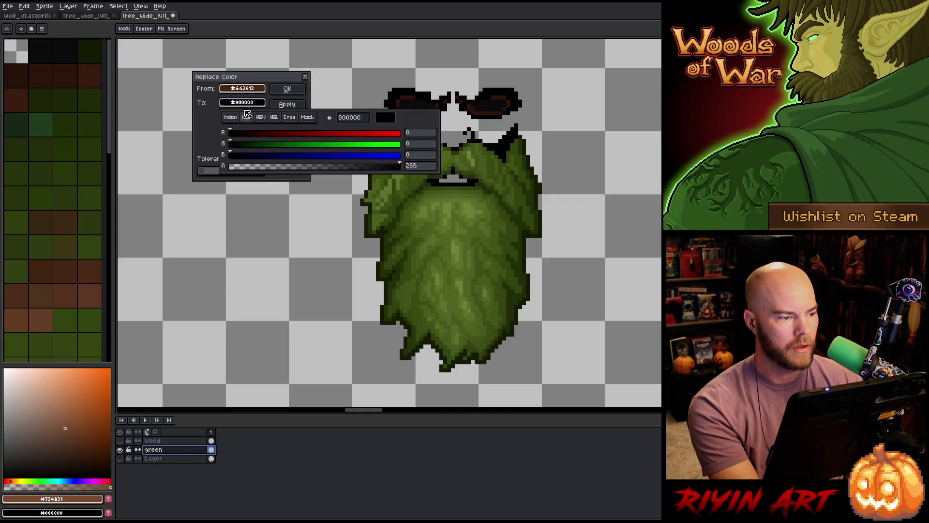
left_click(251, 165)
left_click(291, 90)
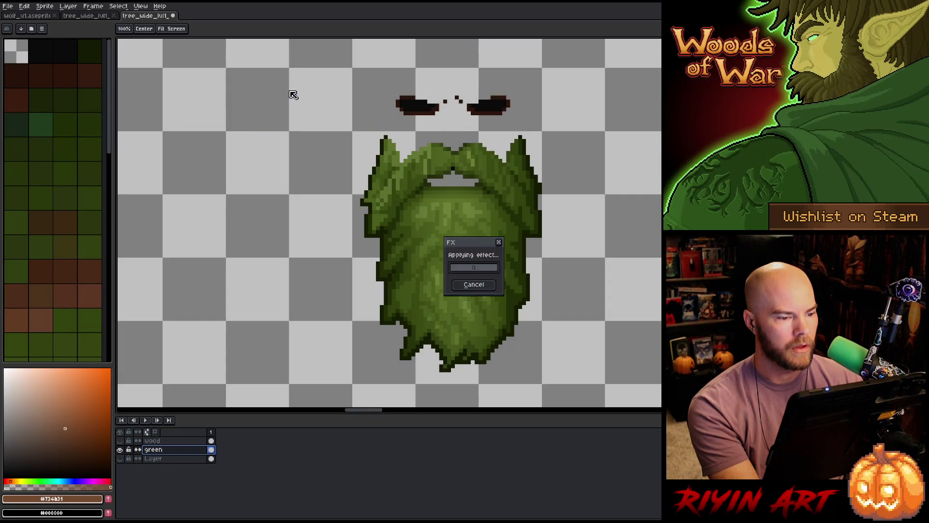
key("shift+r")
mouse_move(242, 84)
left_mouse_down()
mouse_move(355, 99)
mouse_move(259, 90)
mouse_move(531, 305)
mouse_move(443, 102)
left_mouse_up()
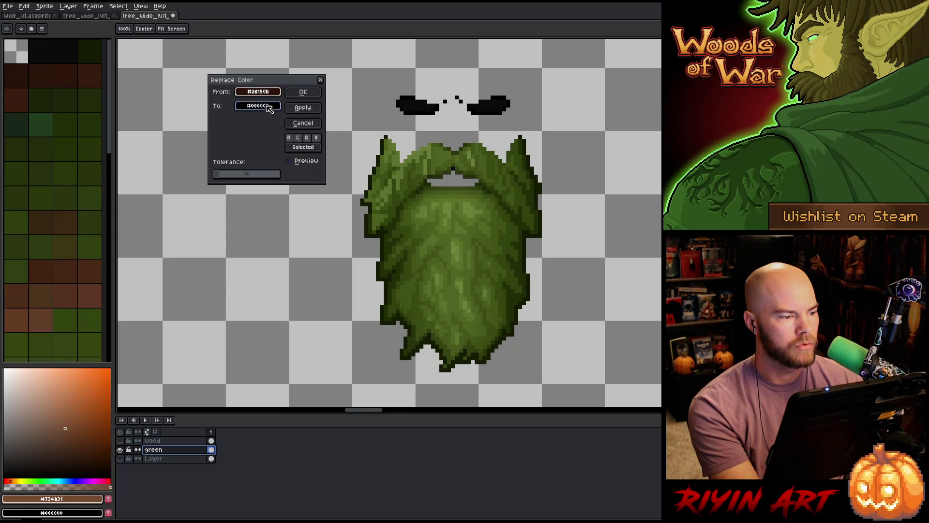
left_click(269, 108)
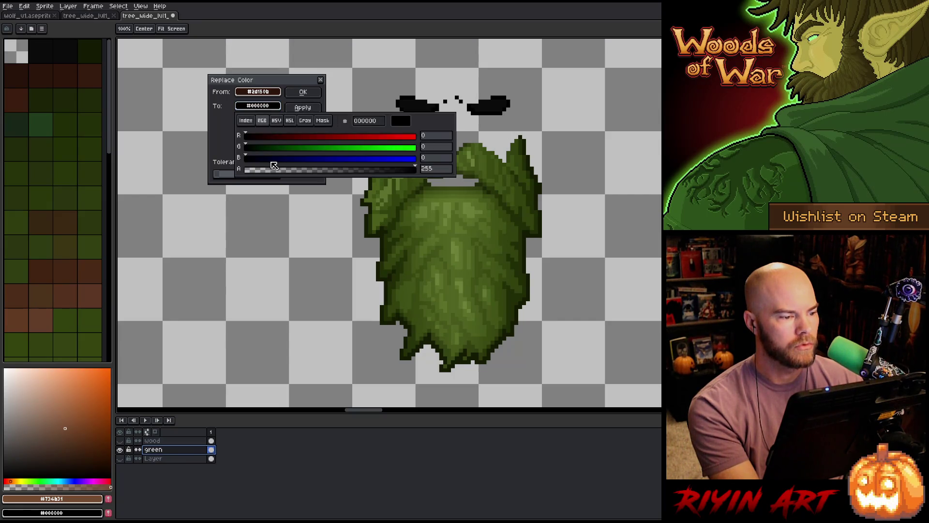
left_click(304, 93)
key("Return")
- Remove the black eye pixels #0a0a0a by replacing them with transparency at tolerance 0
key("shift+r")
left_click(424, 102)
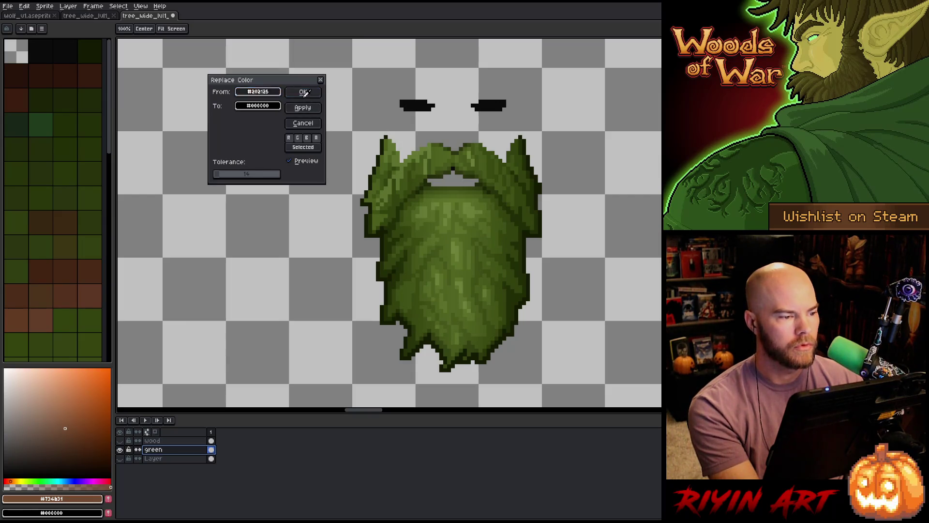
left_click(299, 125)
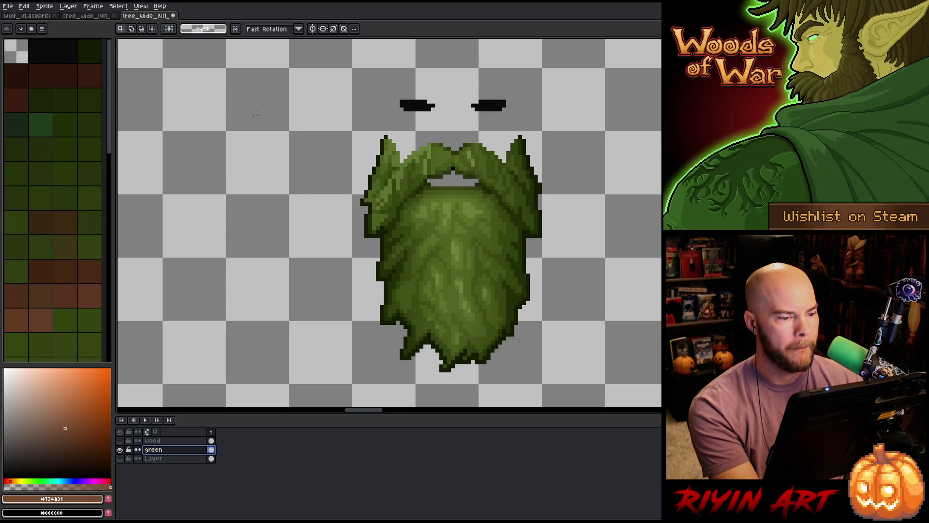
key("shift+r")
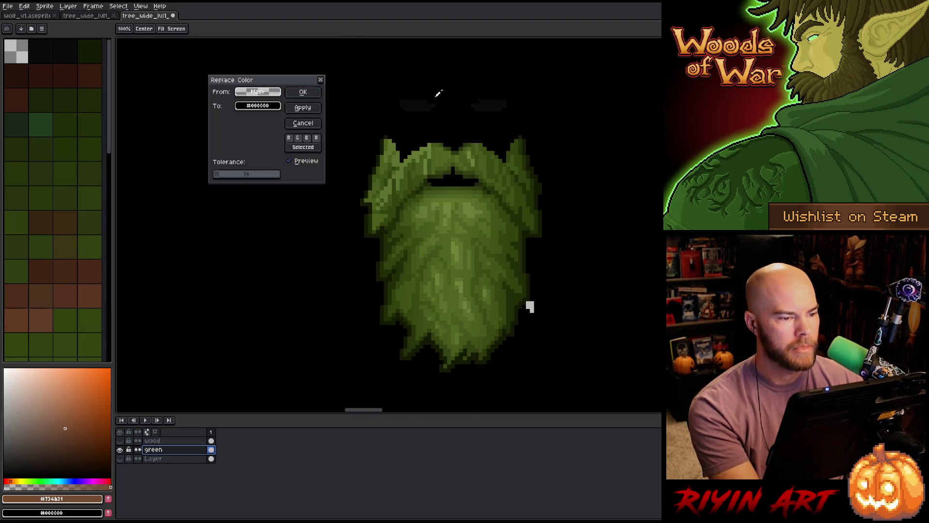
left_click(427, 102)
left_click(255, 106)
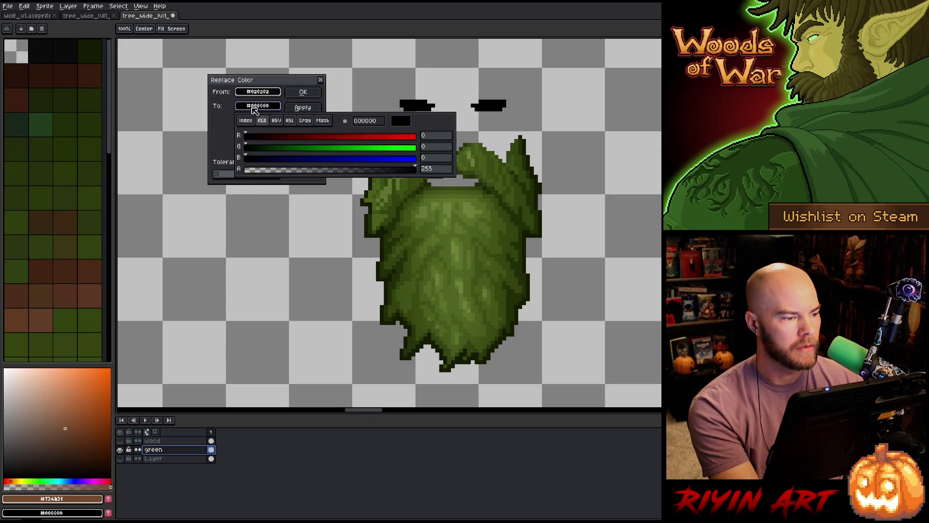
left_click_drag(262, 174, 206, 171)
left_click(168, 120)
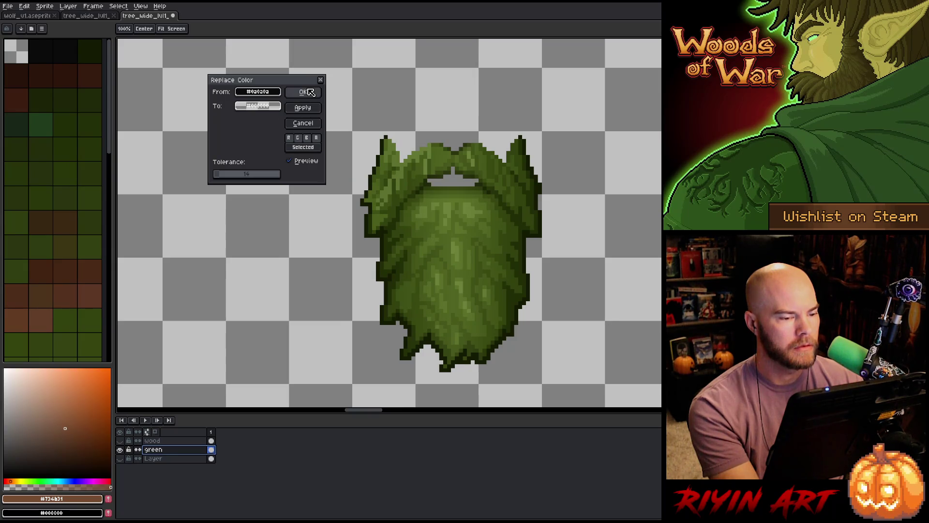
left_click_drag(218, 177, 179, 173)
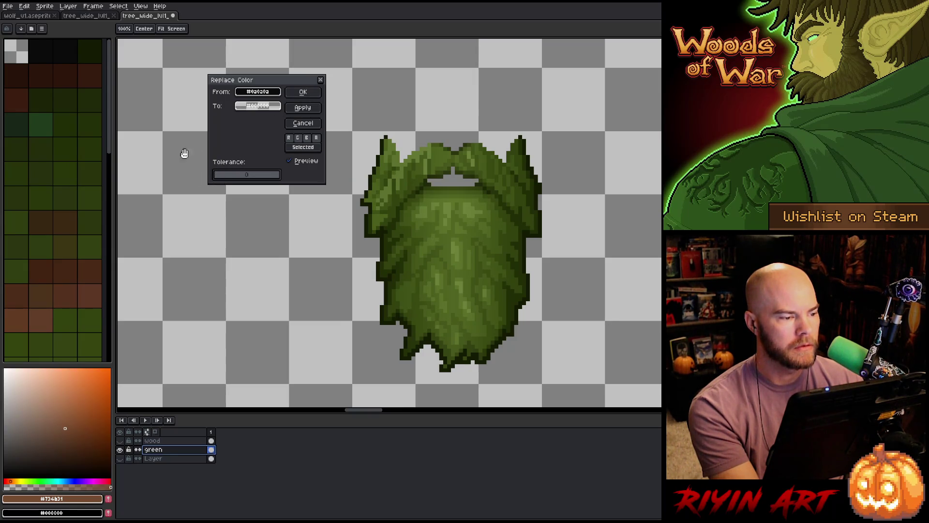
left_click(303, 92)
- Zoom over the beards and sample the stray black pixel in the mouth gap with the Eyedropper
scroll(356, 177, "down", 4)
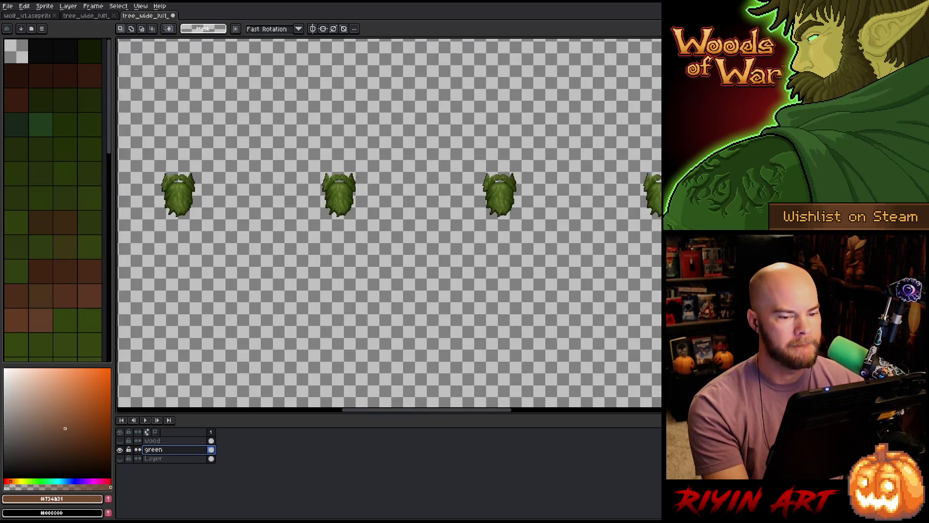
scroll(356, 177, "down", 3)
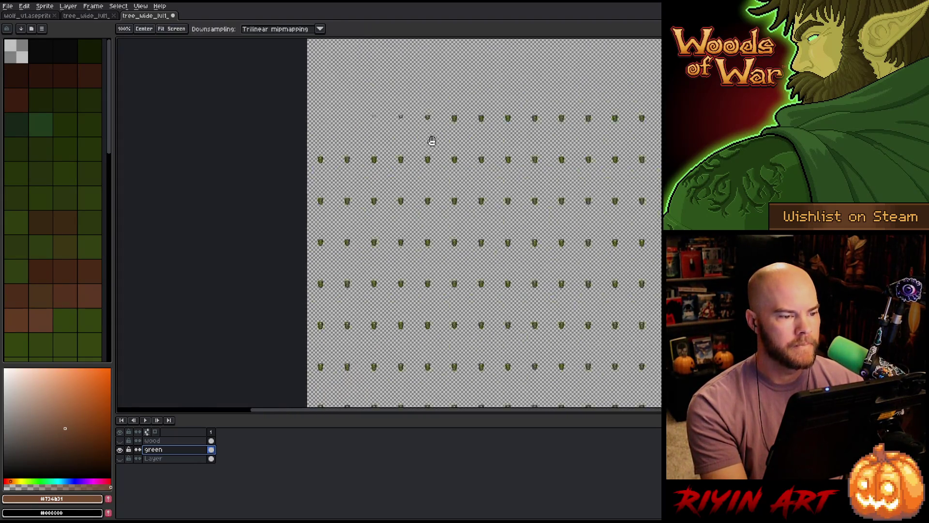
scroll(363, 227, "up", 6)
scroll(359, 248, "down", 2)
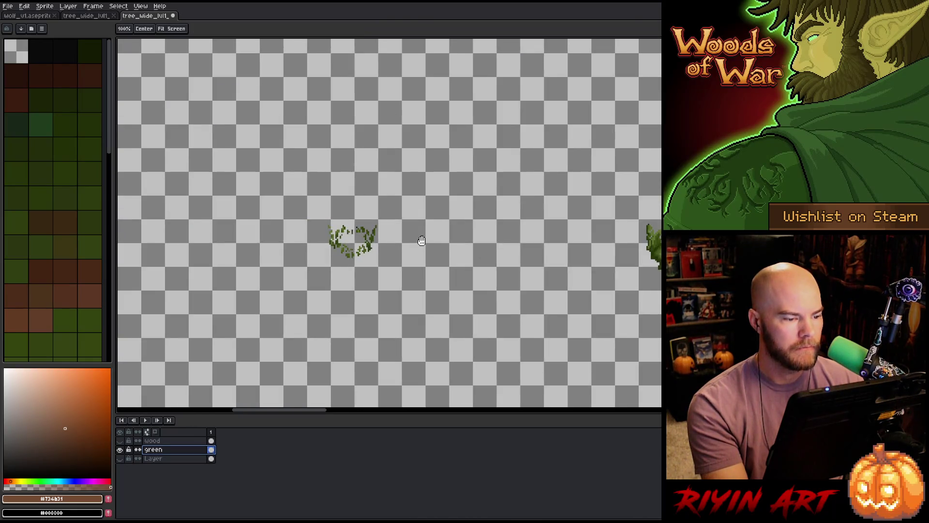
scroll(484, 252, "up", 5)
scroll(539, 204, "down", 3)
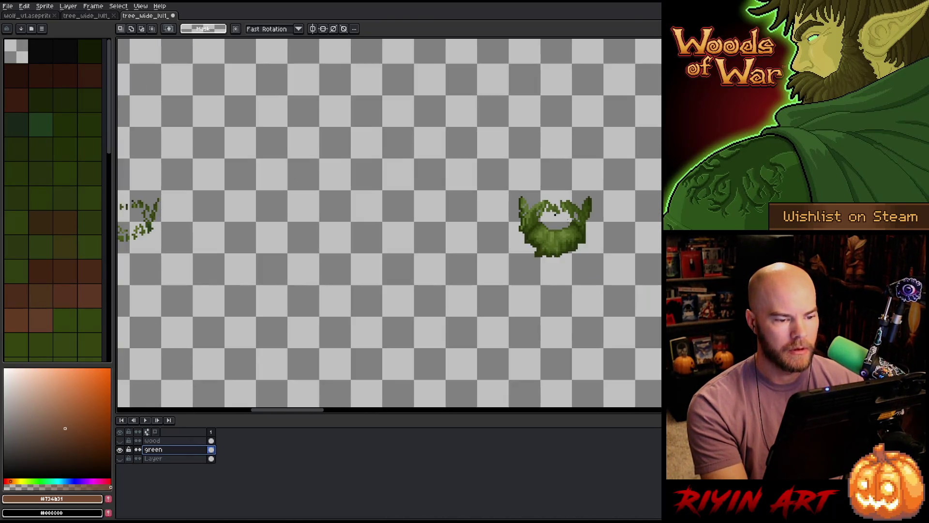
scroll(402, 237, "up", 5)
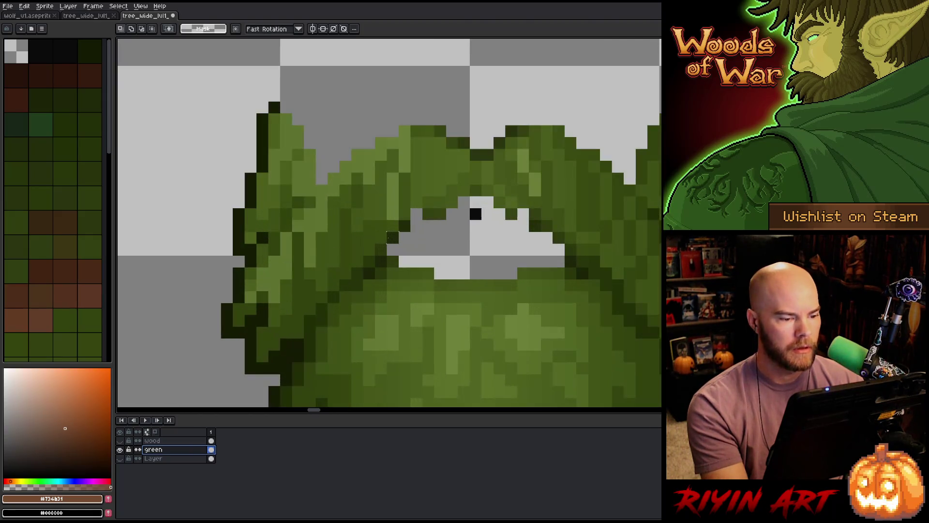
key("i")
left_click(471, 213)
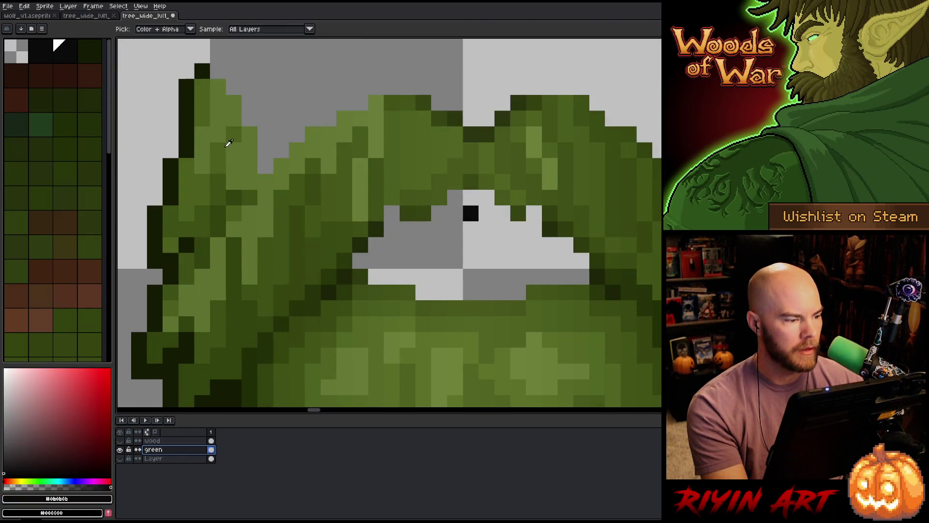
left_click(189, 141)
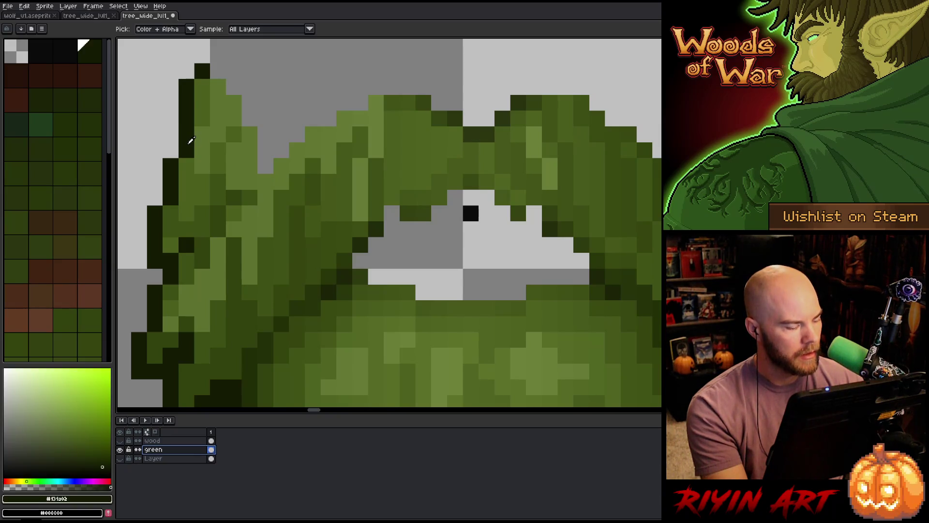
left_click(472, 212)
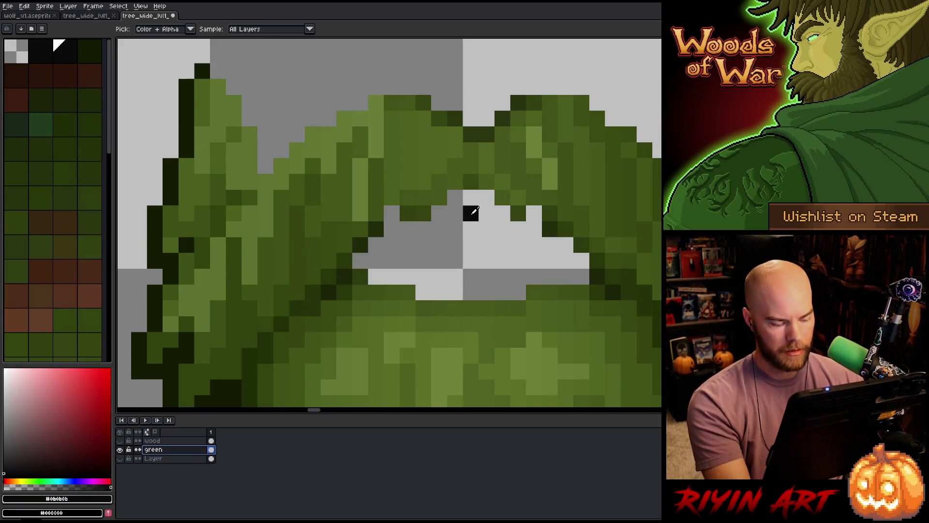
- Replace the stray black mouth-gap pixel with transparency and re-inspect the beards
key("shift+r")
left_click(251, 105)
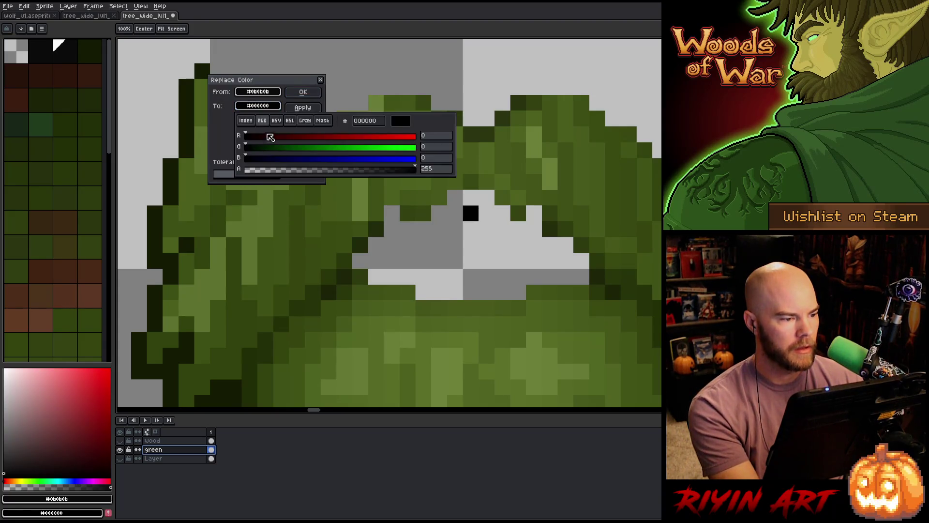
left_click(278, 175)
left_click(303, 92)
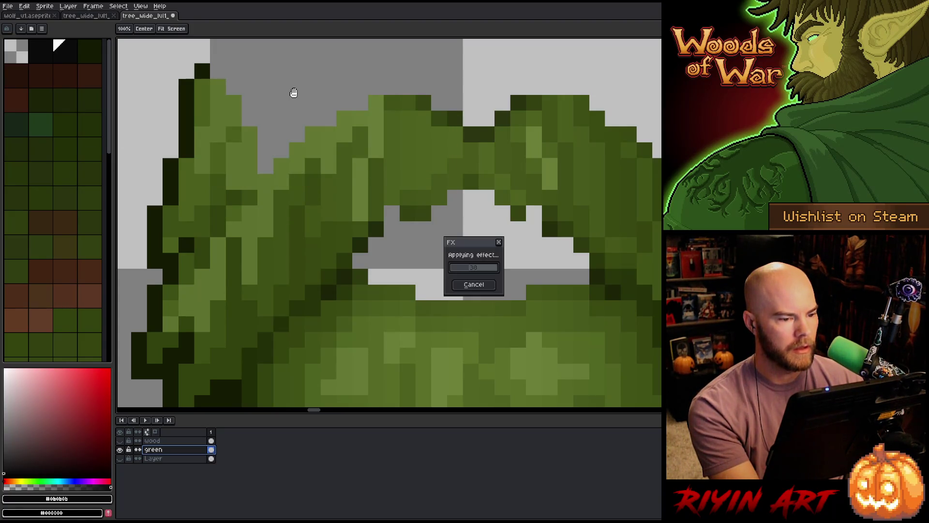
scroll(315, 91, "down", 6)
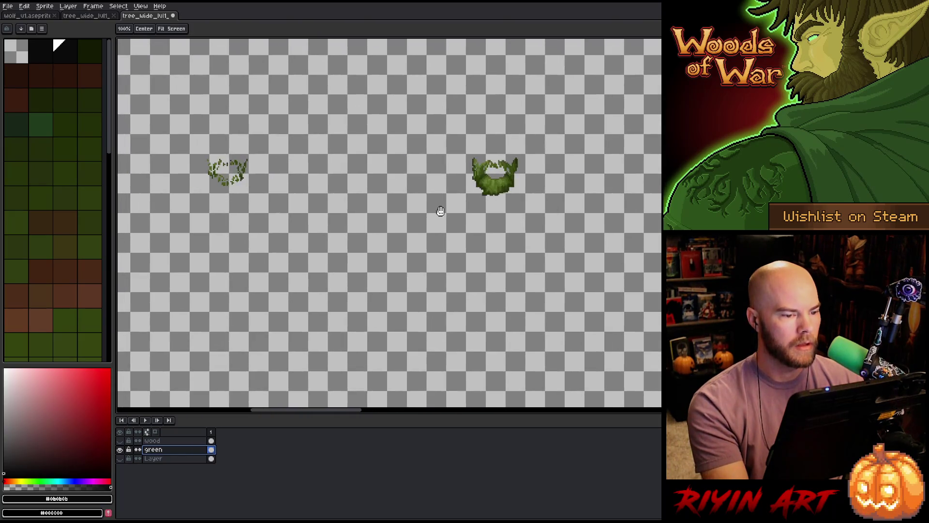
scroll(353, 194, "up", 5)
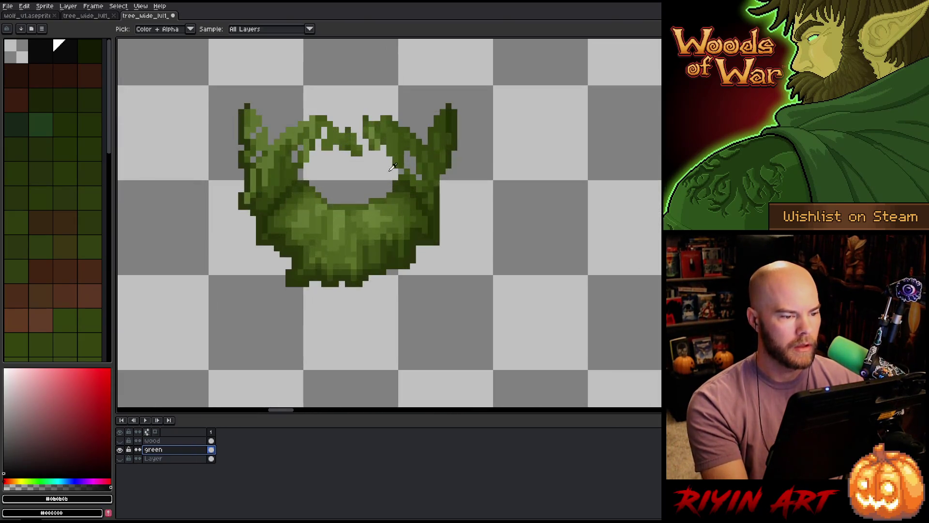
key("ctrl+z")
key("i")
scroll(334, 192, "down", 1)
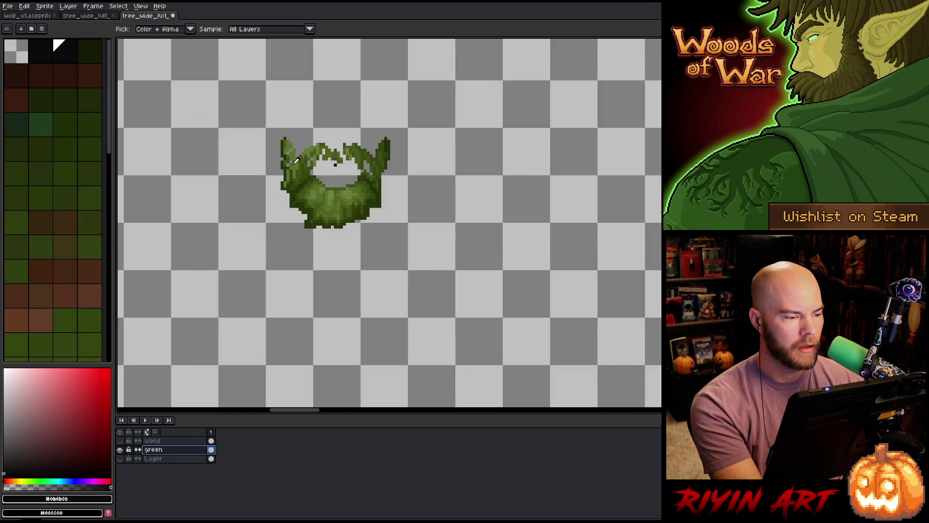
scroll(314, 166, "up", 3)
scroll(380, 172, "down", 7)
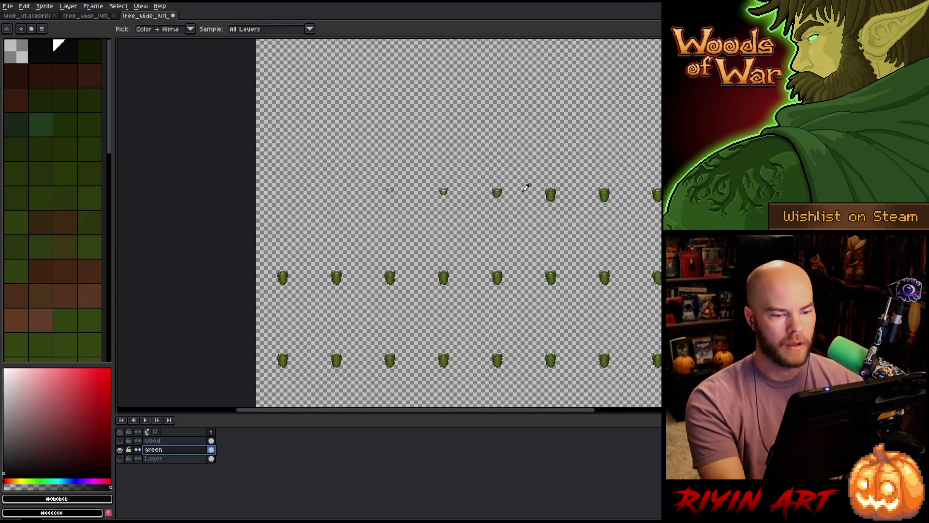
scroll(424, 232, "up", 6)
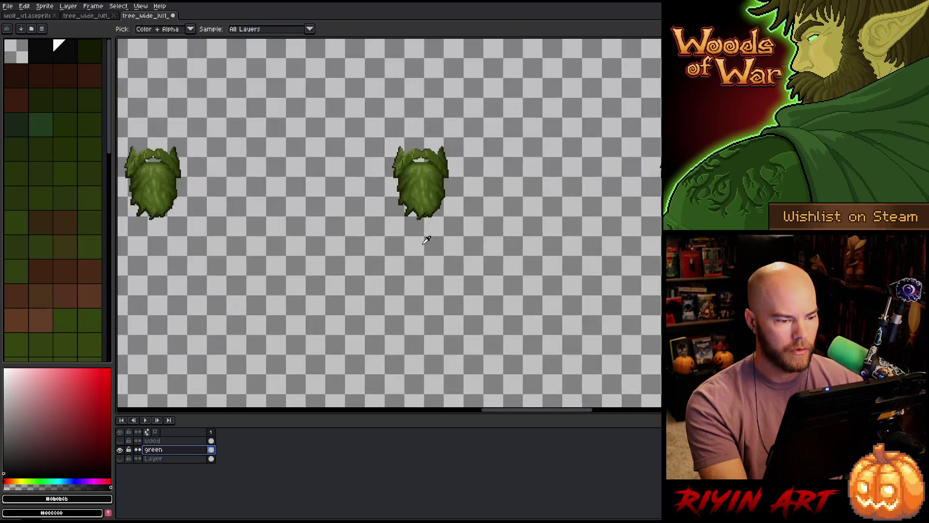
scroll(427, 241, "down", 1)
- Replace the tan mouth colour in every beard with full transparency
scroll(478, 224, "up", 4)
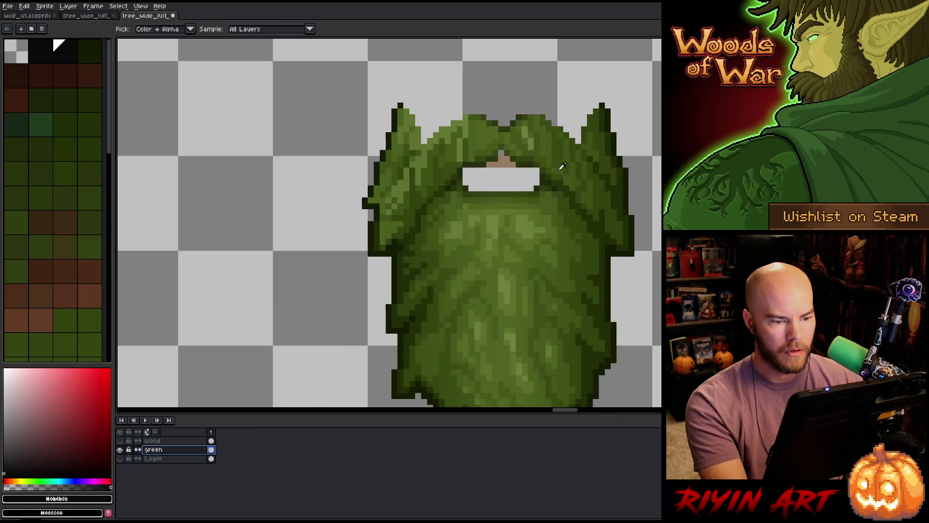
key("shift+r")
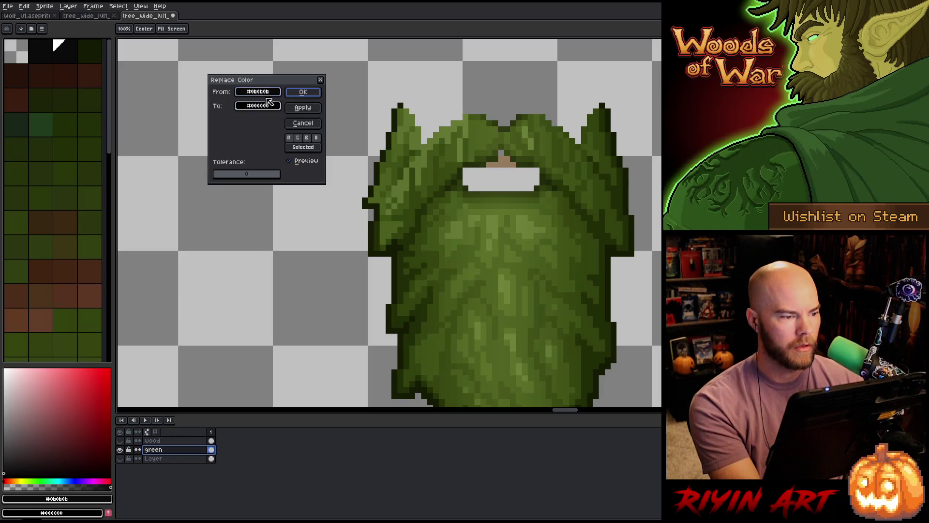
left_click(509, 162)
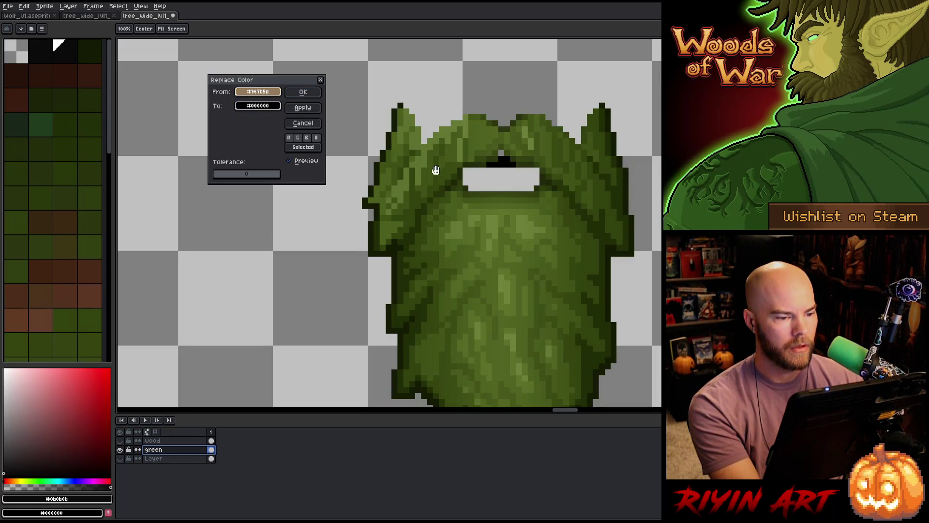
left_click(260, 111)
left_click_drag(279, 169, 74, 155)
left_click(217, 120)
left_click(303, 92)
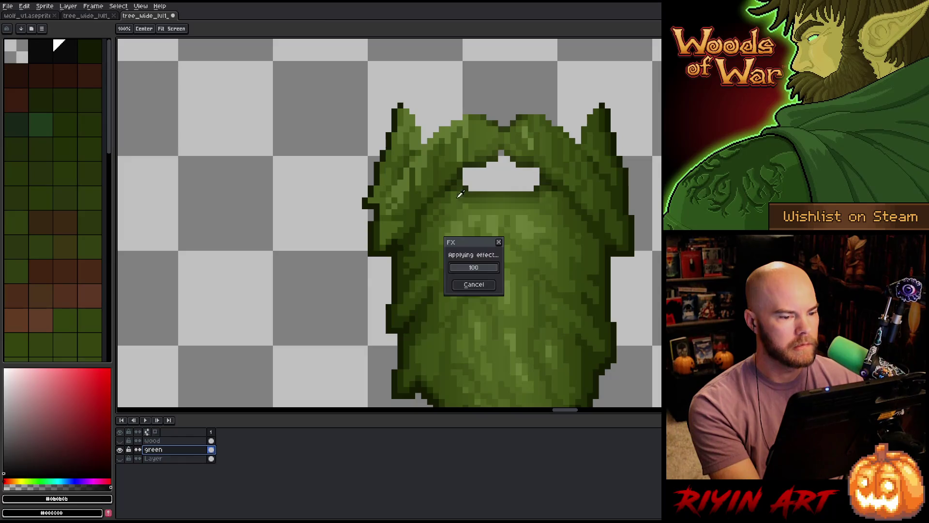
- Clear the remaining tan line colour to transparency and pan over the beards to check them
scroll(497, 186, "down", 5)
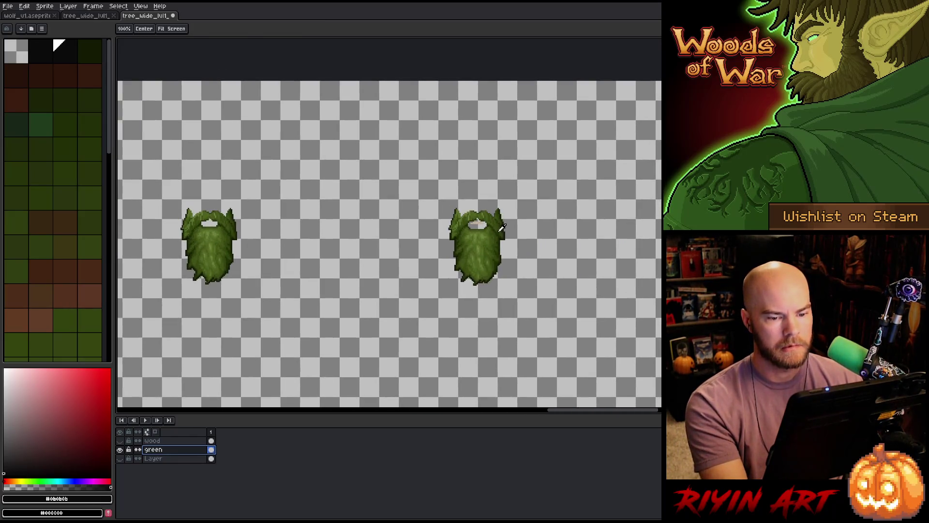
scroll(467, 220, "up", 4)
key("shift+r")
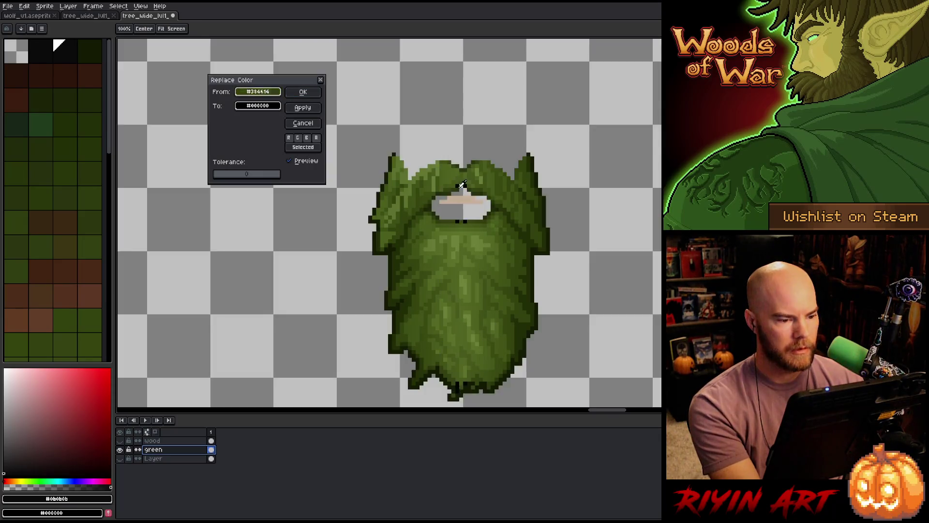
left_click(466, 199)
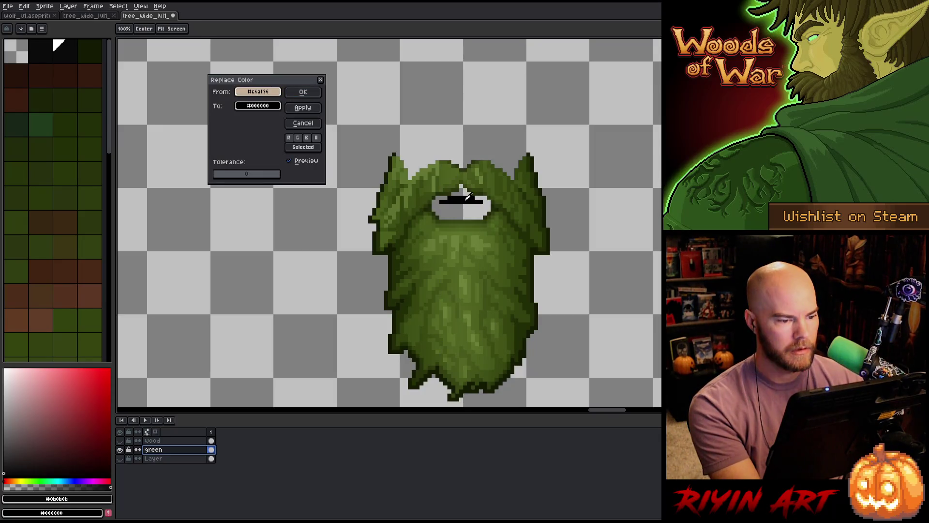
left_click(261, 105)
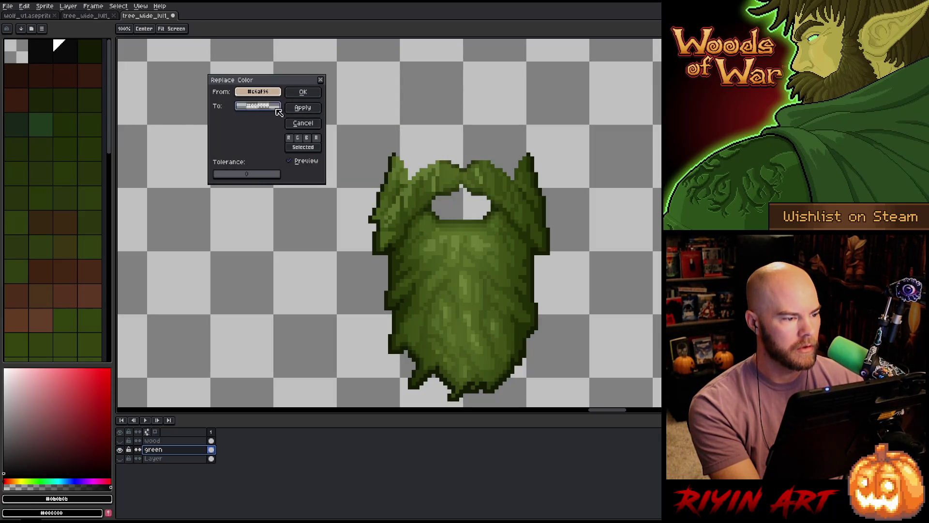
left_click(303, 92)
scroll(317, 93, "down", 4)
scroll(390, 243, "down", 1)
scroll(544, 218, "up", 3)
mouse_move(405, 230)
left_mouse_down()
mouse_move(339, 238)
mouse_move(331, 228)
mouse_move(447, 221)
left_mouse_up()
scroll(446, 221, "down", 3)
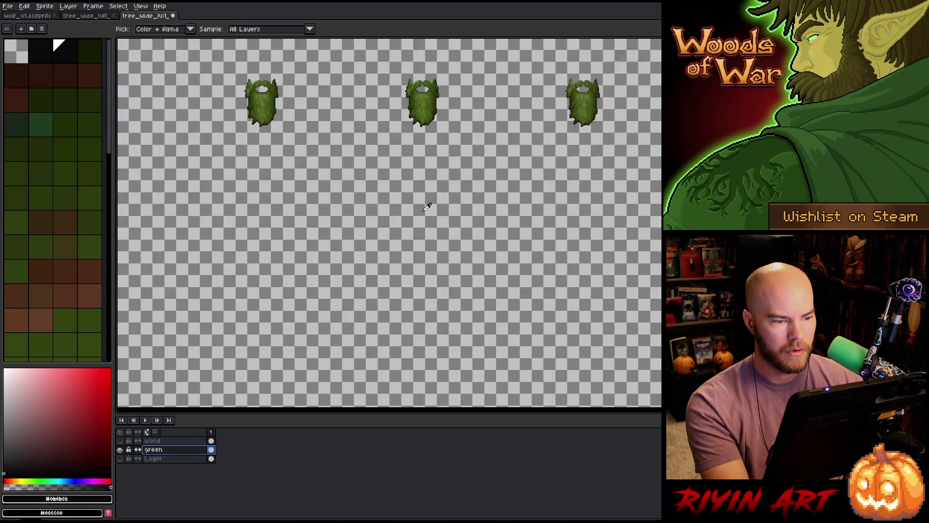
scroll(296, 207, "up", 5)
mouse_move(296, 207)
left_mouse_down()
mouse_move(357, 264)
mouse_move(434, 264)
mouse_move(565, 243)
left_mouse_up()
mouse_move(334, 244)
left_mouse_down()
mouse_move(599, 266)
mouse_move(342, 261)
left_mouse_up()
scroll(342, 261, "down", 4)
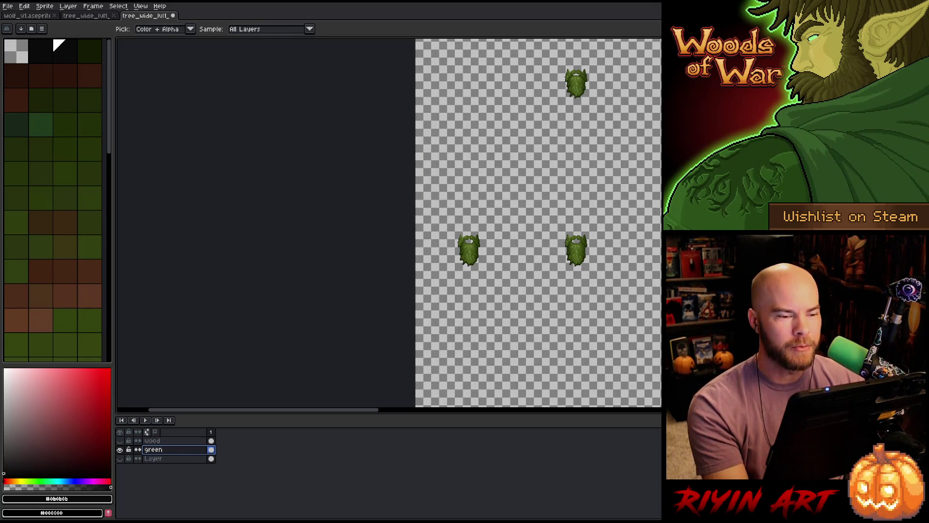
- Look over the full grid of tree sprites, then make the wood layer the active layer
scroll(532, 312, "down", 3)
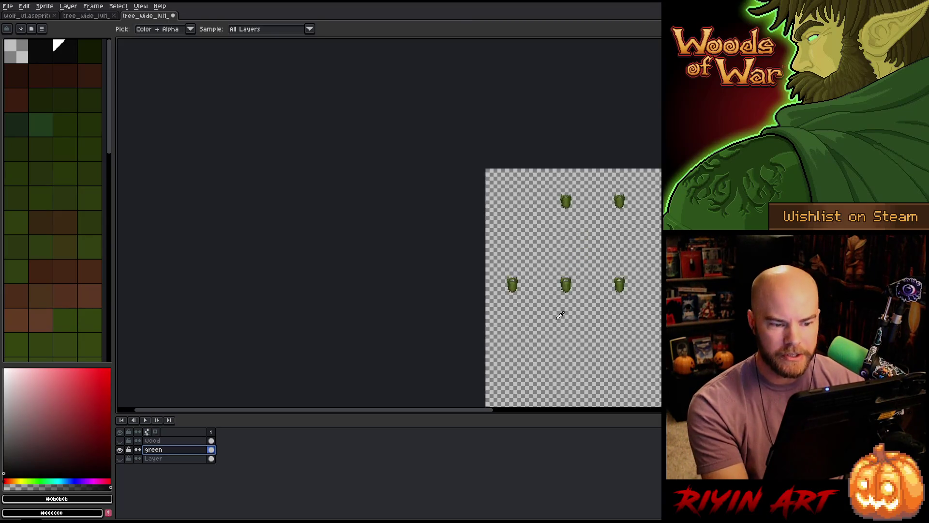
left_click_drag(614, 336, 332, 255)
scroll(332, 255, "up", 4)
scroll(376, 361, "up", 1)
scroll(359, 332, "down", 5)
scroll(509, 328, "up", 5)
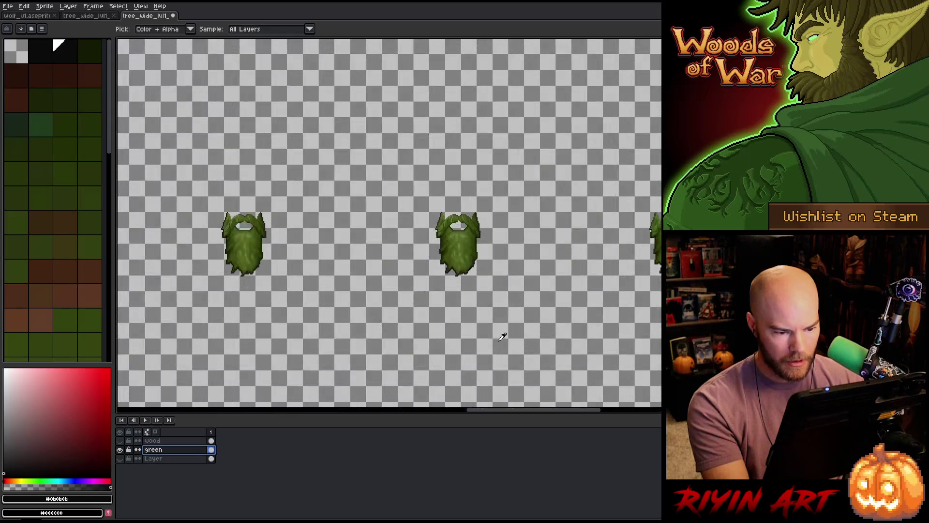
scroll(456, 288, "down", 3)
key("space")
mouse_move(621, 297)
left_mouse_down()
mouse_move(316, 226)
mouse_move(368, 176)
left_mouse_up()
scroll(443, 278, "down", 3)
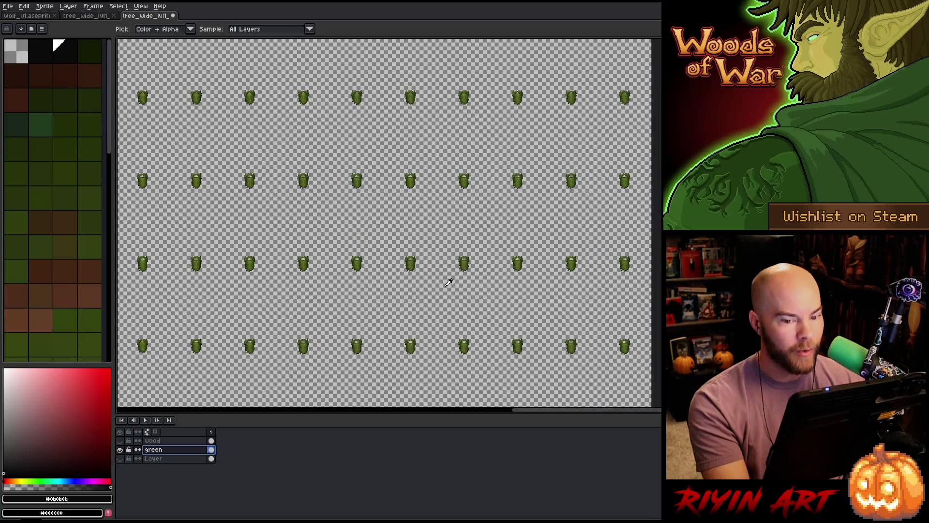
key("space")
left_click_drag(369, 268, 612, 315)
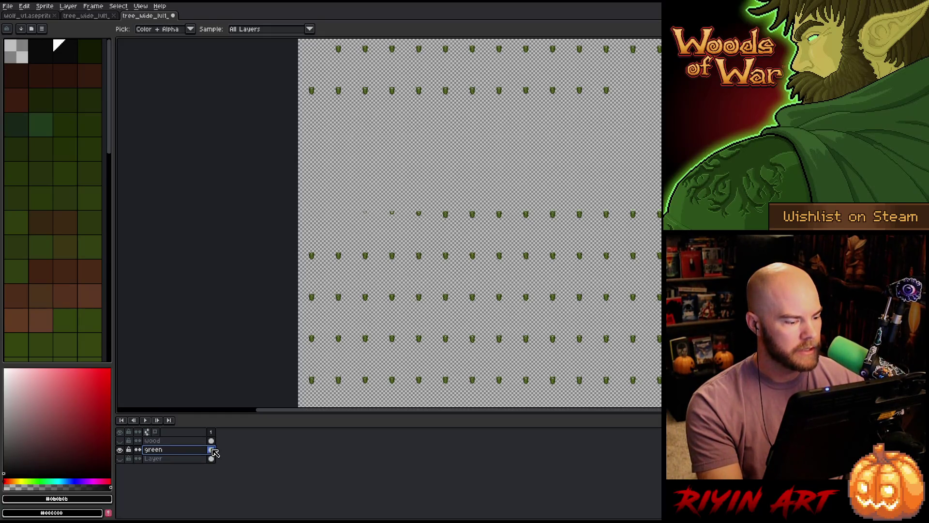
left_click(212, 441)
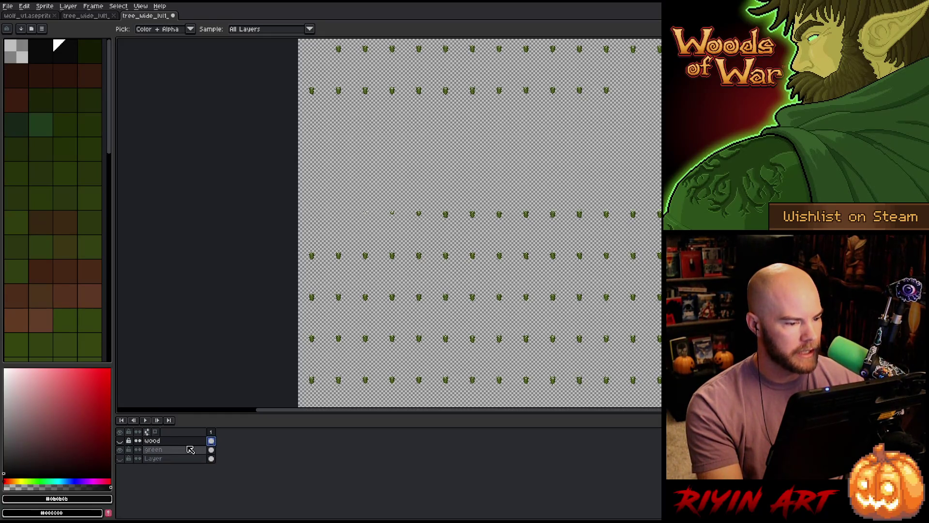
- Hide the green layer, show the wood layer, and fill the beard selection with dark brown #442613
left_click(119, 448)
left_click(119, 441)
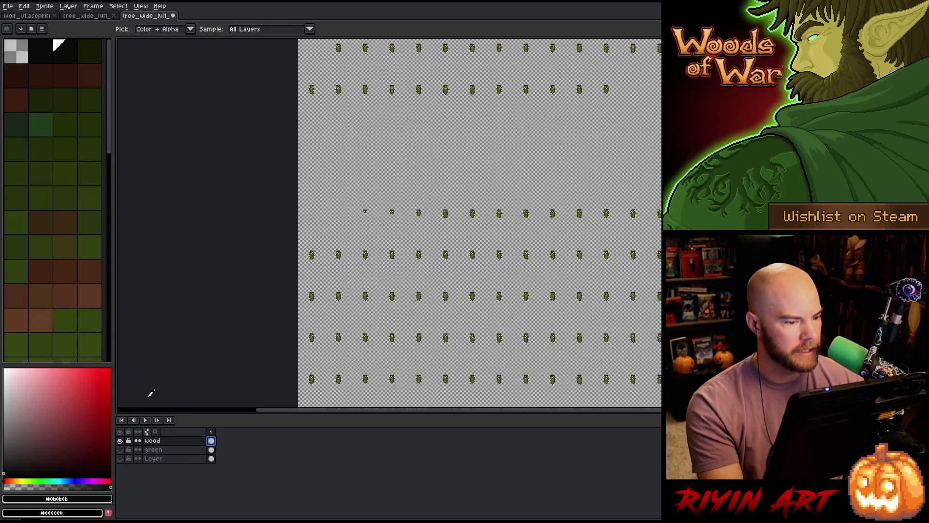
scroll(514, 308, "up", 5)
left_click_drag(514, 308, 461, 266)
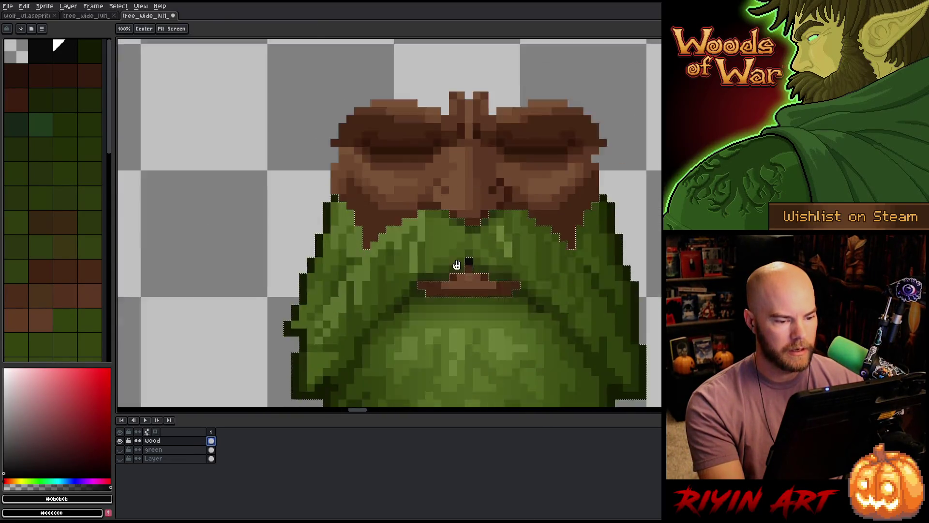
scroll(357, 179, "down", 1)
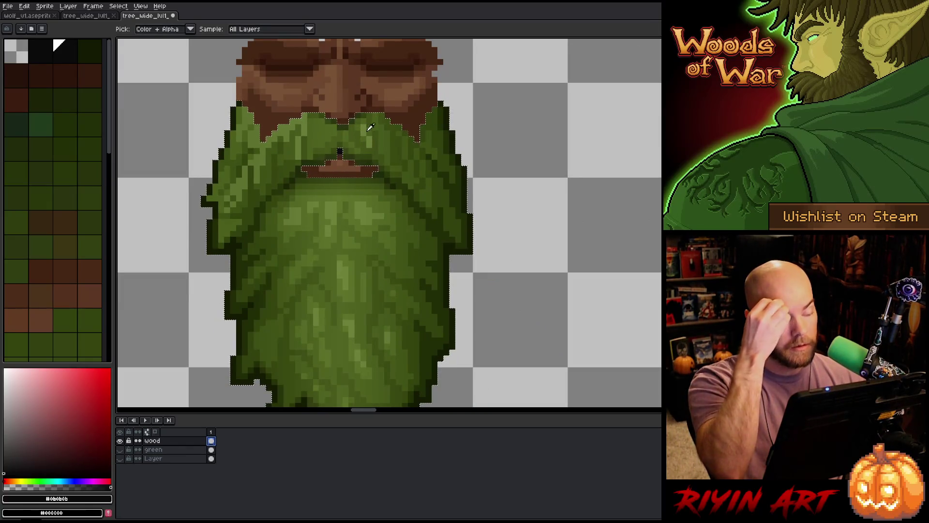
left_click(420, 120)
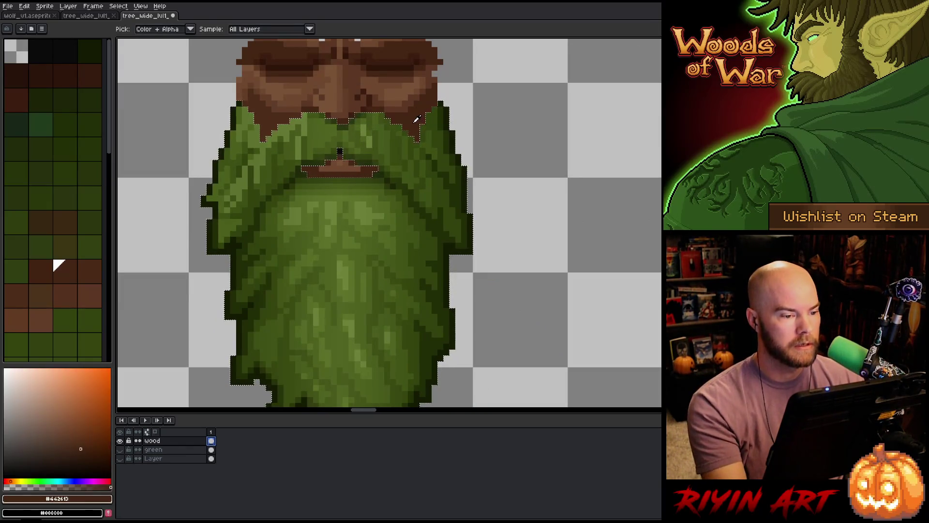
key("f")
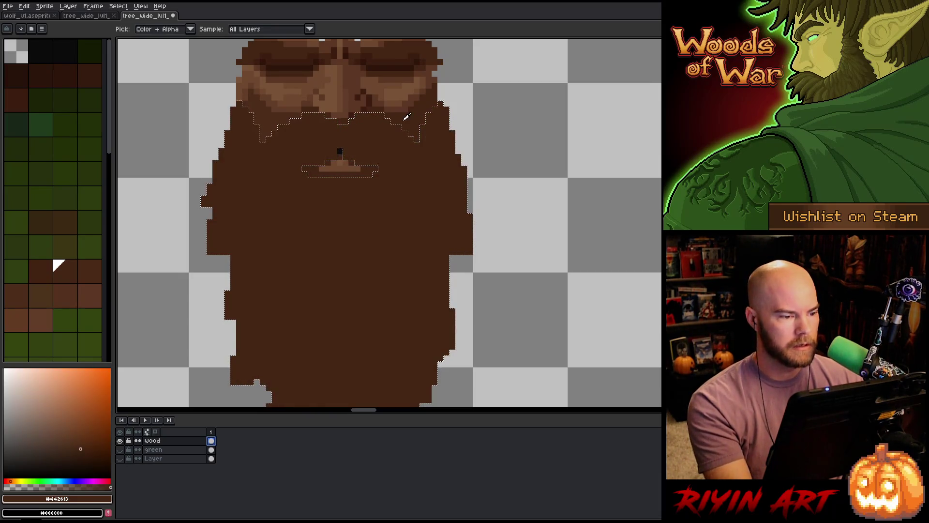
- Pan across the sheet to check the dark-brown beard fills on every tree face
scroll(407, 117, "down", 3)
scroll(462, 134, "down", 2)
mouse_move(415, 253)
left_mouse_down()
mouse_move(531, 388)
mouse_move(368, 300)
mouse_move(550, 311)
mouse_move(357, 152)
left_mouse_up()
key("i")
scroll(359, 186, "down", 3)
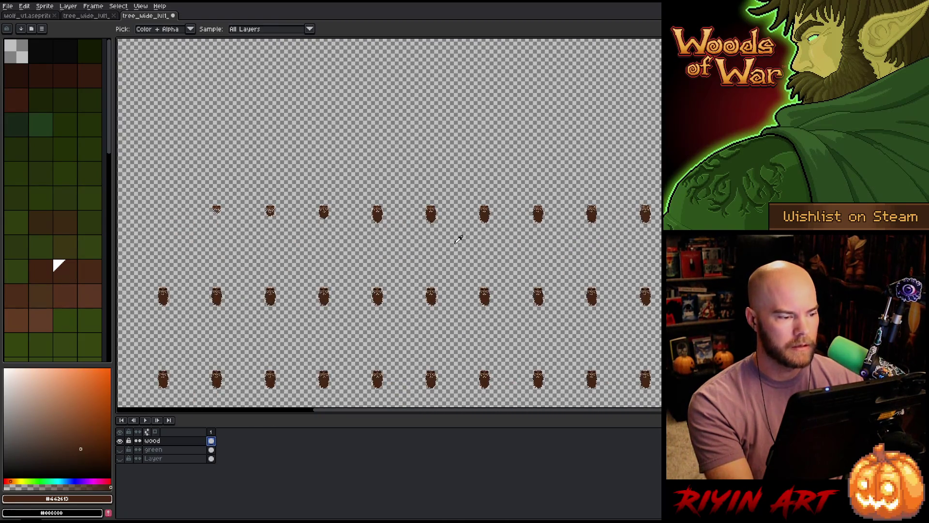
scroll(461, 234, "down", 3)
scroll(460, 92, "up", 4)
scroll(551, 221, "up", 2)
scroll(552, 222, "up", 1)
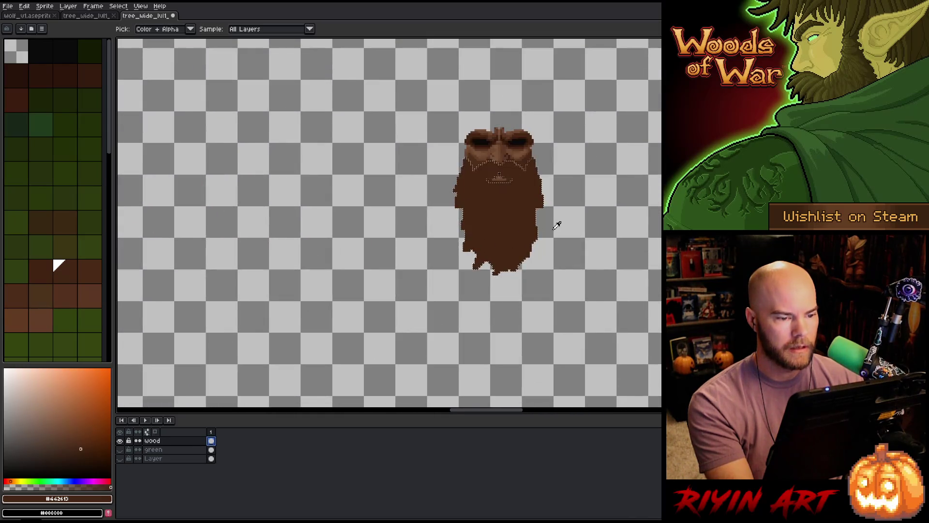
scroll(556, 223, "down", 6)
scroll(557, 225, "up", 2)
key("ctrl")
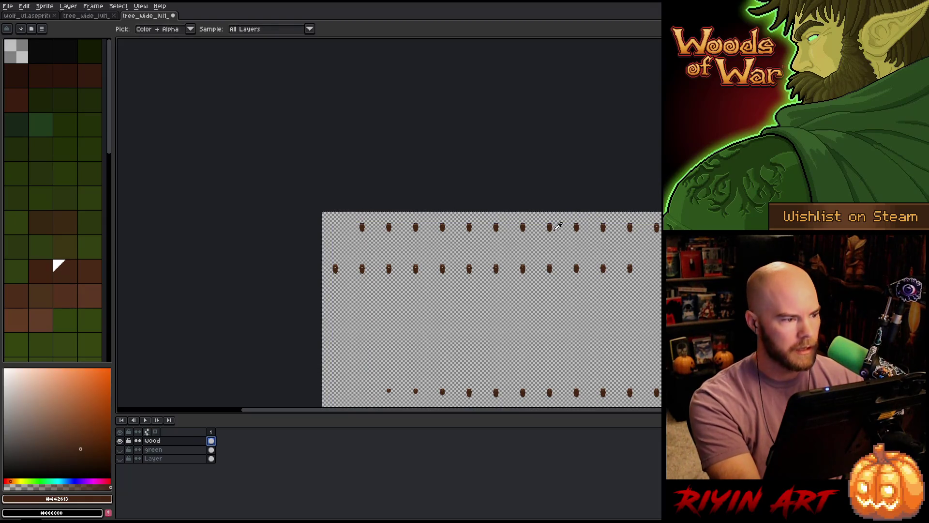
- Paste the brown faces onto a new layer above the trunks in the tree trunk sheet
left_click(95, 18)
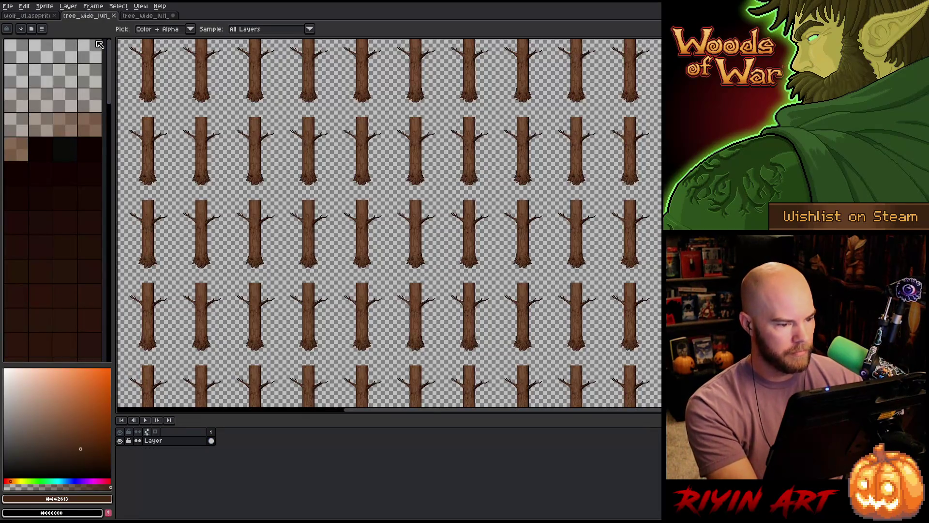
key("shift+n")
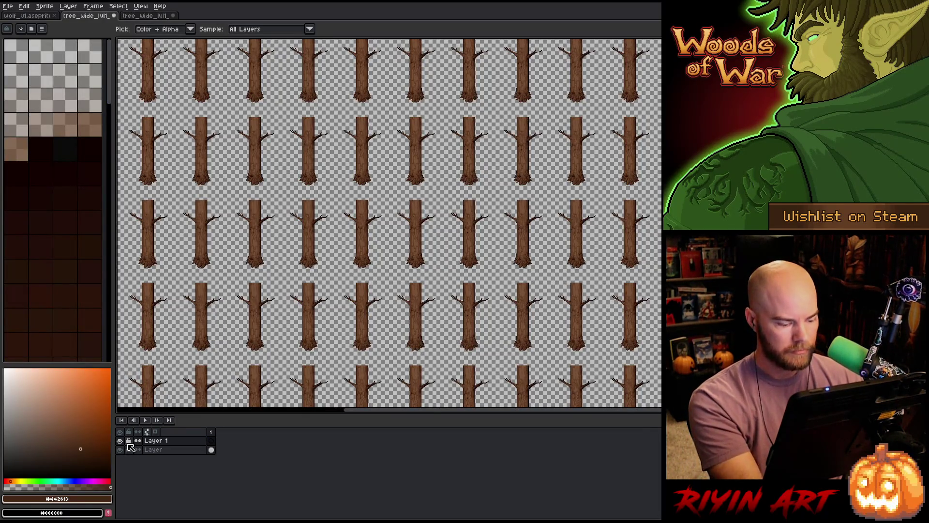
key("ctrl+v")
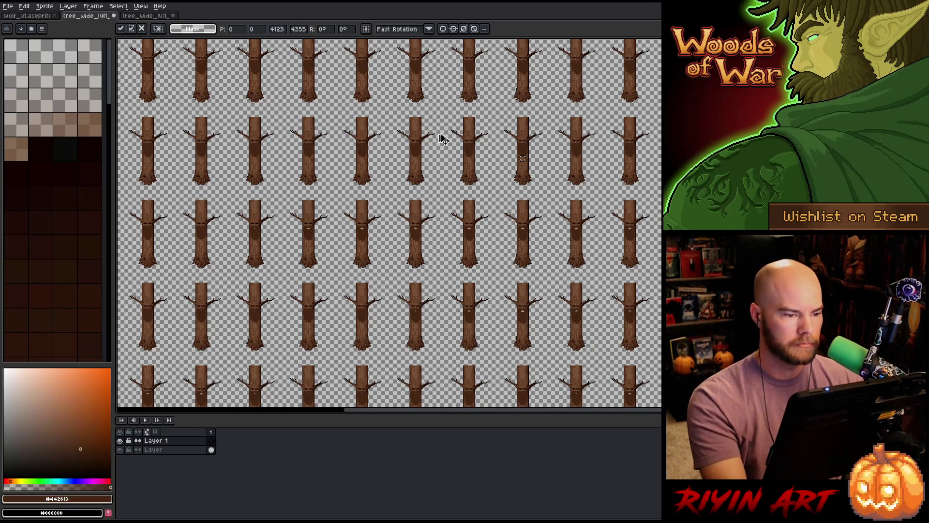
key("Return")
scroll(503, 174, "up", 6)
scroll(508, 179, "down", 3)
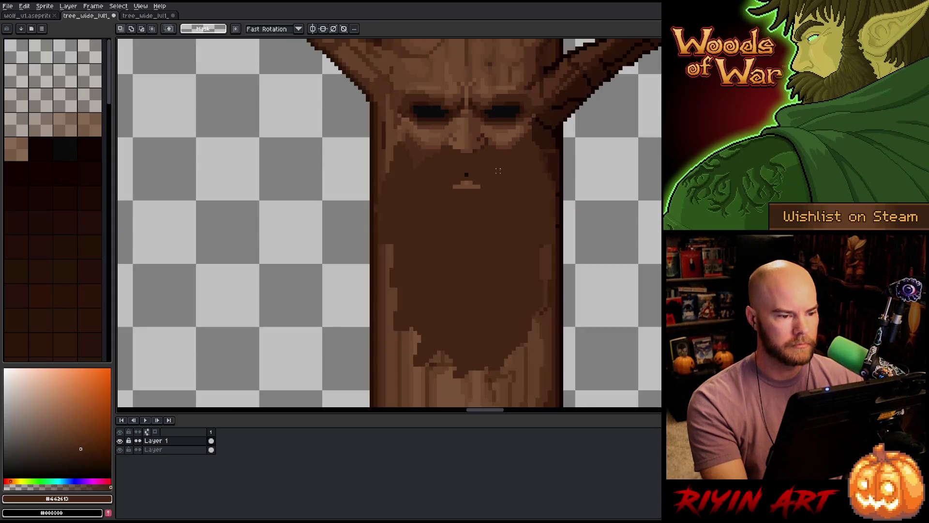
scroll(484, 124, "down", 3)
scroll(484, 123, "down", 4)
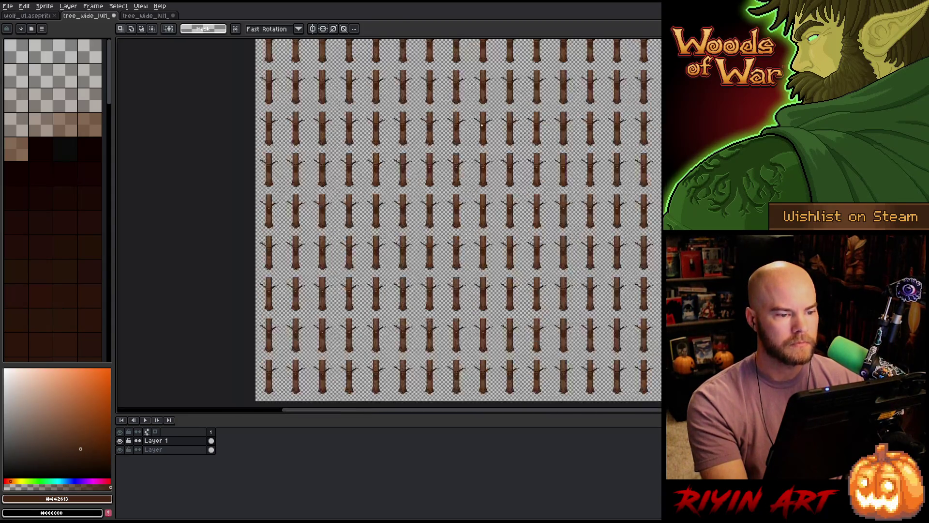
scroll(485, 145, "up", 6)
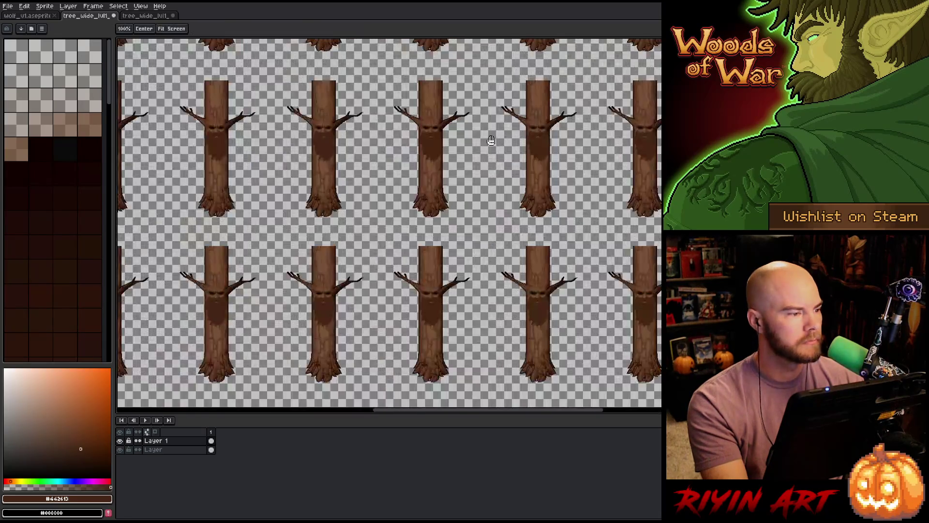
scroll(330, 244, "down", 2)
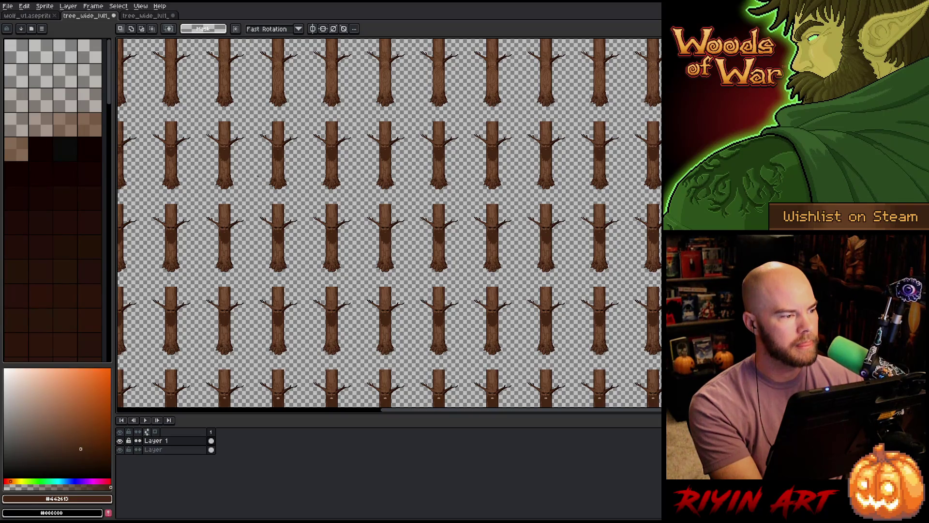
- Save the trunk sheet as tree_wide_lvl1_layer1.aseprite in TreeRevenge, then return to the wood sprite
key("ctrl+s")
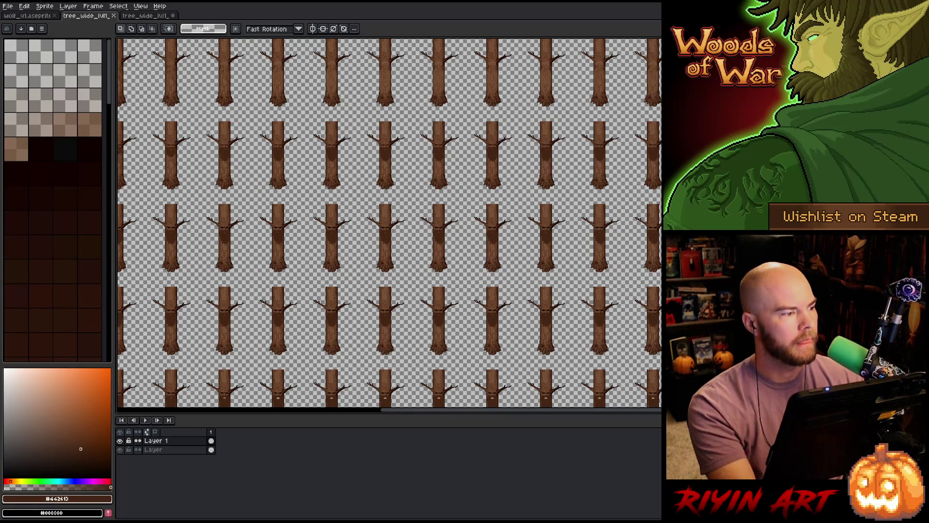
left_click(8, 6)
left_click(30, 56)
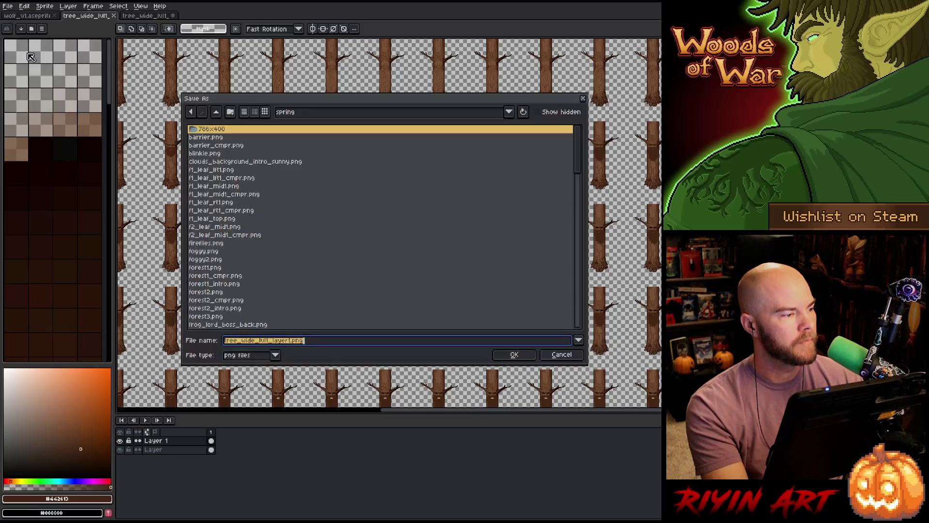
left_click(321, 114)
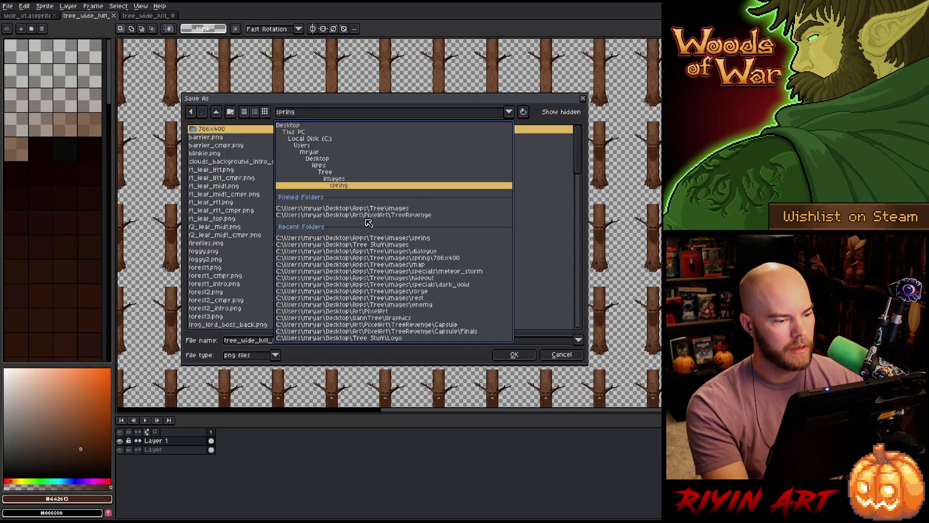
left_click(370, 215)
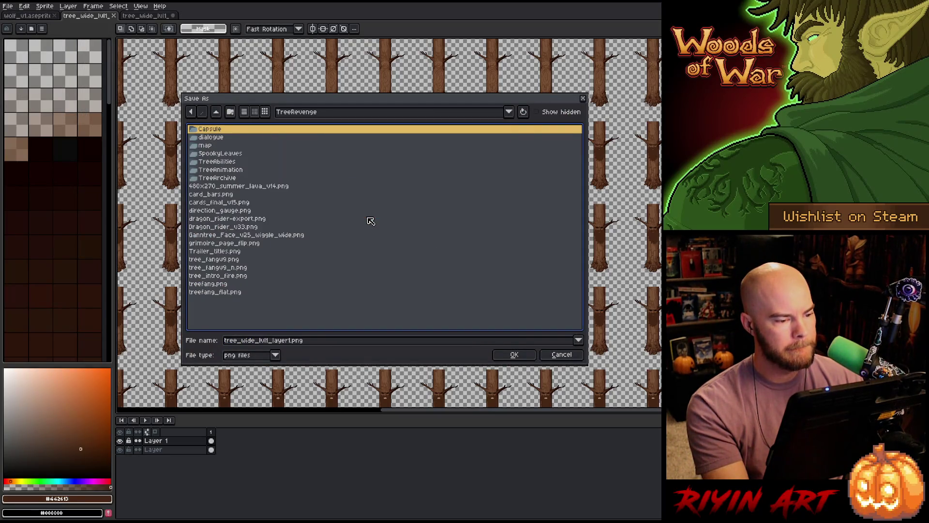
left_click(275, 355)
left_click(256, 381)
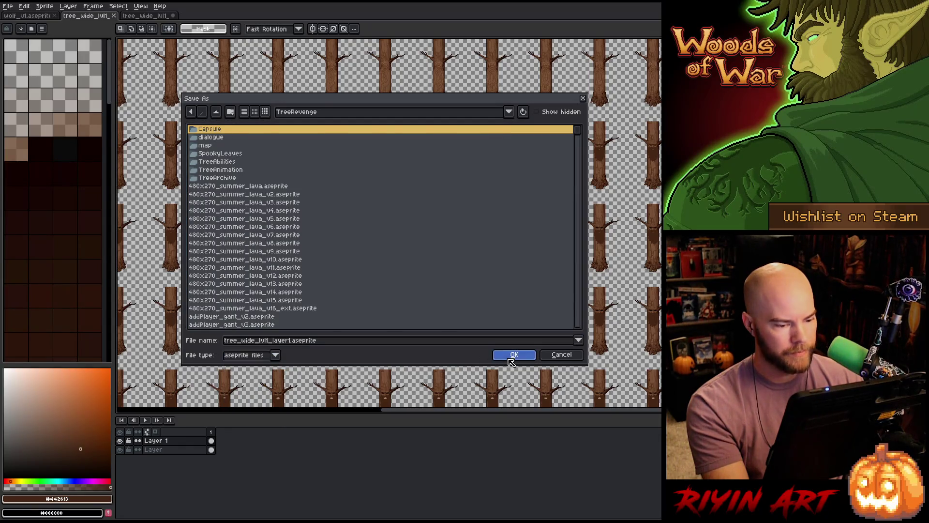
left_click(500, 352)
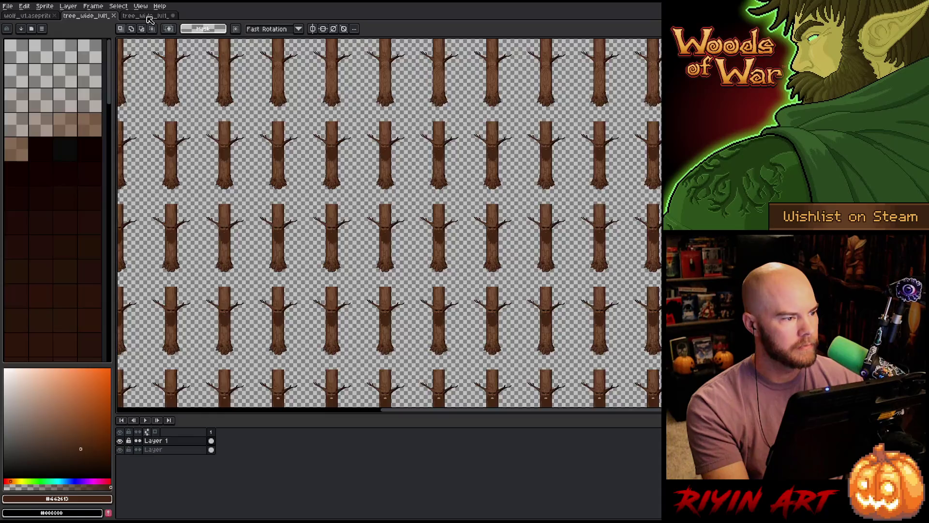
left_click(147, 16)
left_click(7, 6)
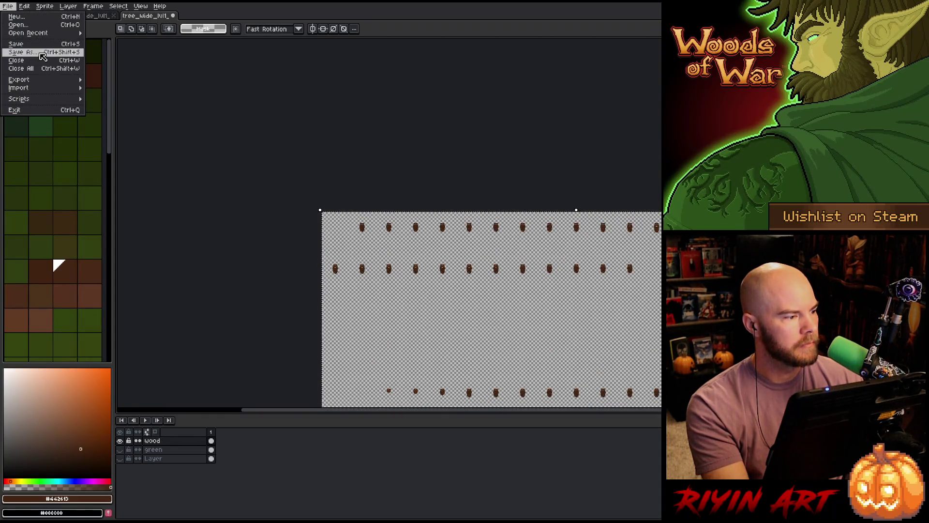
- Save the wood-and-green face sprite as an aseprite file, tree_wide_lvl1_layer2.aseprite, in TreeRevenge
left_click(42, 57)
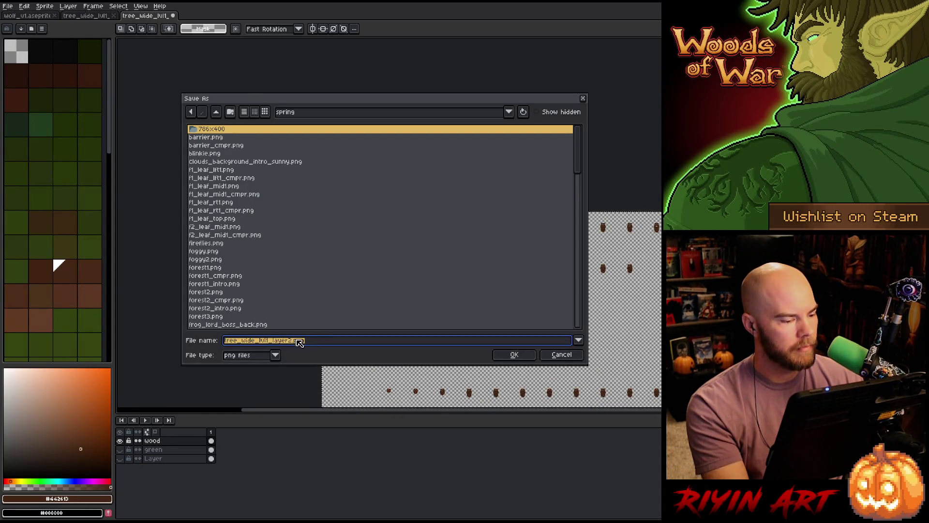
left_click(283, 359)
left_click(283, 358)
left_click(259, 380)
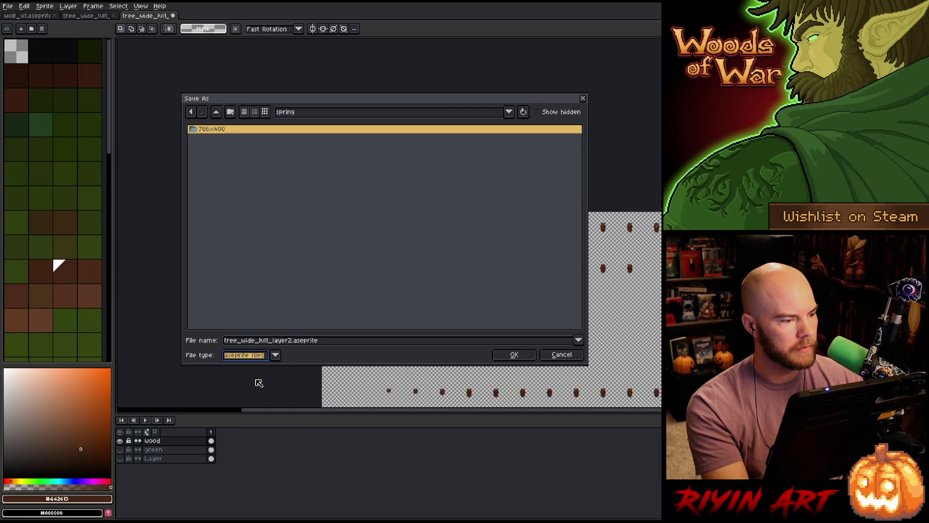
left_click(305, 112)
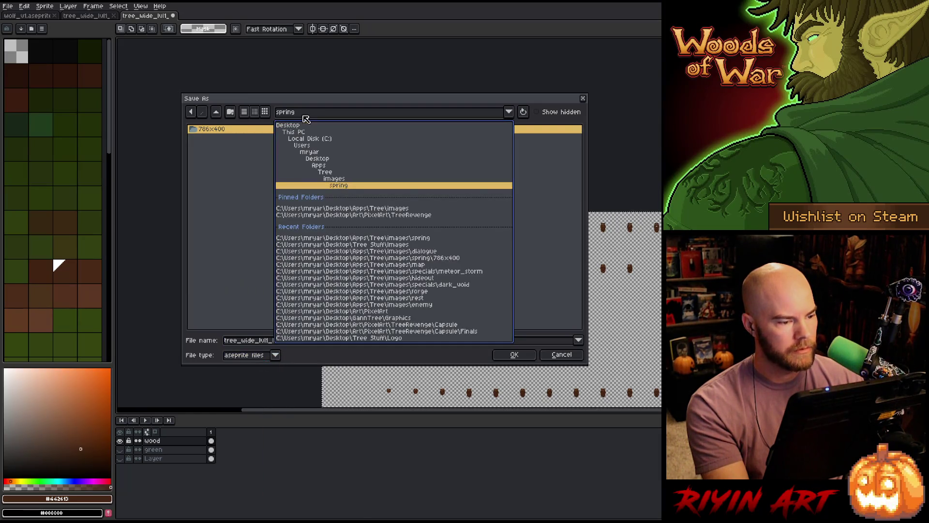
left_click(392, 215)
left_click(525, 355)
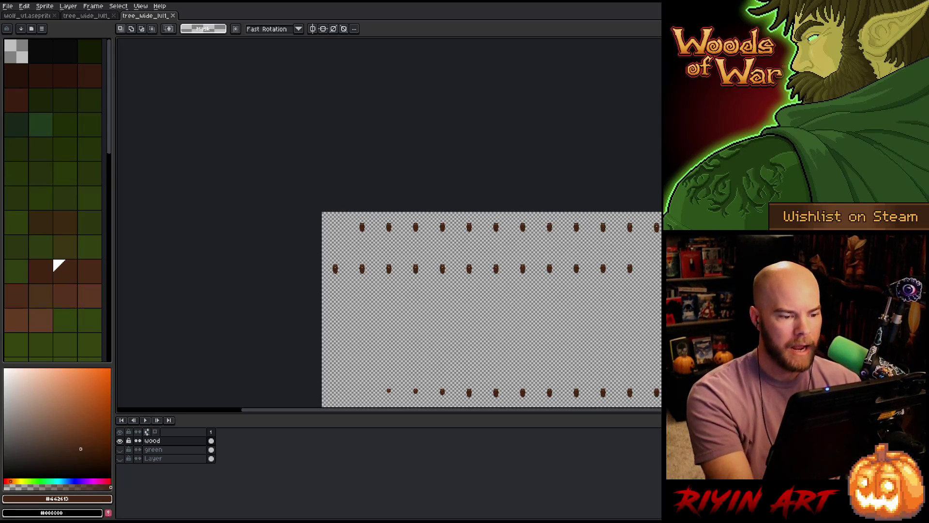
scroll(533, 247, "up", 5)
scroll(532, 247, "down", 1)
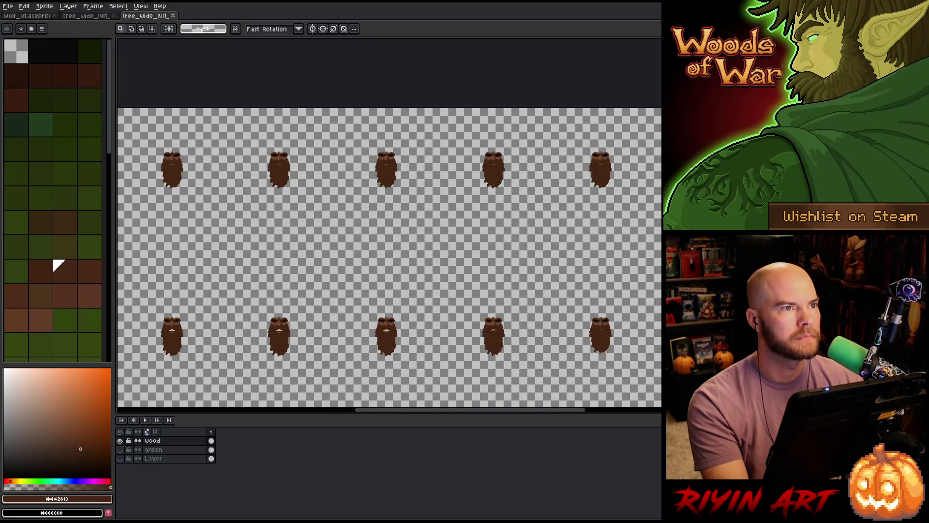
- In Laigter, delete the tree_wide_lvl3 green beard and face textures from the Textures list
key("alt+Tab")
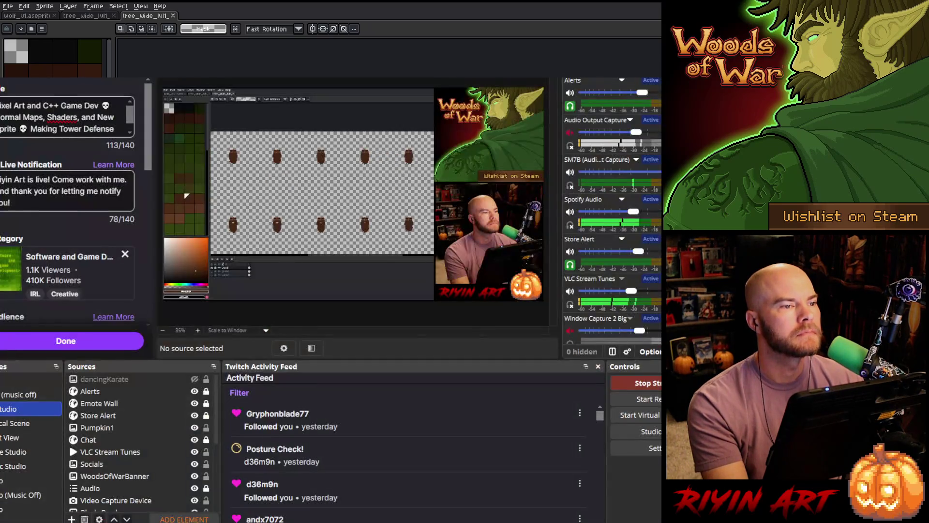
key("alt+Tab")
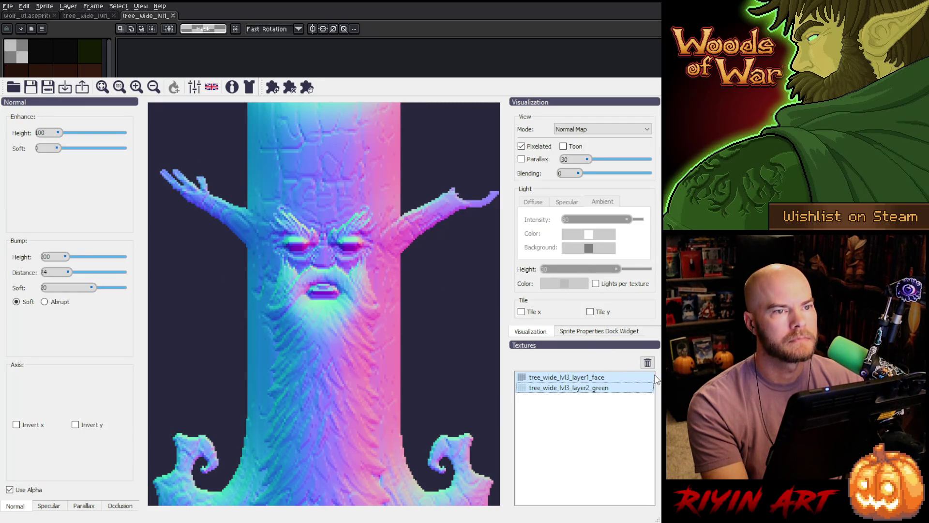
left_click(626, 384)
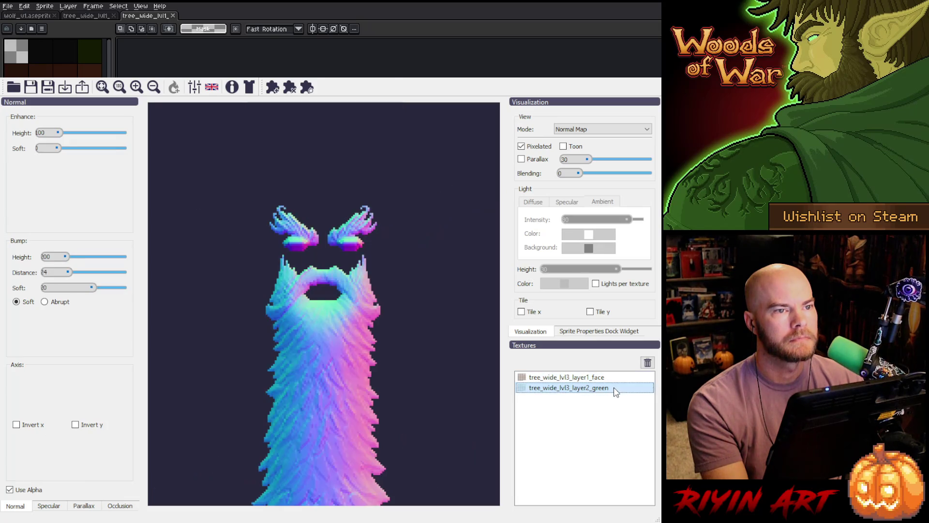
left_click(648, 363)
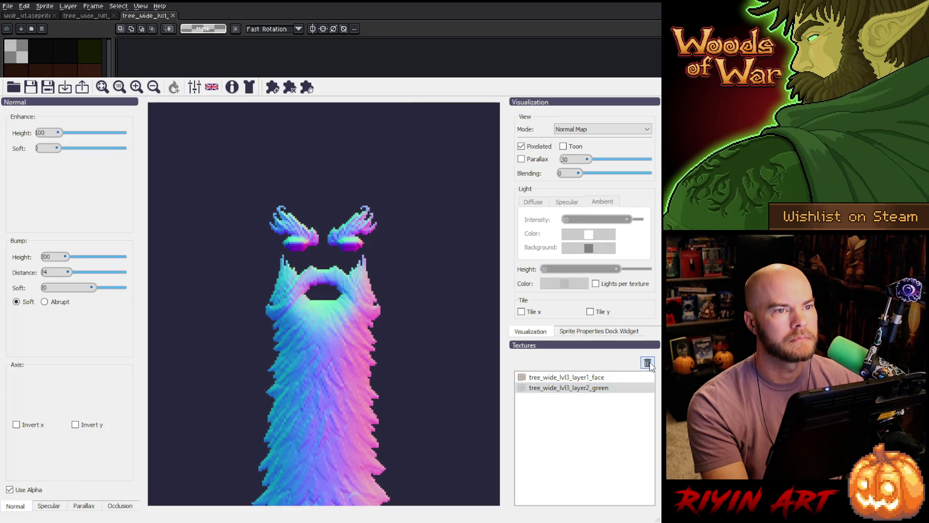
left_click(602, 380)
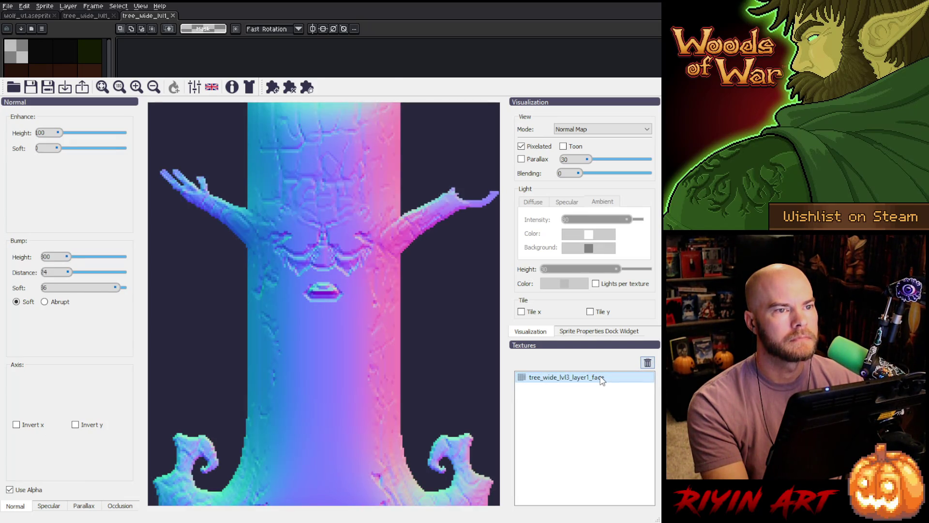
left_click(648, 363)
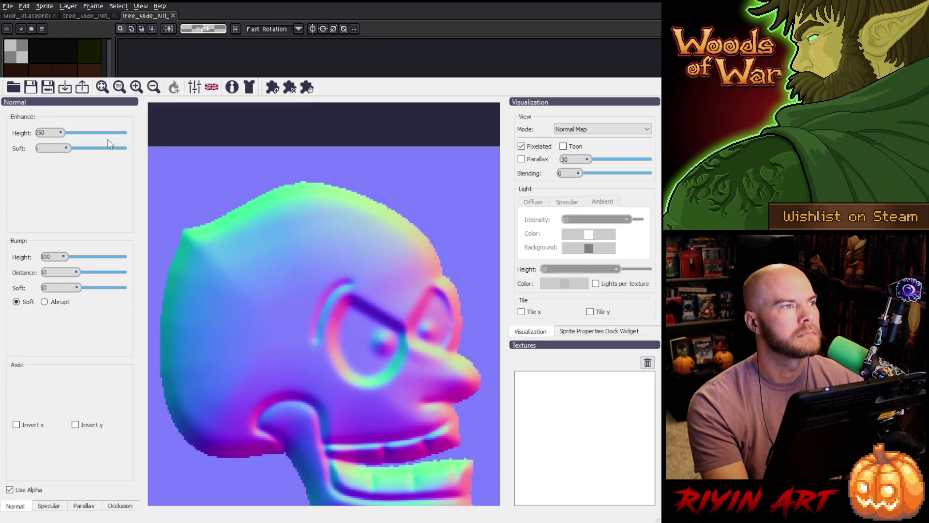
left_click(67, 86)
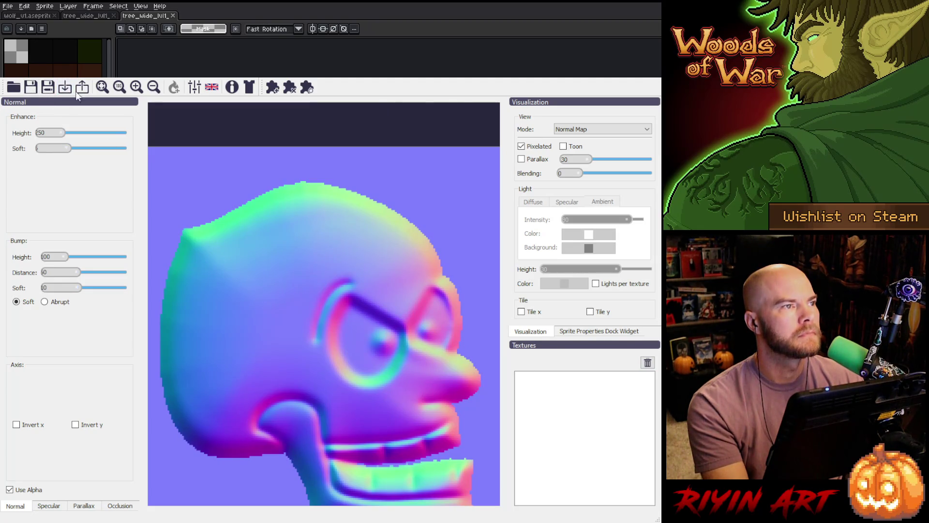
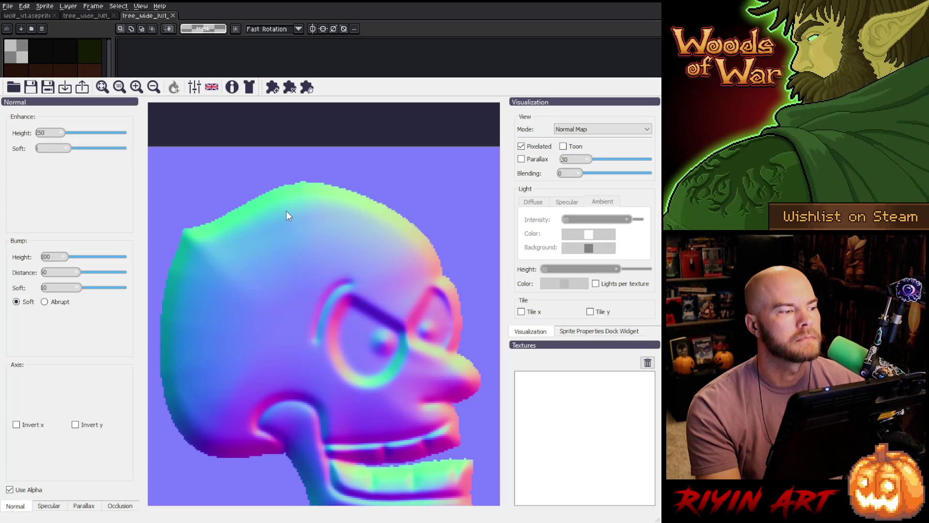
- Go to the tree sheet and show only its green foliage layer, hiding the wood layer
left_click(86, 15)
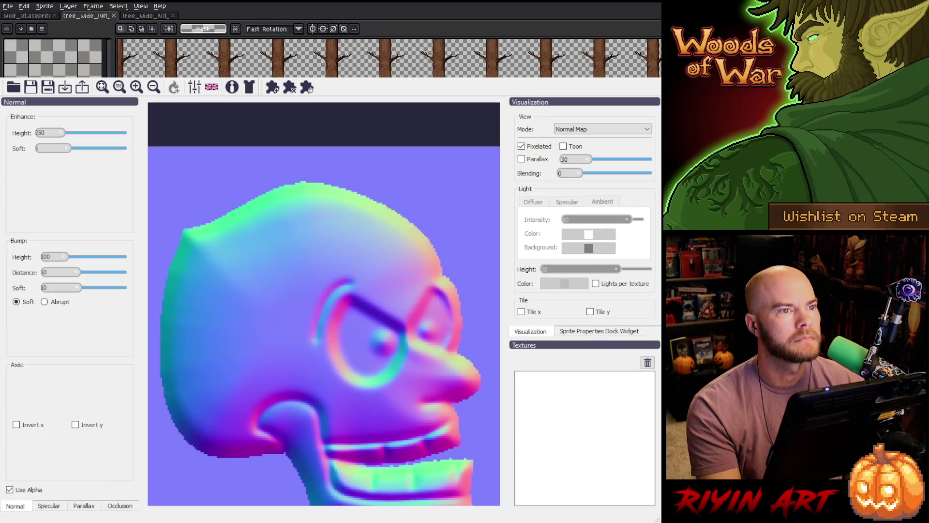
left_click(34, 22)
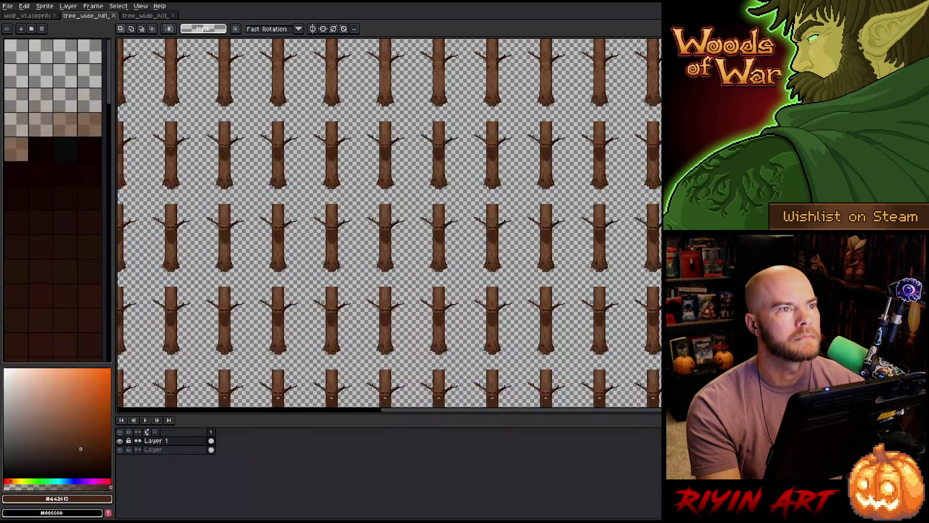
left_click(153, 17)
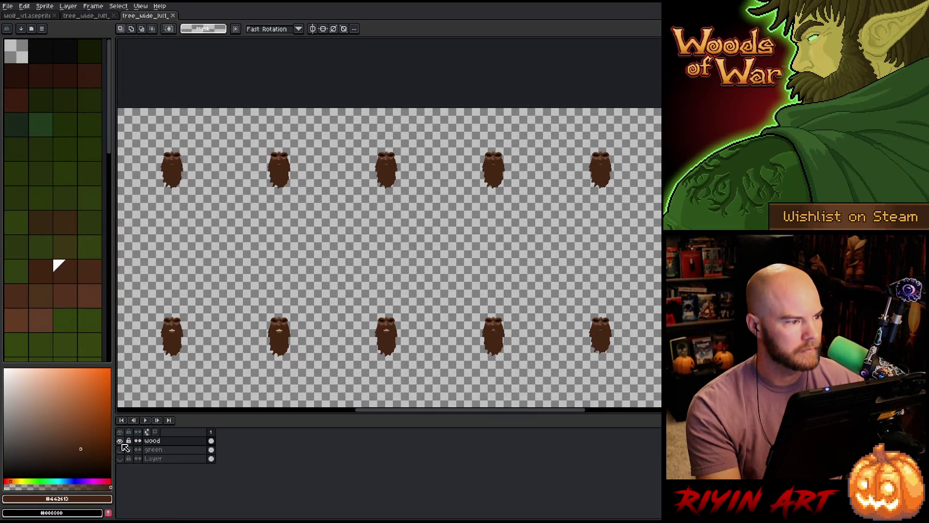
left_click(120, 441)
left_click(120, 449)
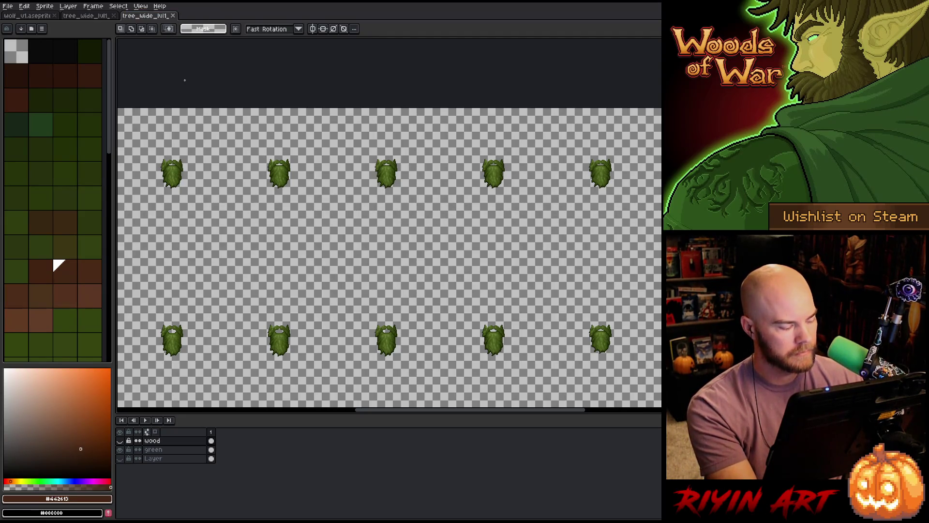
- Export the foliage layer as tree_wide_lvl1_layer2.png into the Tree images folder
left_click(7, 6)
mouse_move(43, 79)
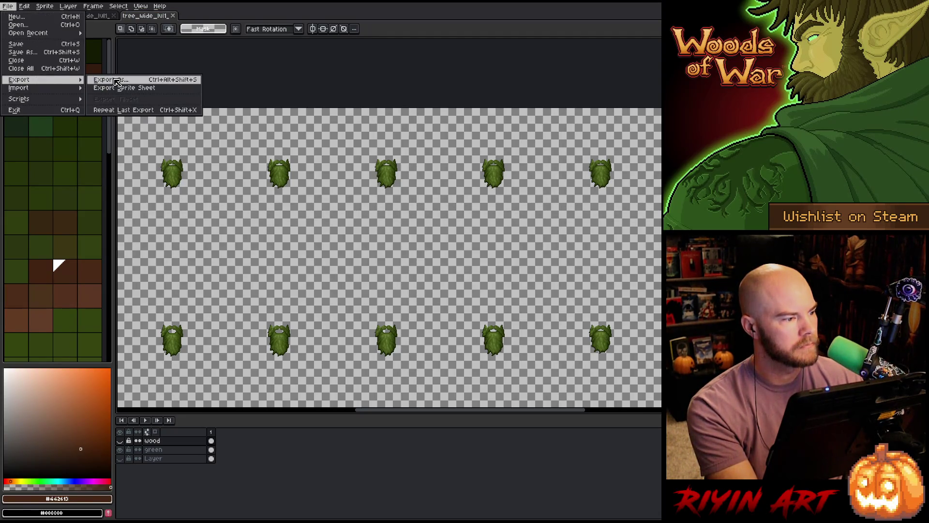
left_click(114, 80)
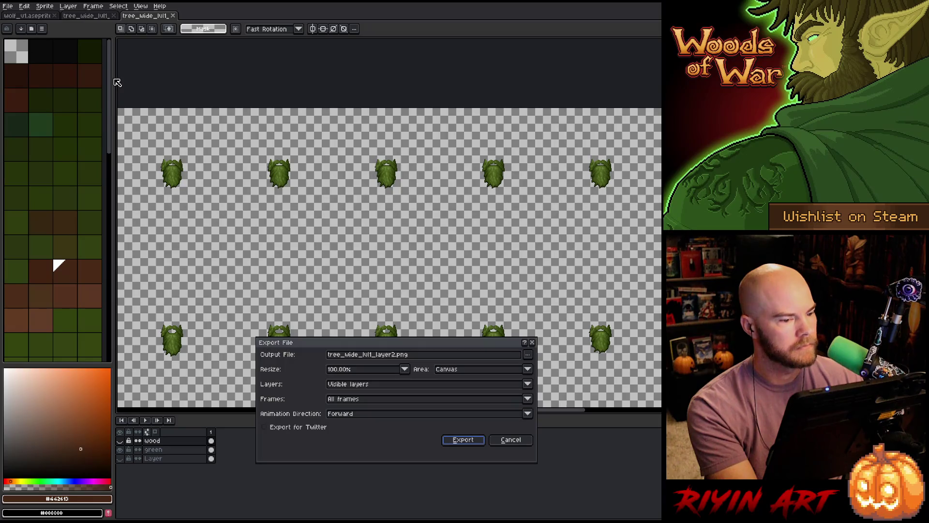
left_click(528, 359)
left_click(569, 381)
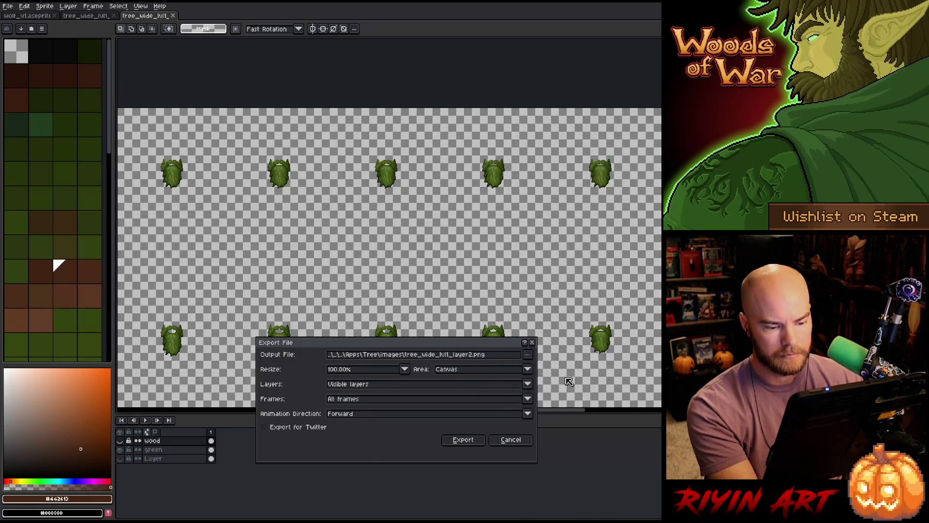
left_click(528, 355)
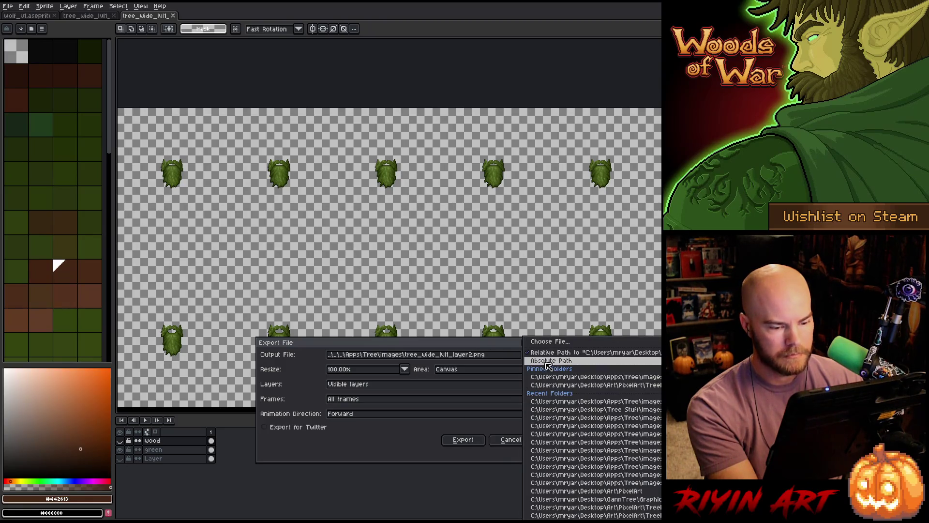
left_click(576, 403)
left_click(479, 441)
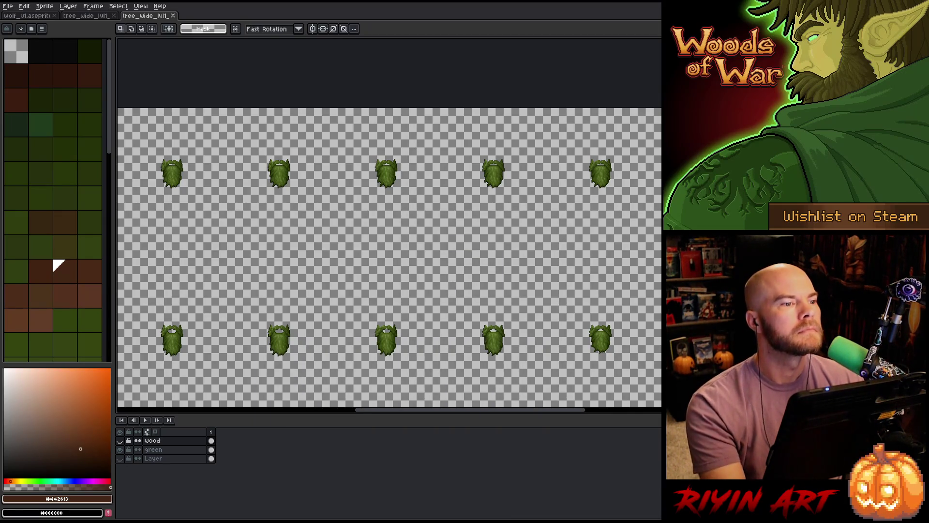
key("alt+Tab")
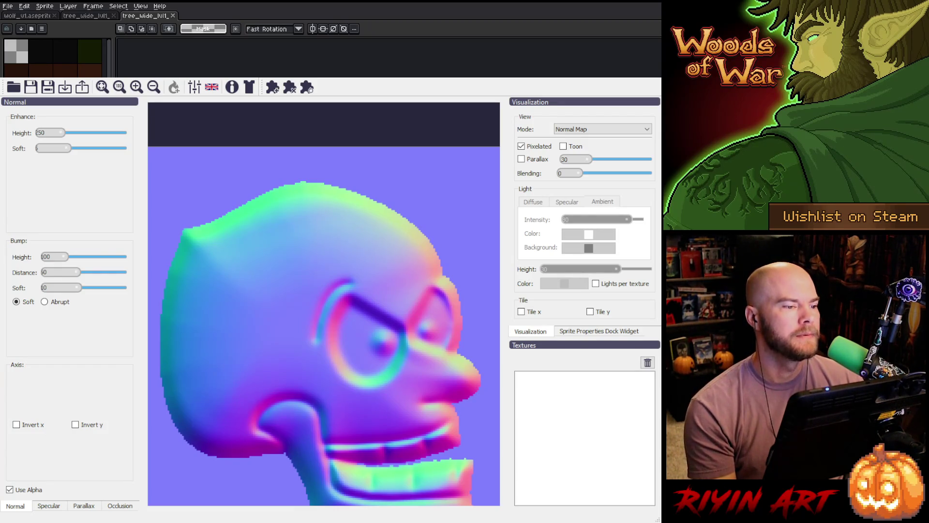
- Close both tree sprite sheet documents in Aseprite
left_click(172, 16)
left_click(114, 16)
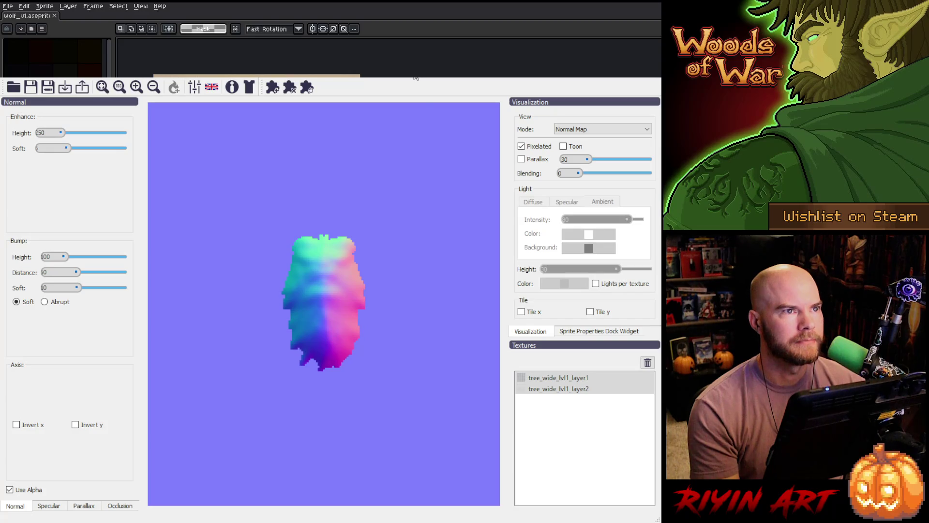
- Select only the tree_wide_lvl1_layer2 texture and keep Use Alpha on for it
left_click(575, 390)
left_click(575, 390)
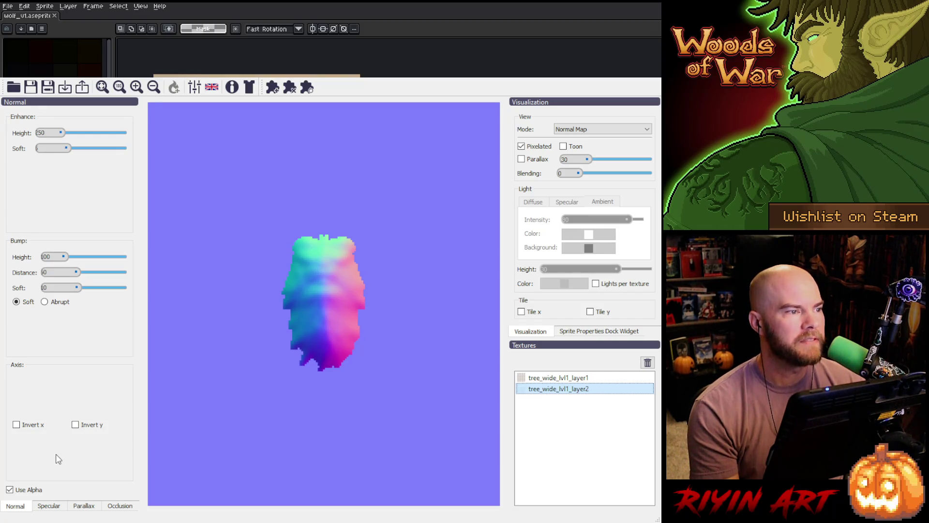
left_click(10, 490)
left_click(10, 490)
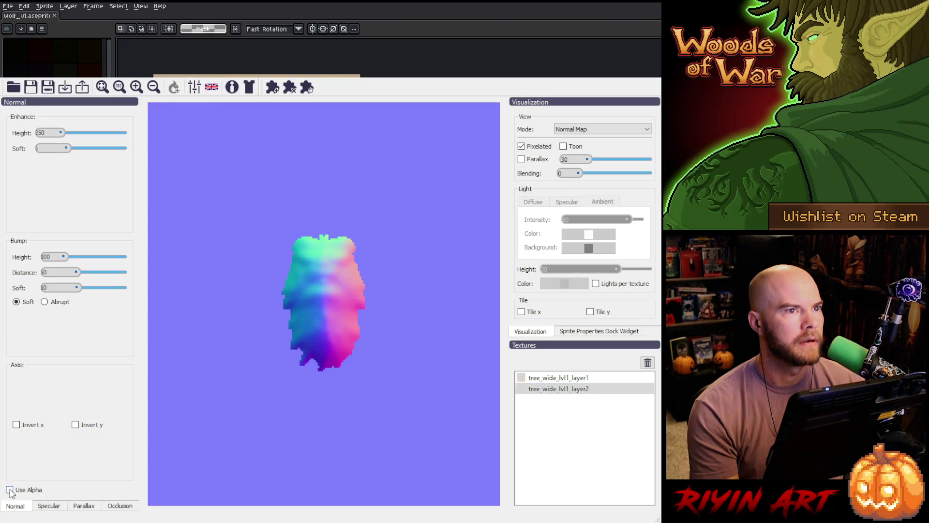
left_click(10, 489)
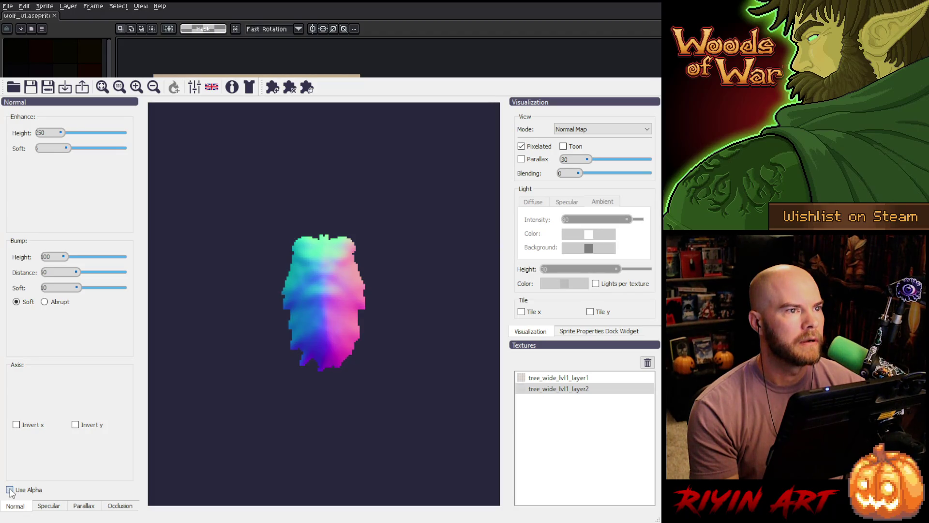
- Set the foliage Enhance Height to 100 and Soft to 0, then select tree_wide_lvl1_layer1
double_click(46, 134)
type("100")
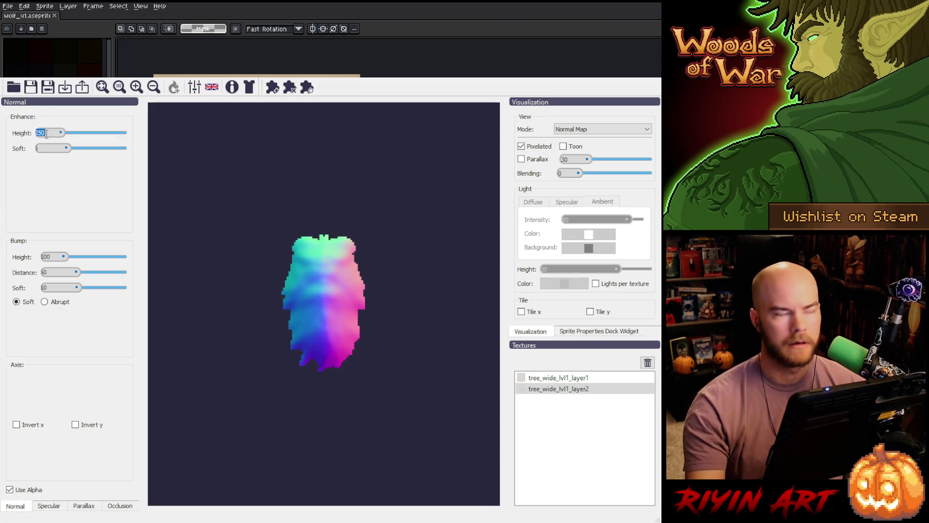
scroll(47, 150, "down", 5)
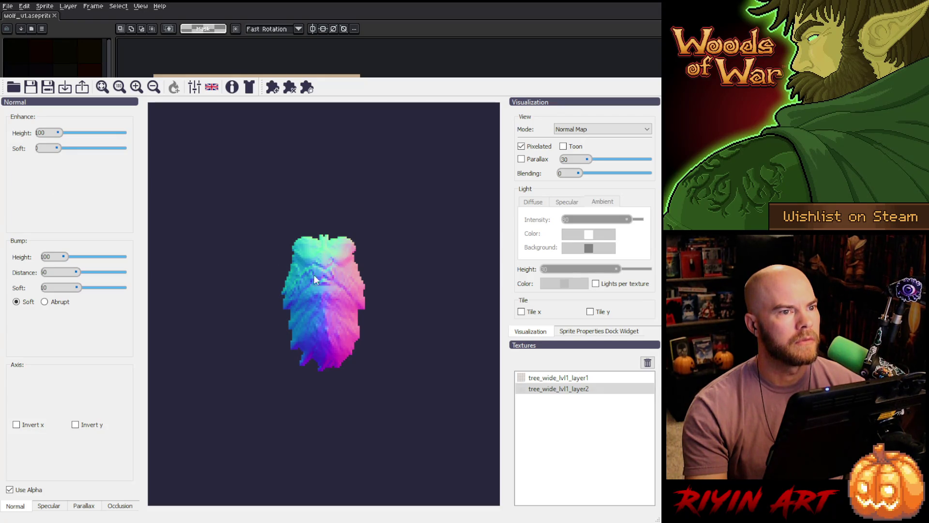
left_click(567, 387)
left_click(562, 378)
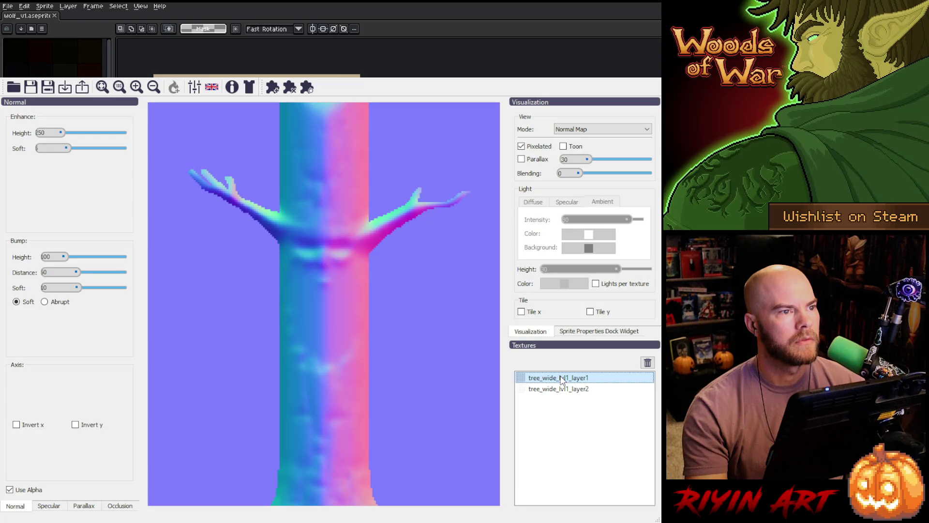
- Set the trunk map's Enhance Height to 100
left_click(47, 134)
double_click(47, 133)
type("100")
key("Return")
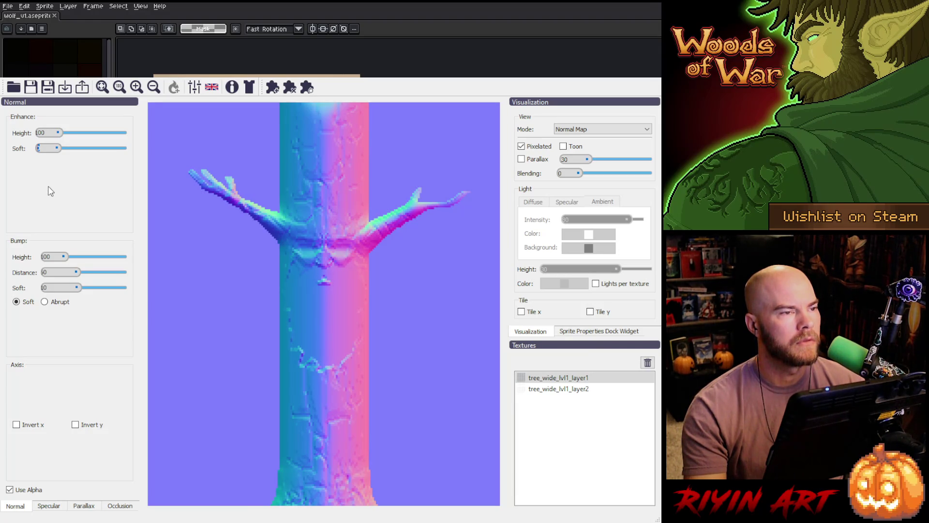
- Set the trunk's Bump Height to 800, Distance 24 and Soft 86
left_click(52, 257)
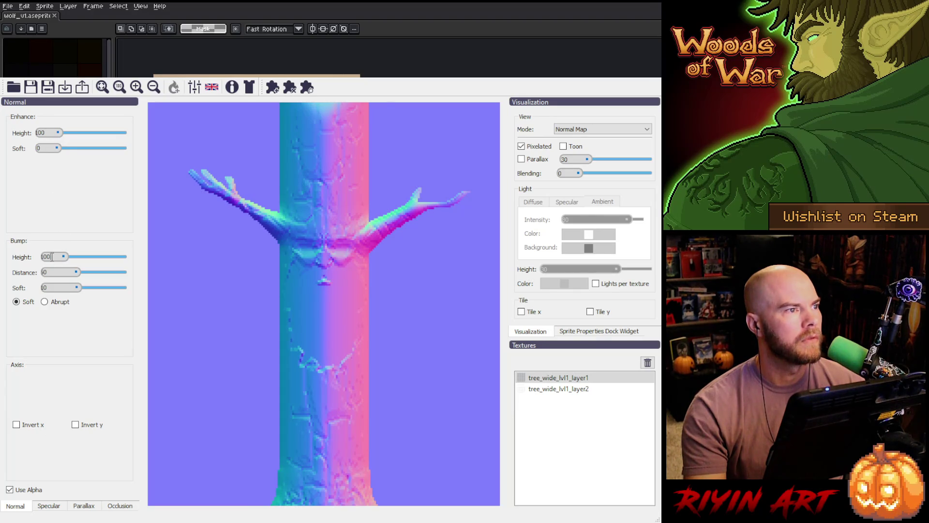
double_click(53, 257)
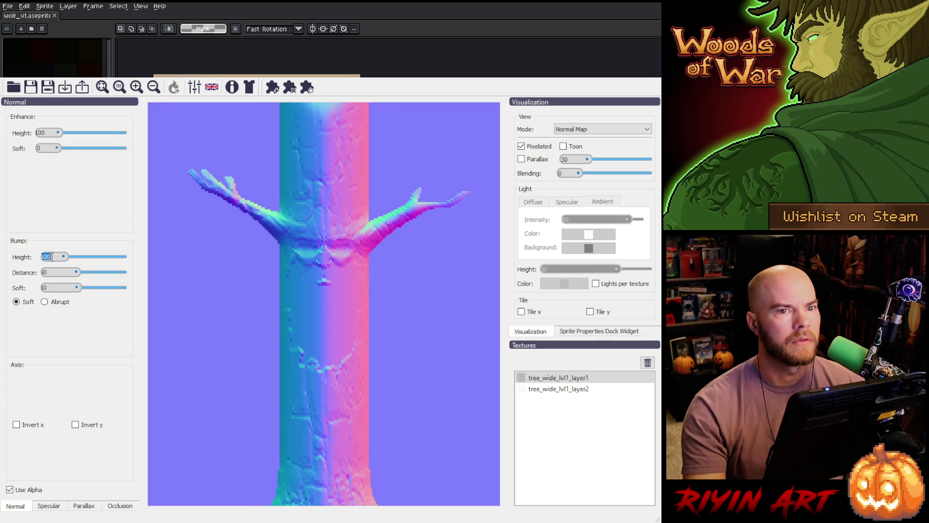
type("300")
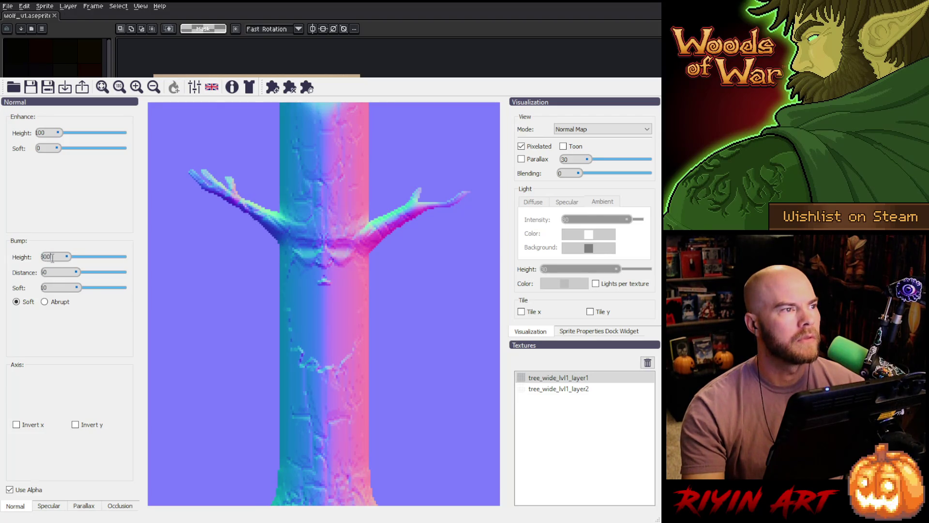
scroll(52, 277, "down", 1)
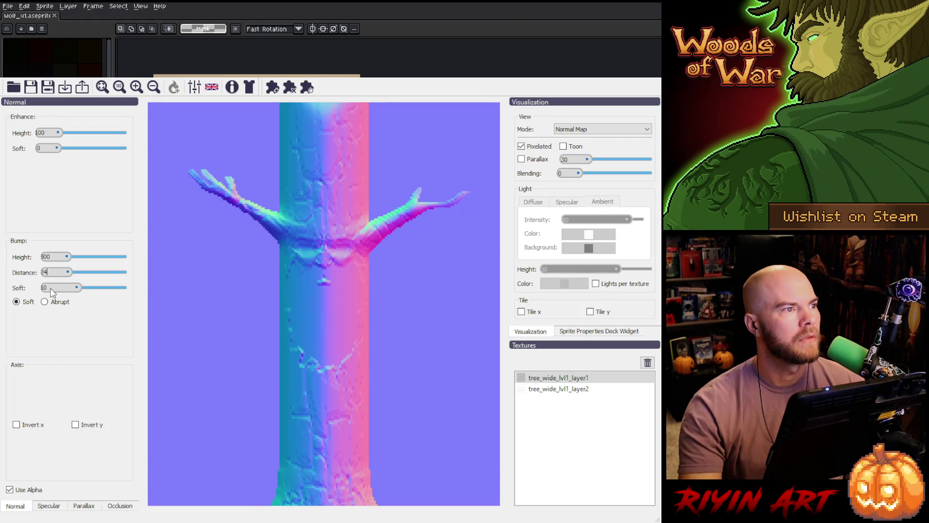
type("24")
scroll(51, 289, "down", 2)
type("6")
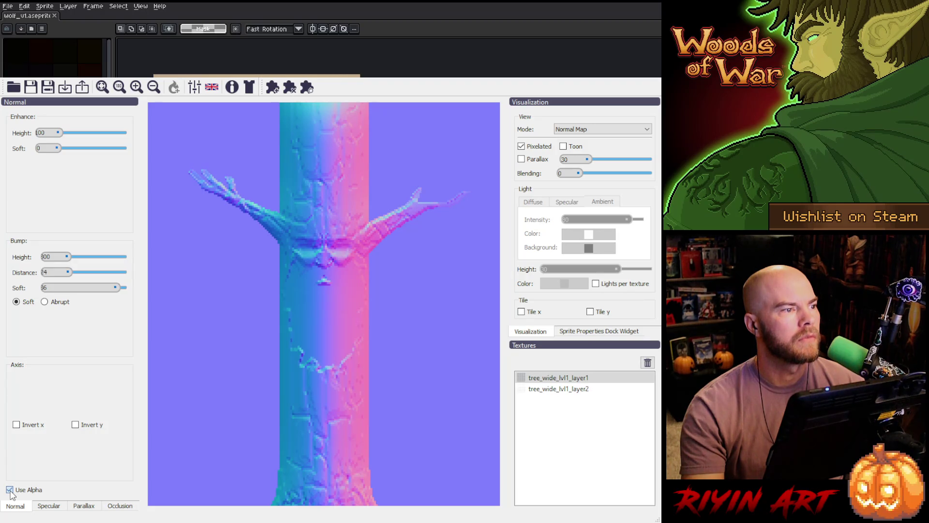
- Turn Use Alpha on for the trunk and show the foliage texture over it
left_click(11, 491)
left_click(10, 491)
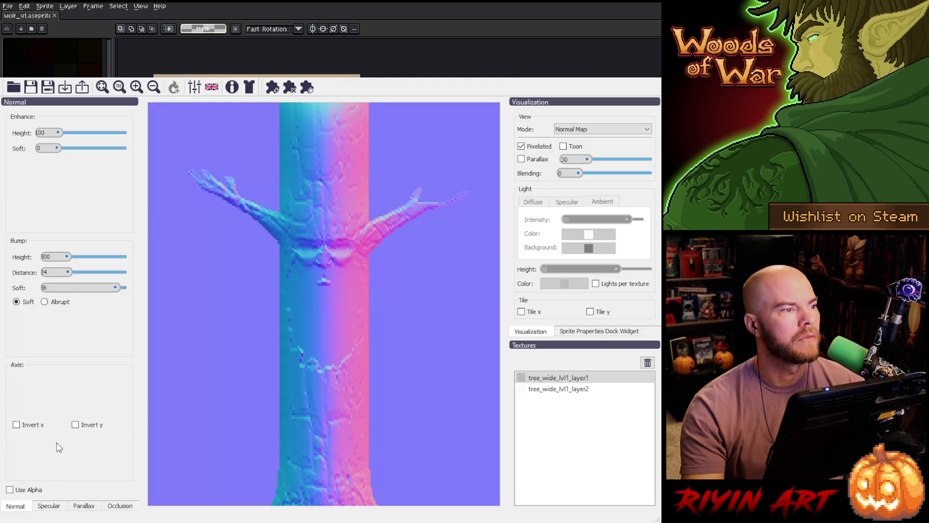
left_click(18, 491)
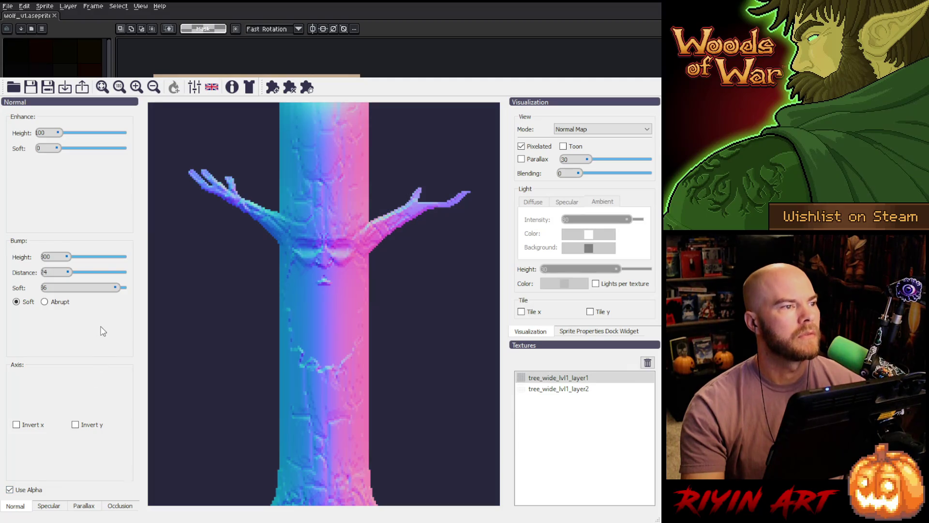
left_click(560, 388, "ctrl")
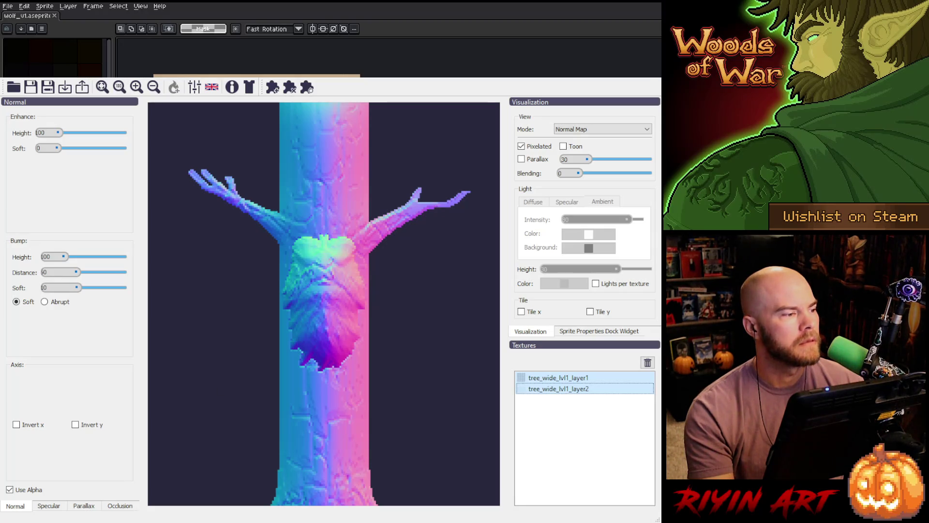
left_click(8, 6)
mouse_move(21, 37)
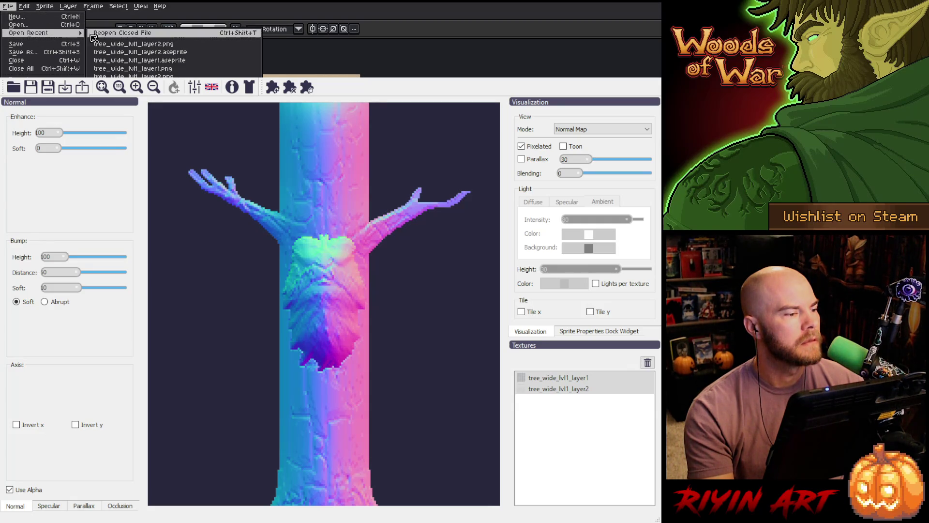
- Reopen tree_wide_lvl1_layer2.aseprite and show only the green foliage layer
left_click(203, 53)
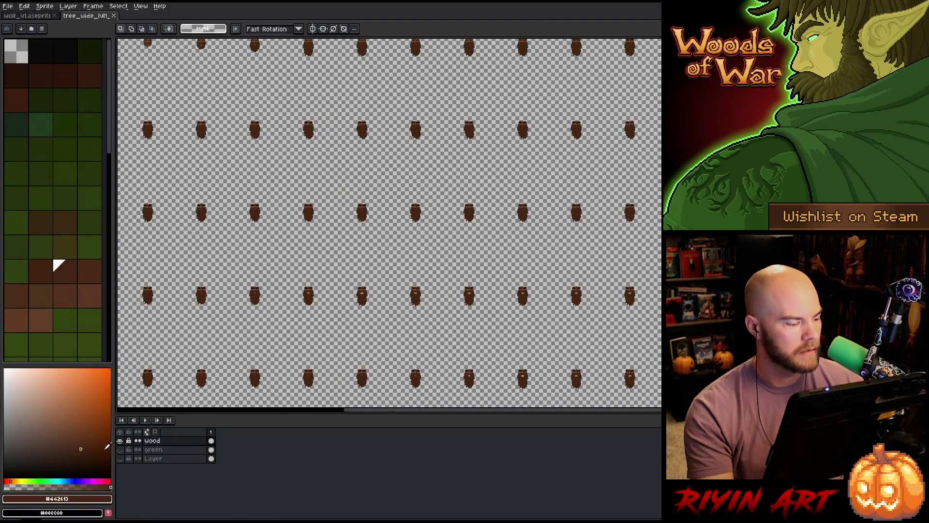
left_click(120, 440)
left_click(120, 449)
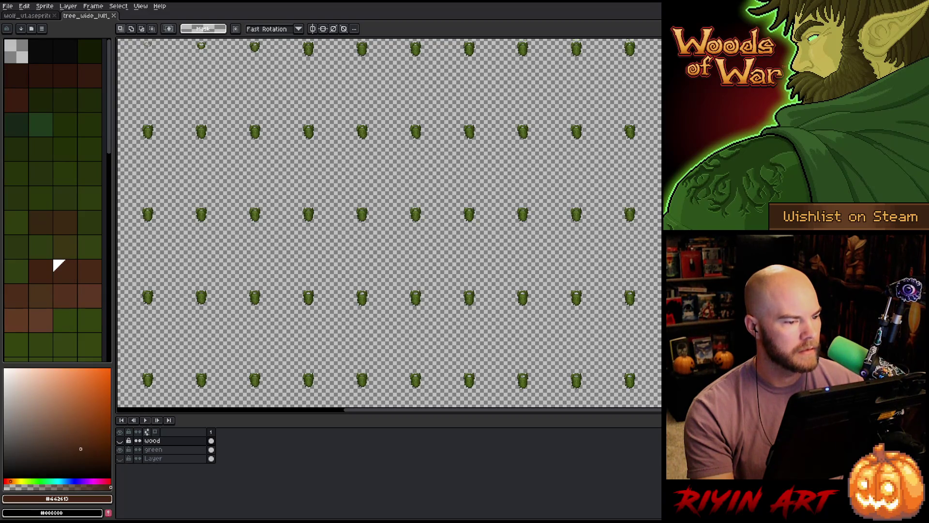
scroll(389, 226, "up", 3)
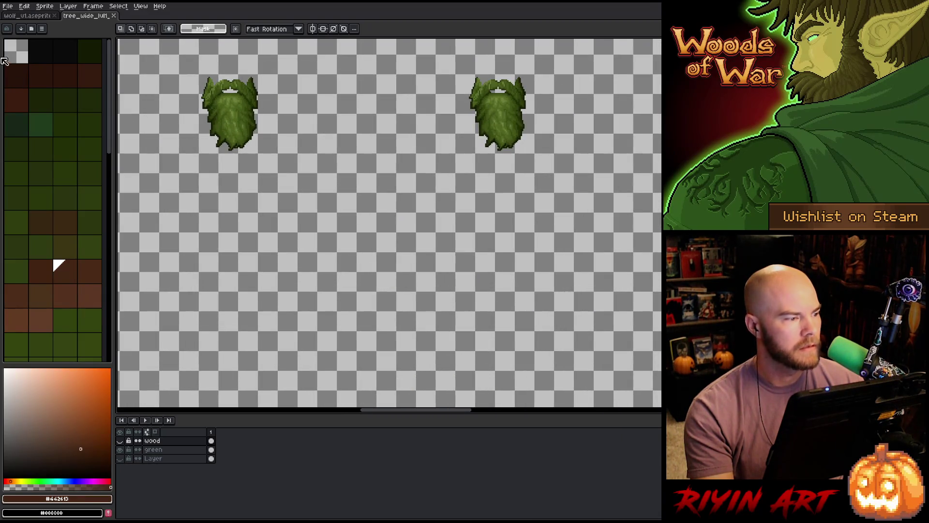
- Re-export the sheet over tree_wide_lvl1_layer2.png, confirming the overwrite, and close it
left_click(10, 7)
mouse_move(36, 80)
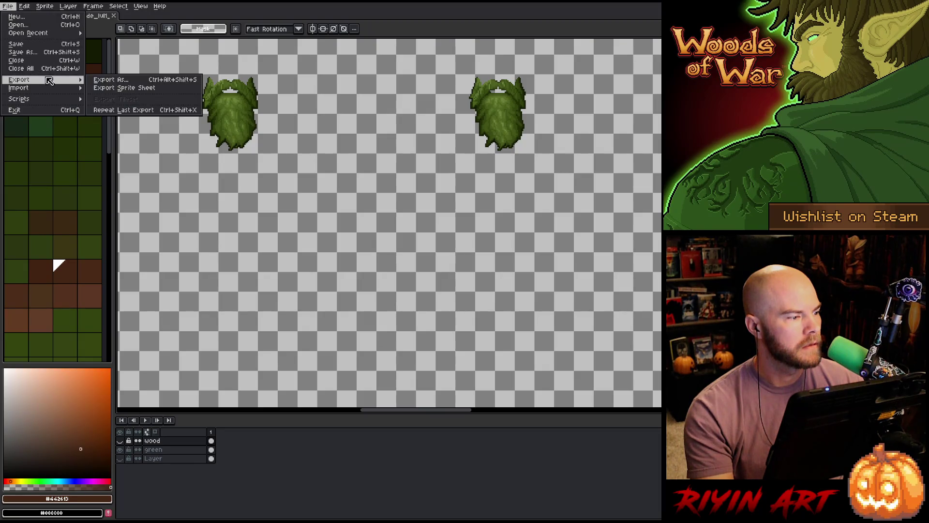
left_click(130, 80)
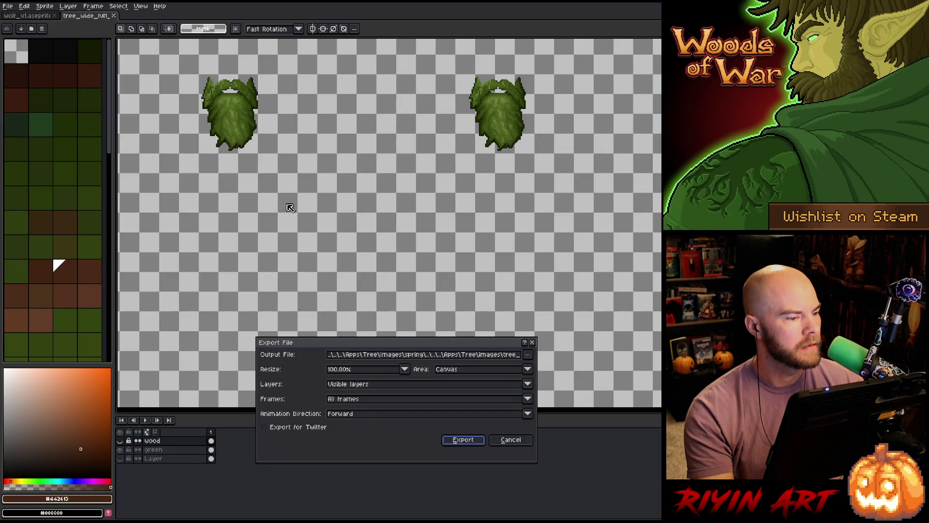
left_click(511, 357)
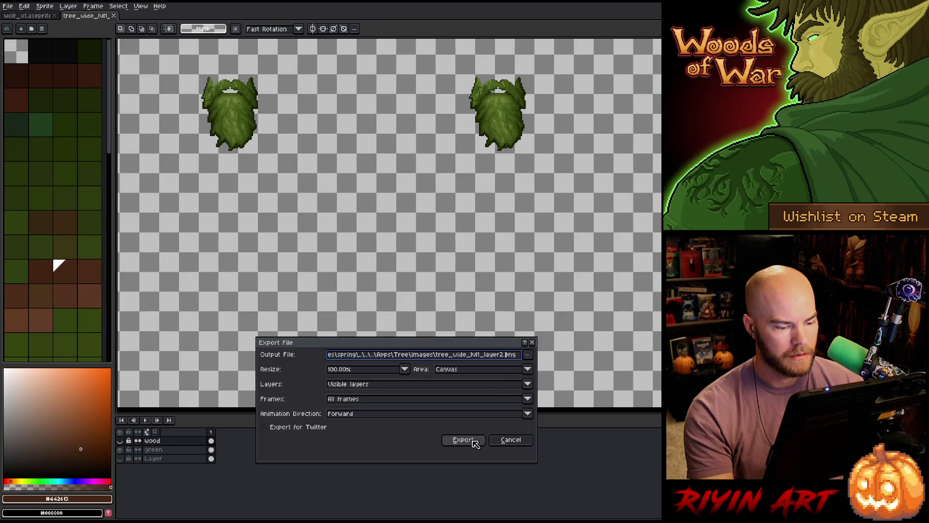
left_click(475, 440)
left_click(446, 290)
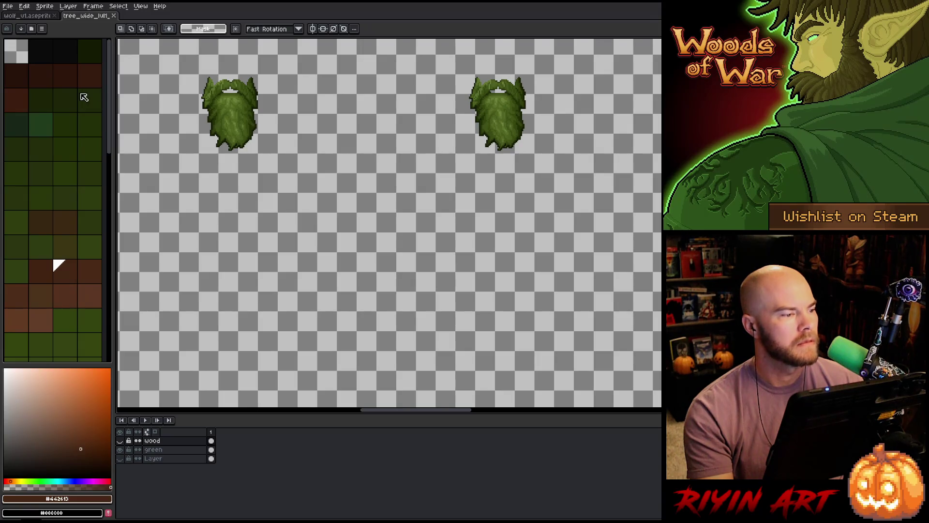
left_click(115, 15)
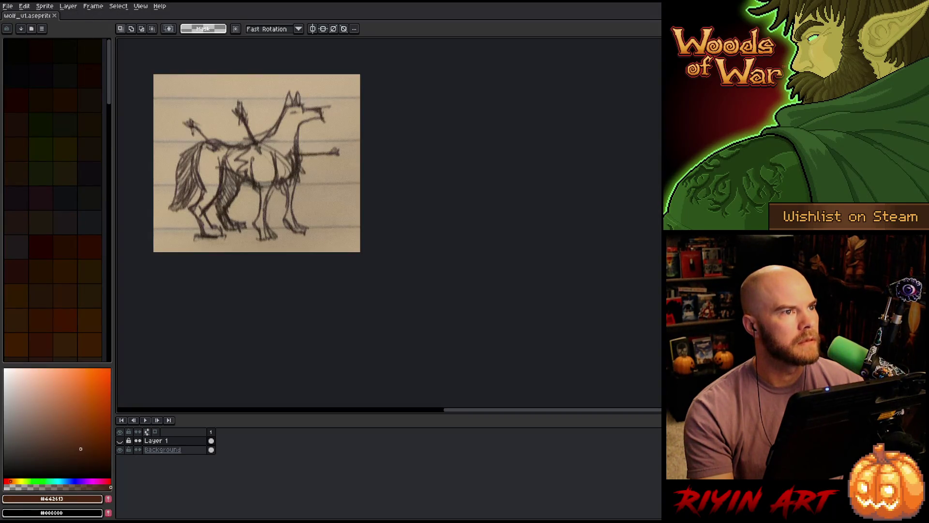
key("alt+Tab")
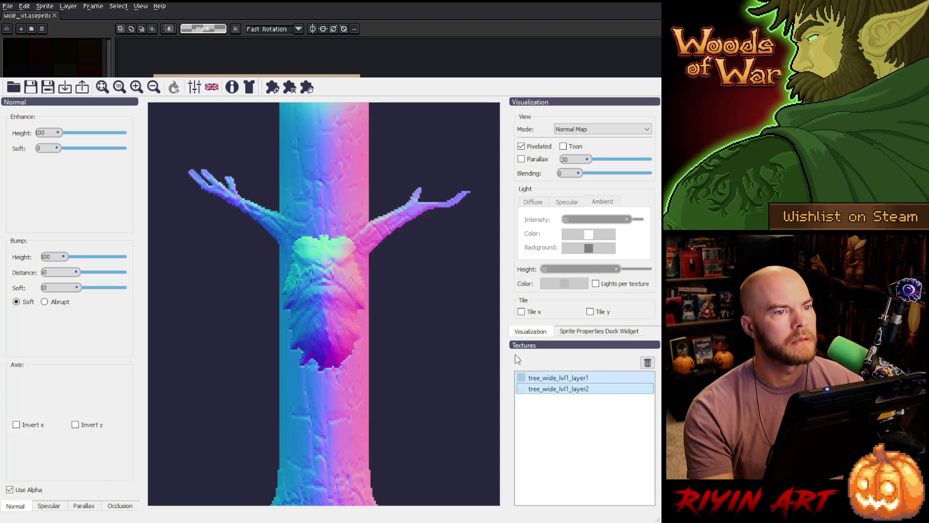
- Remove the outdated tree_wide_lvl1_layer2 texture from Laigter's Textures list
left_click(581, 391)
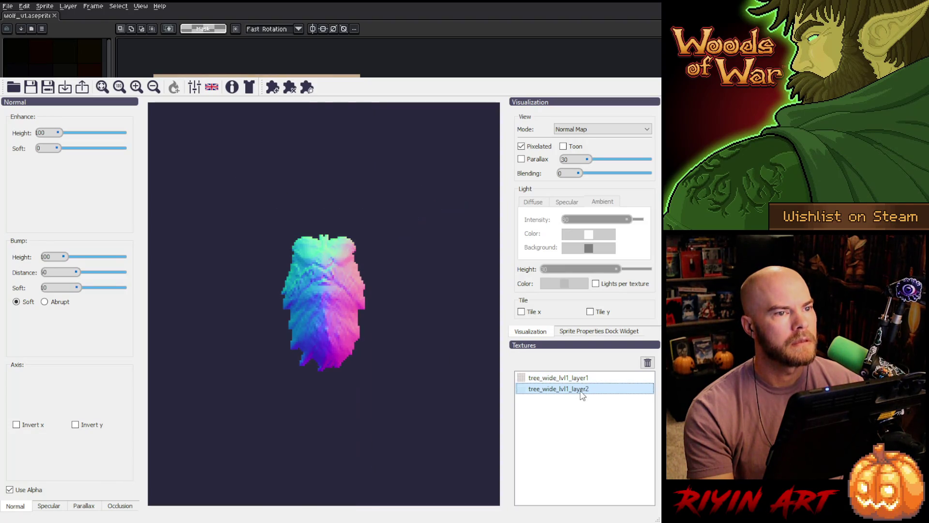
left_click(648, 363)
left_click(648, 363)
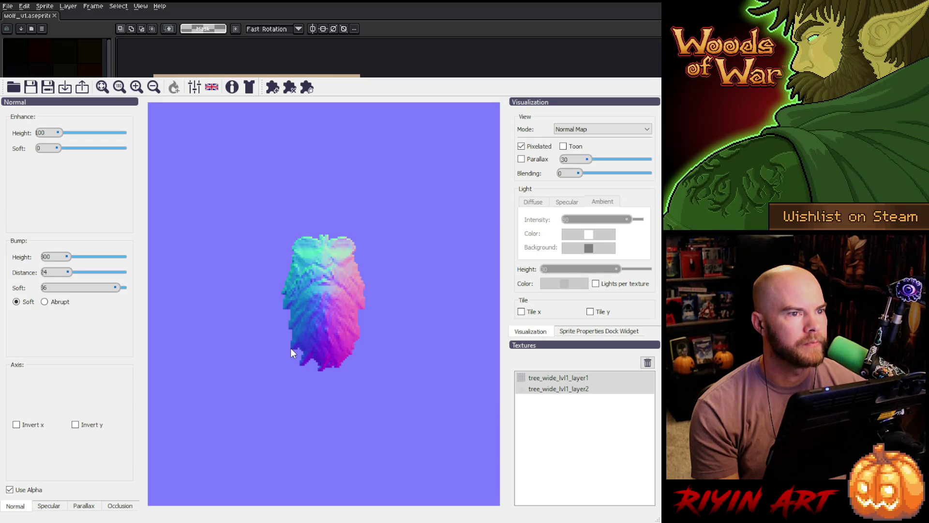
- Preview the reloaded tree-top texture alone with alpha and zoom the preview out
left_click(571, 390)
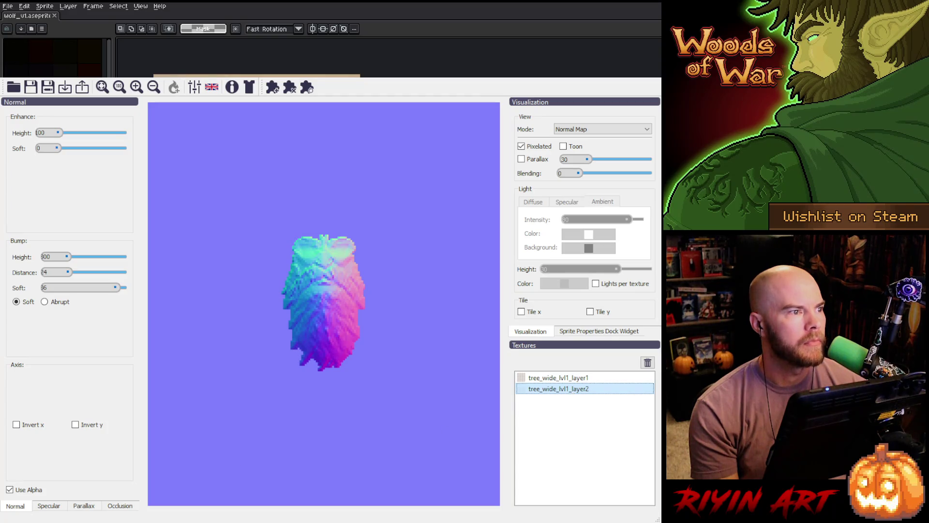
left_click(9, 490)
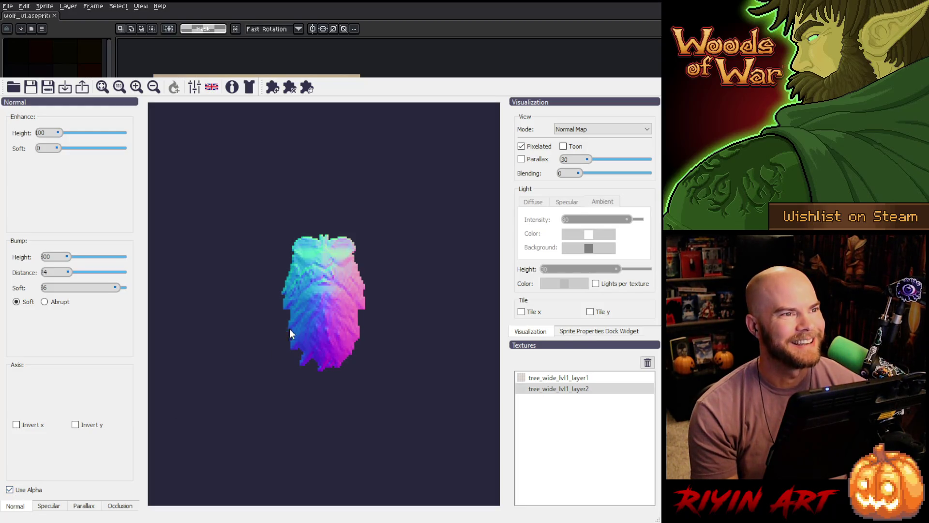
scroll(321, 306, "down", 2)
scroll(321, 306, "down", 3)
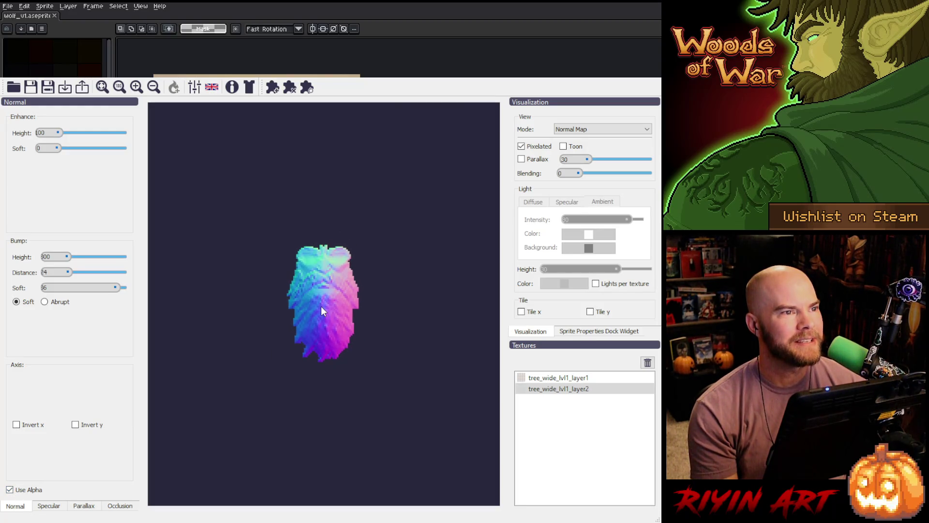
scroll(321, 306, "down", 4)
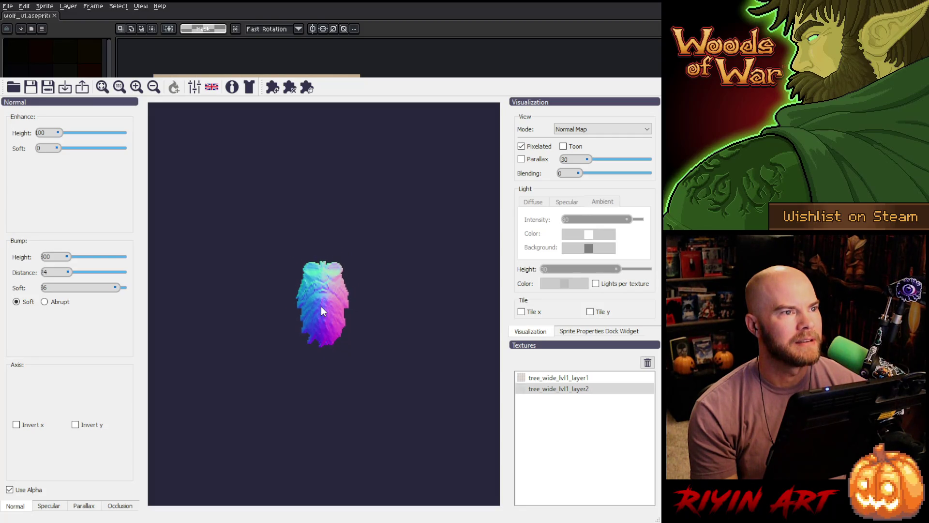
scroll(321, 306, "down", 4)
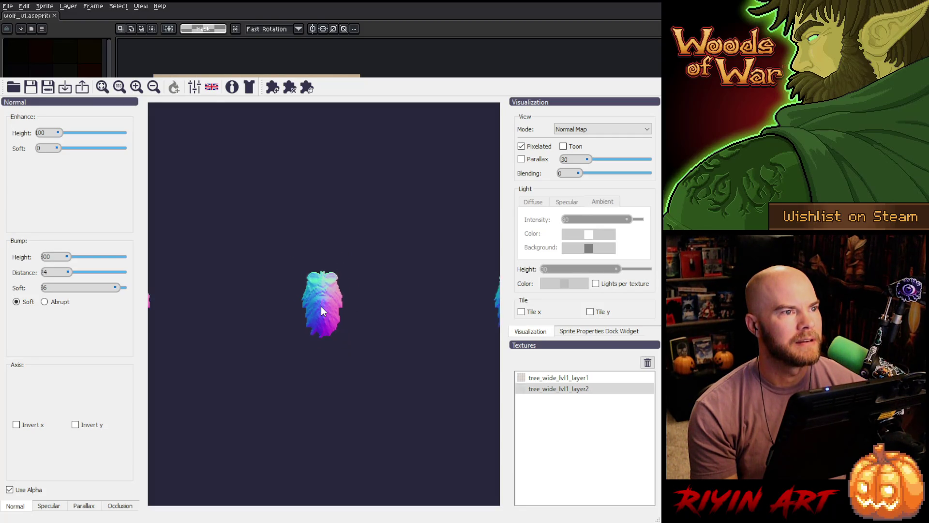
scroll(321, 306, "down", 5)
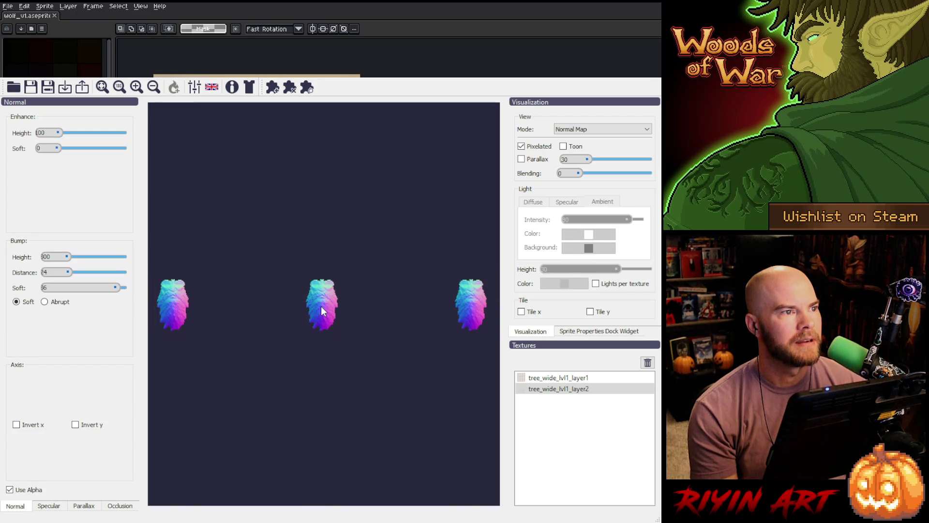
scroll(321, 306, "down", 2)
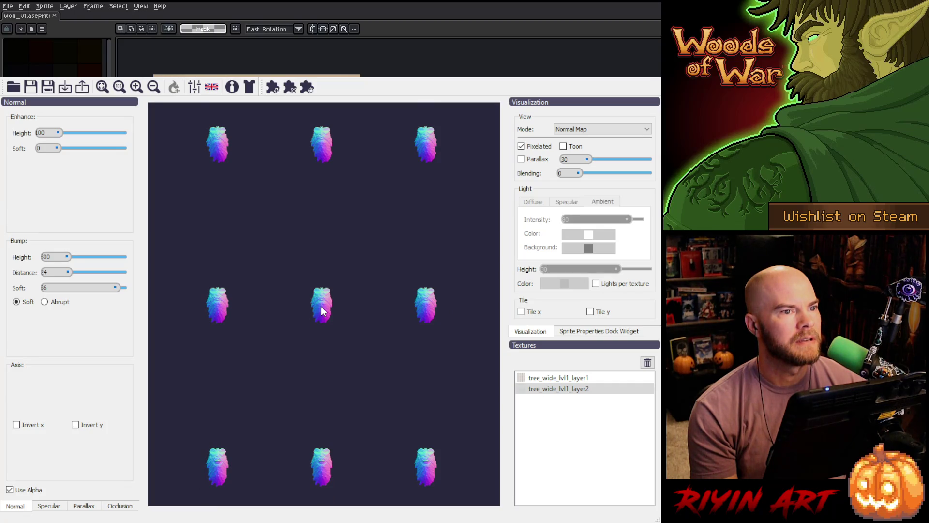
key("alt+Tab")
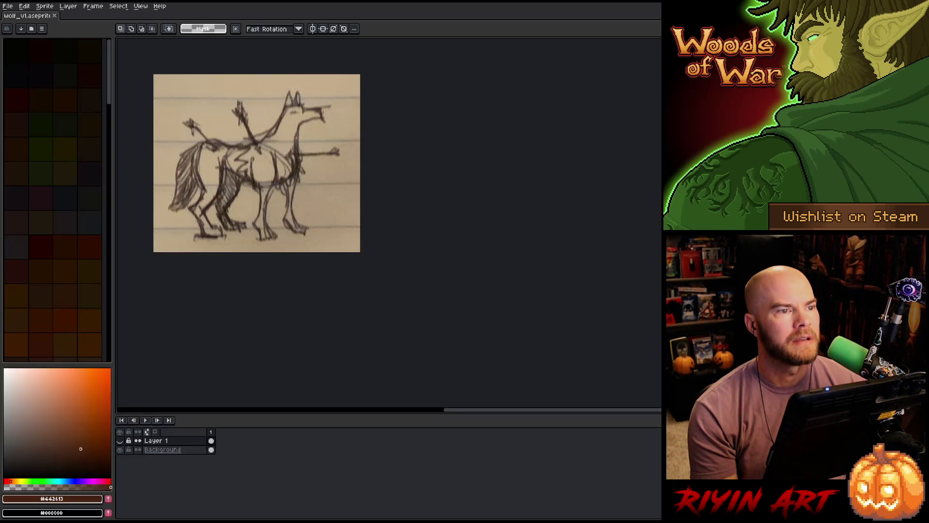
- Reopen tree_wide_lvl1_layer2.aseprite and show only the green layer's tree tops
left_click(8, 6)
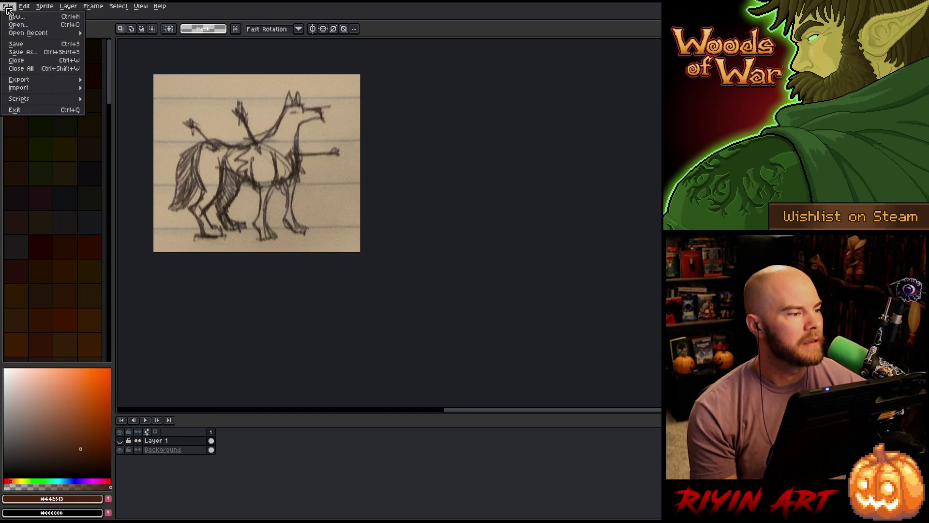
mouse_move(21, 34)
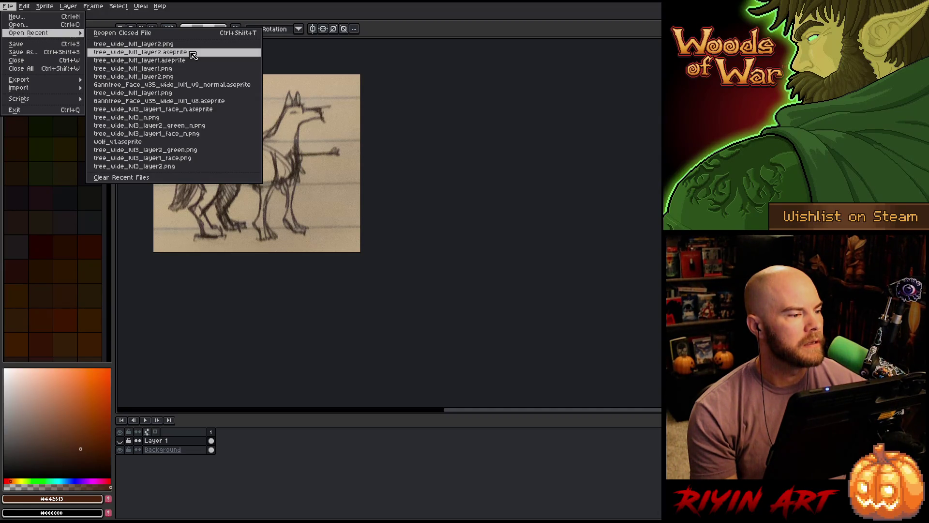
left_click(193, 52)
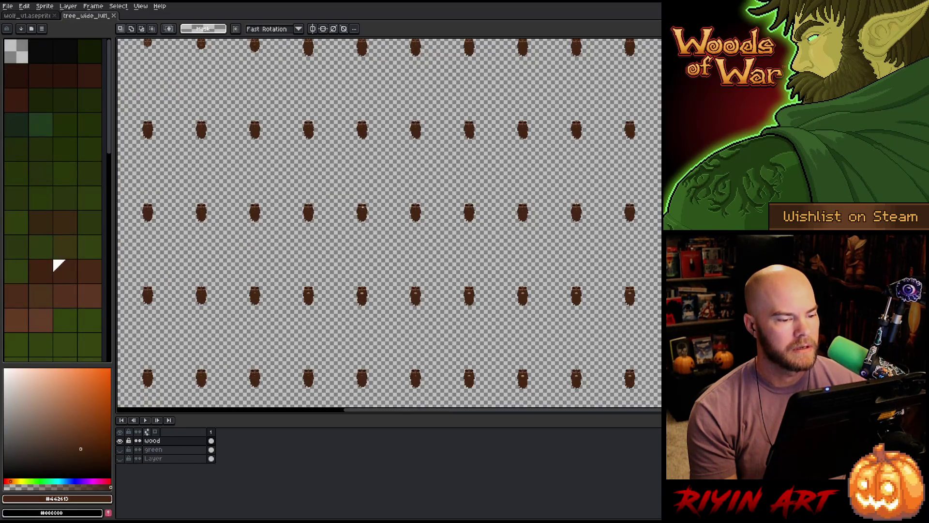
left_click(120, 440)
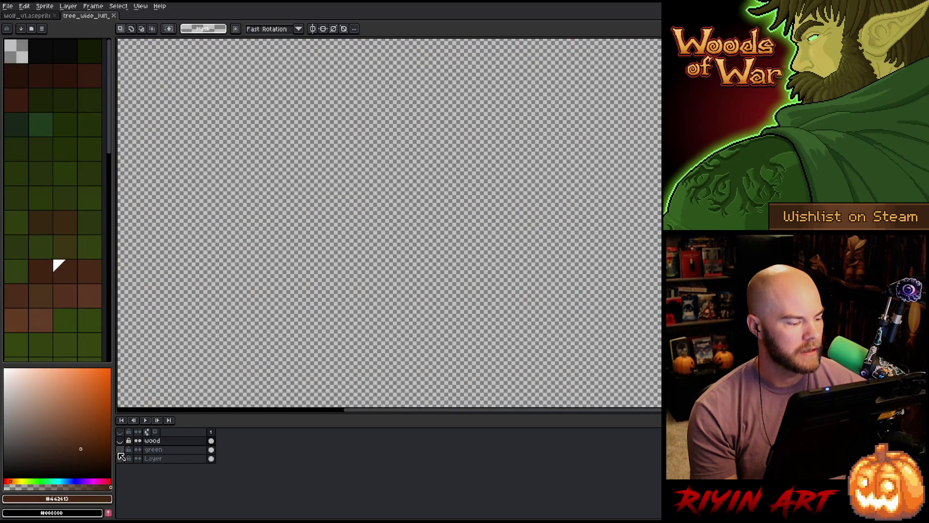
left_click(120, 449)
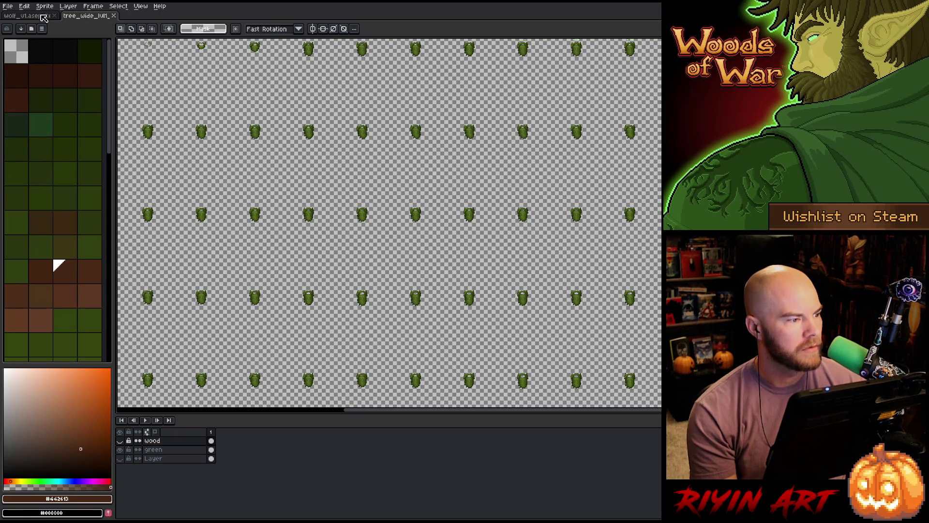
- Set the export target to tree_wide_lvl1_layer2.png in the Tree images spring folder
left_click(8, 6)
mouse_move(44, 80)
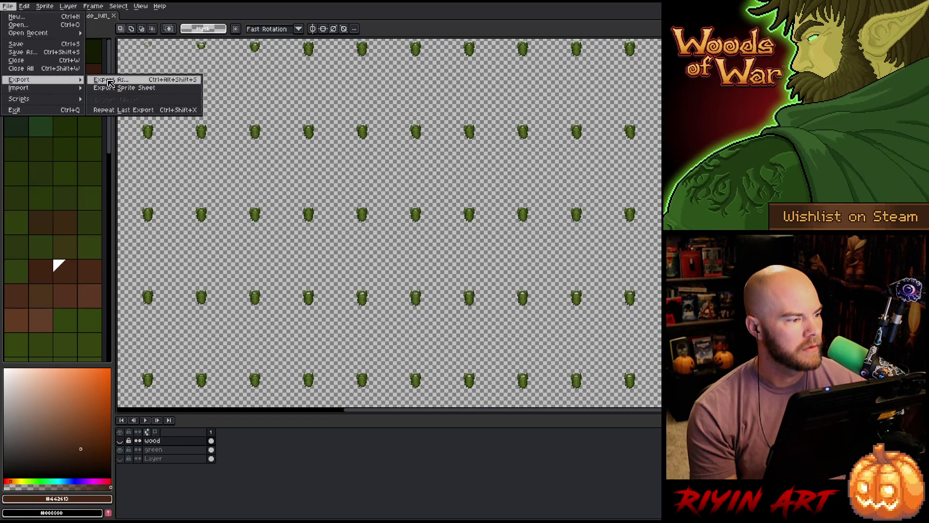
left_click(129, 82)
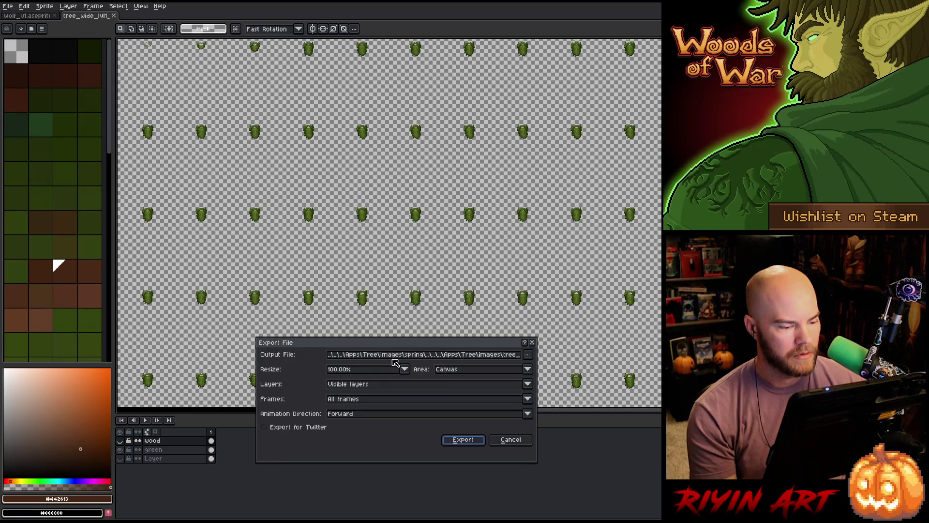
left_click(527, 355)
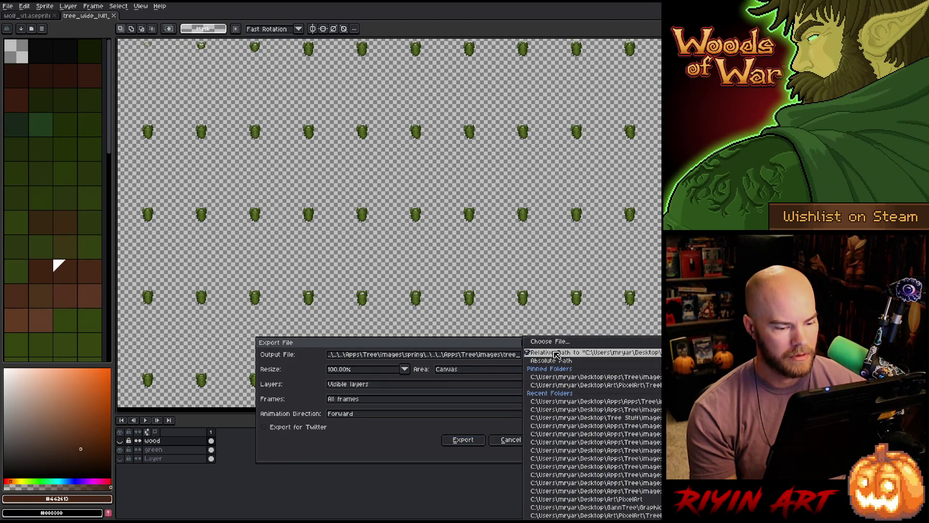
left_click(601, 379)
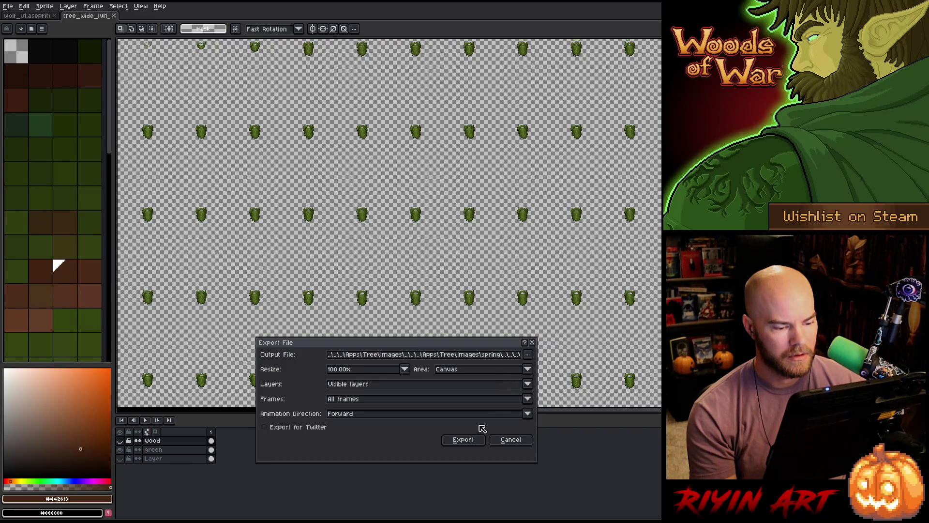
left_click(527, 355)
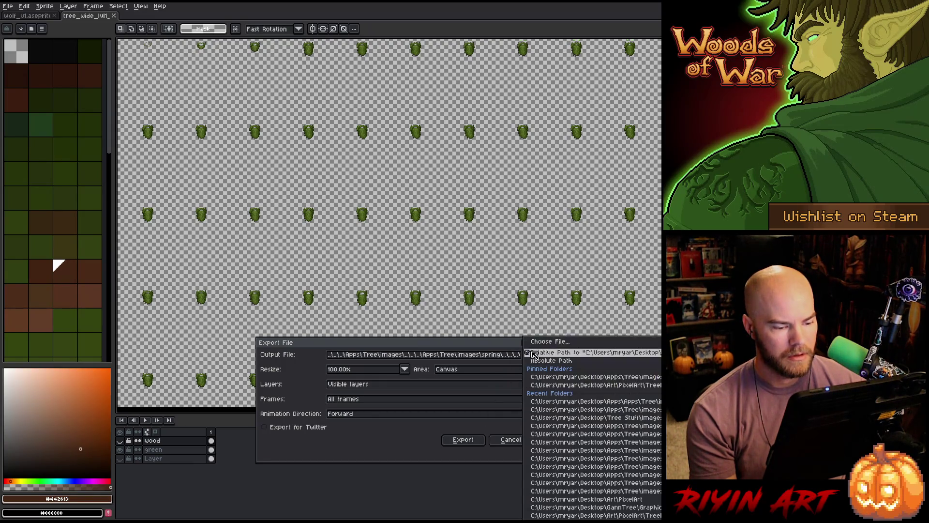
left_click(541, 344)
left_click(343, 112)
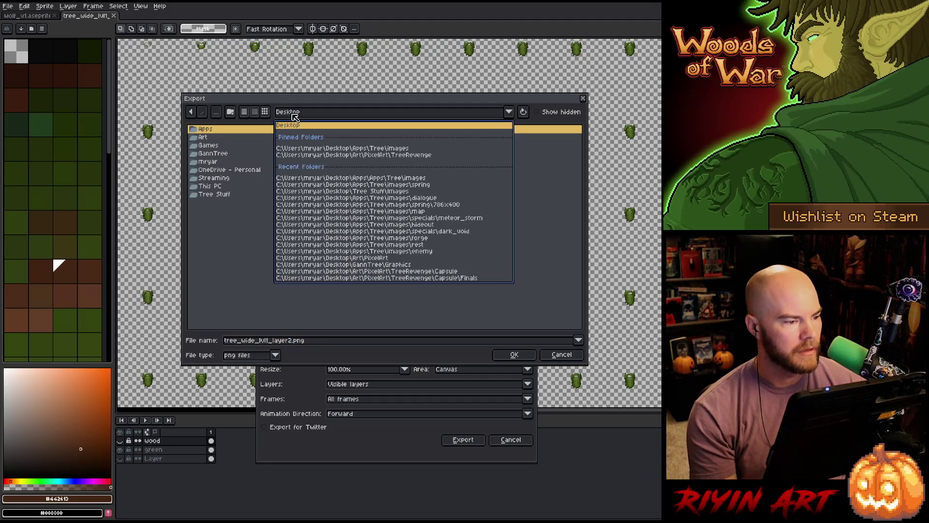
left_click(359, 149)
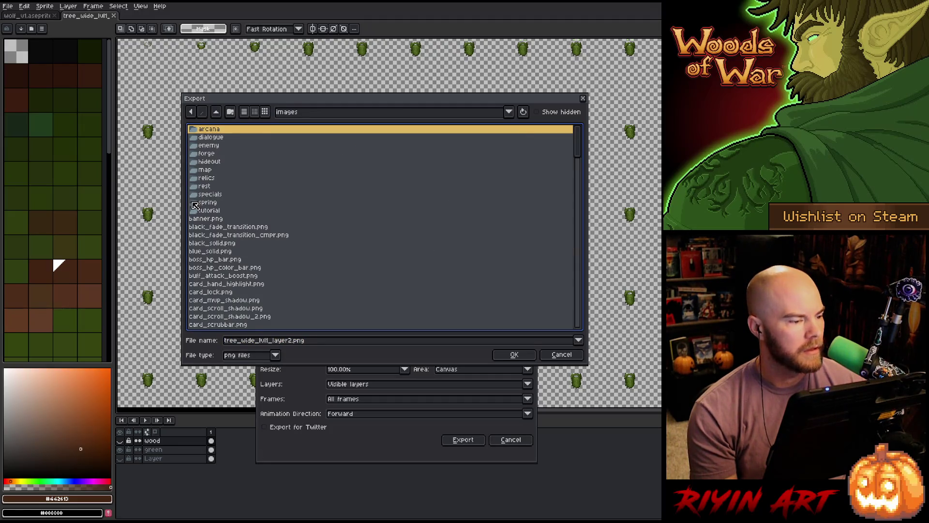
double_click(216, 202)
scroll(257, 221, "down", 10)
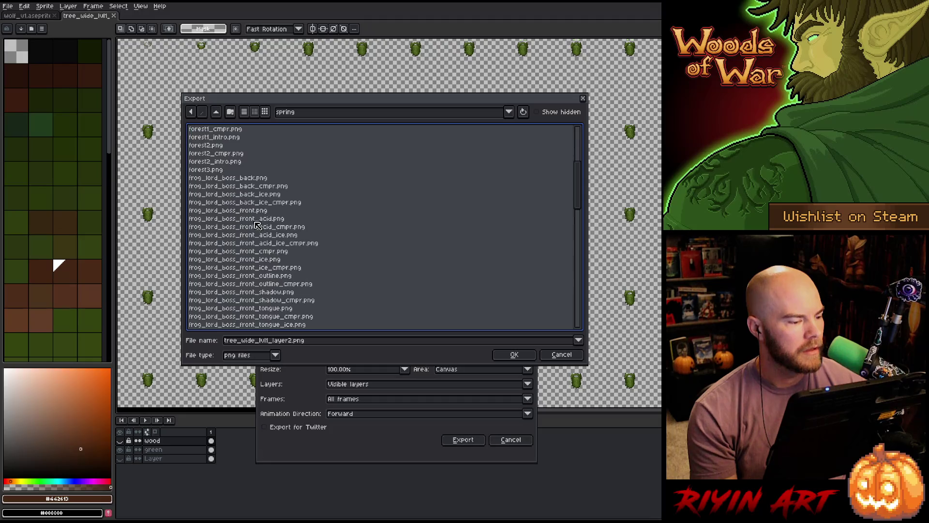
scroll(270, 232, "down", 10)
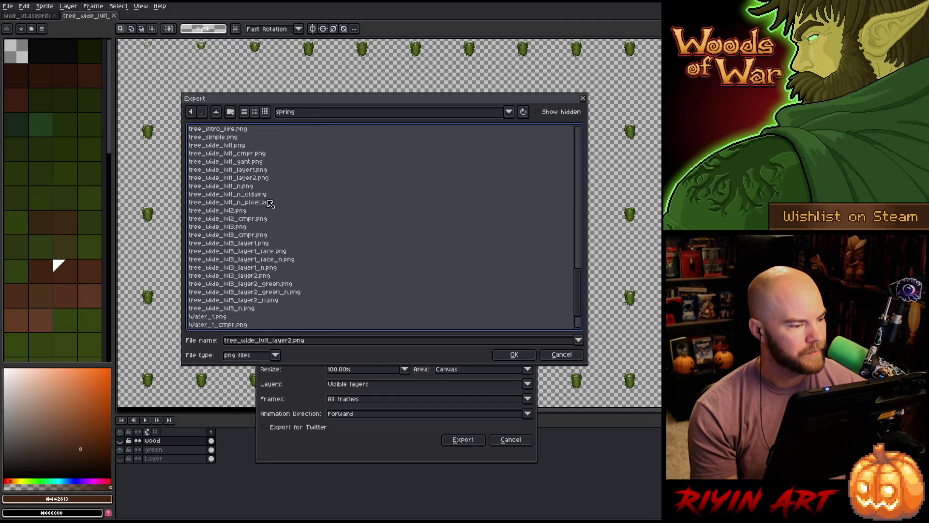
left_click(251, 179)
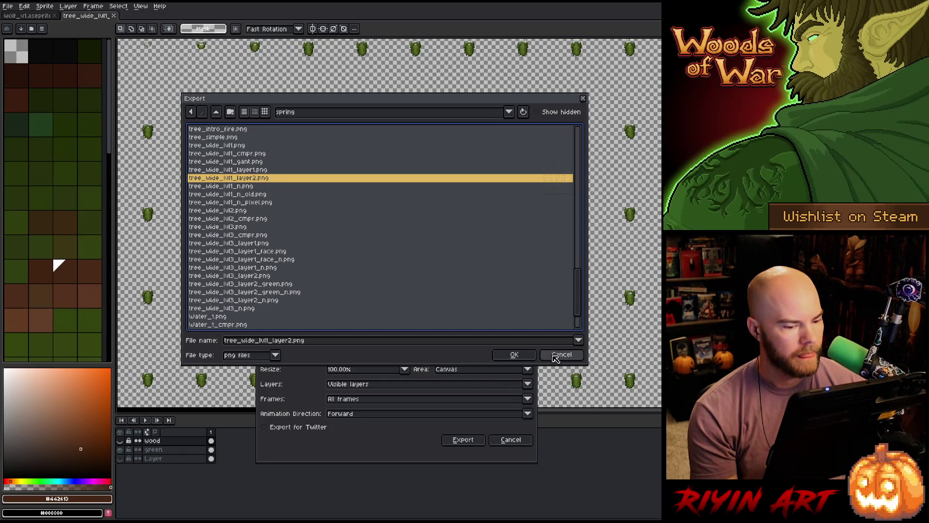
- Confirm overwriting, export the foliage sheet as PNG and close the document
left_click(515, 356)
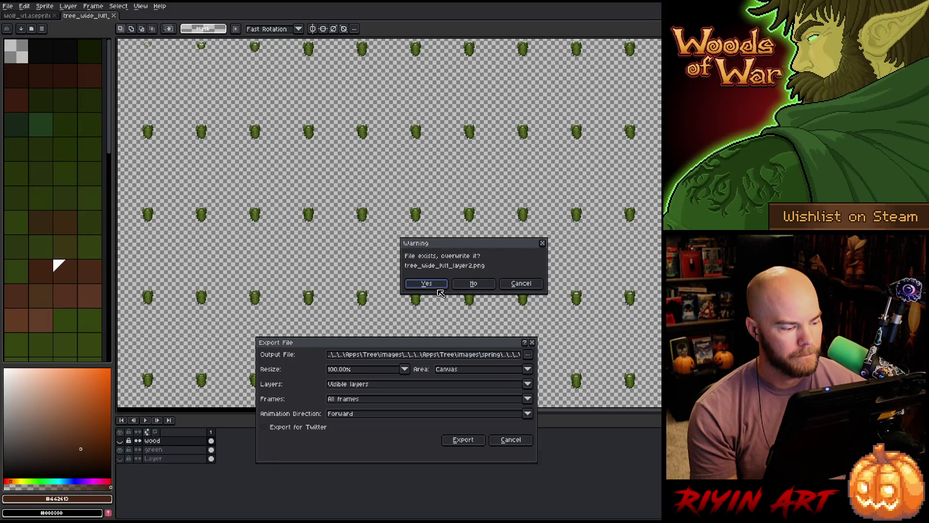
left_click(427, 285)
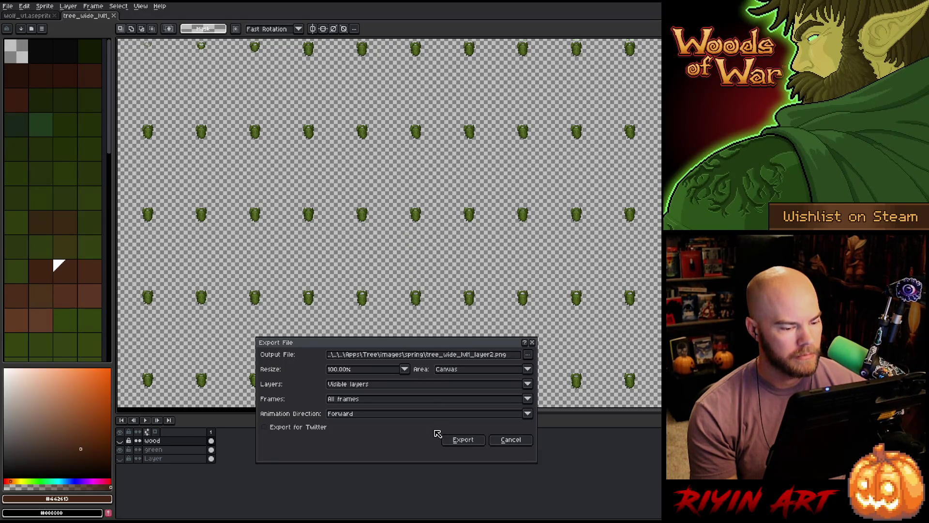
left_click(463, 439)
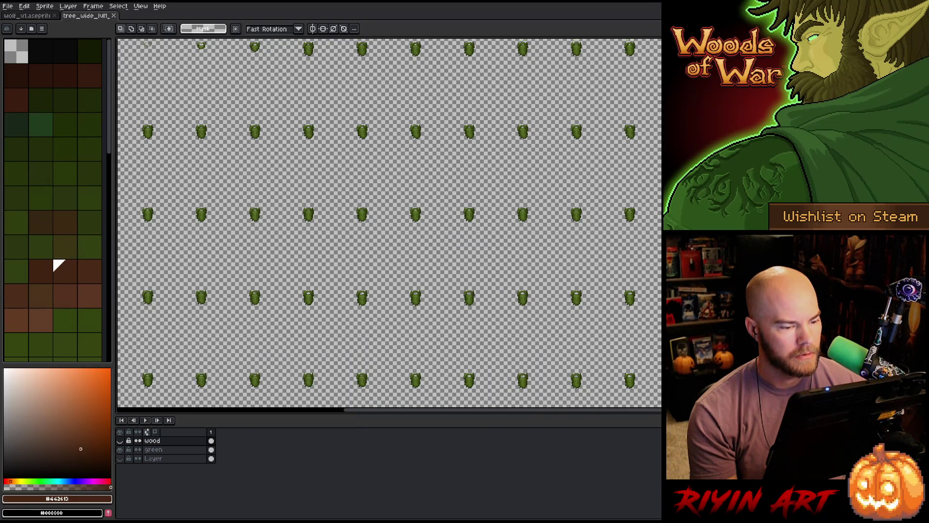
left_click(113, 16)
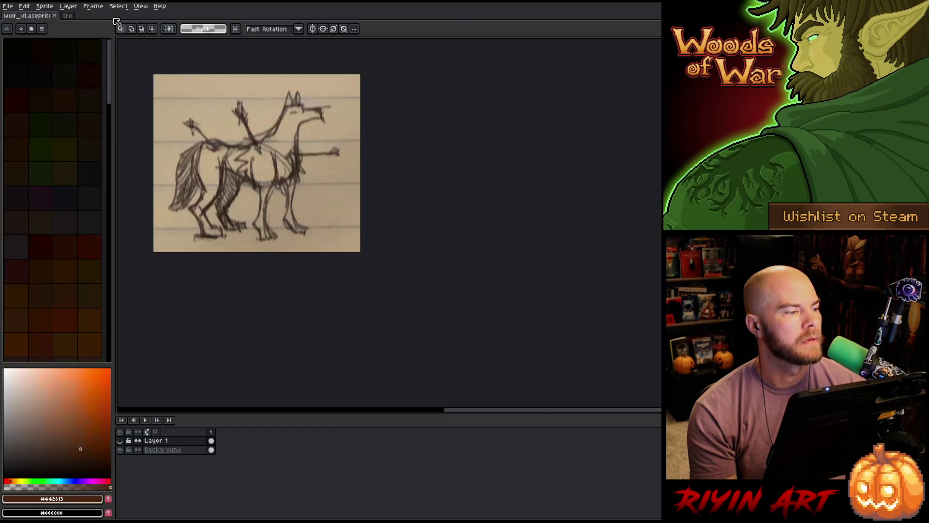
key("alt+Tab")
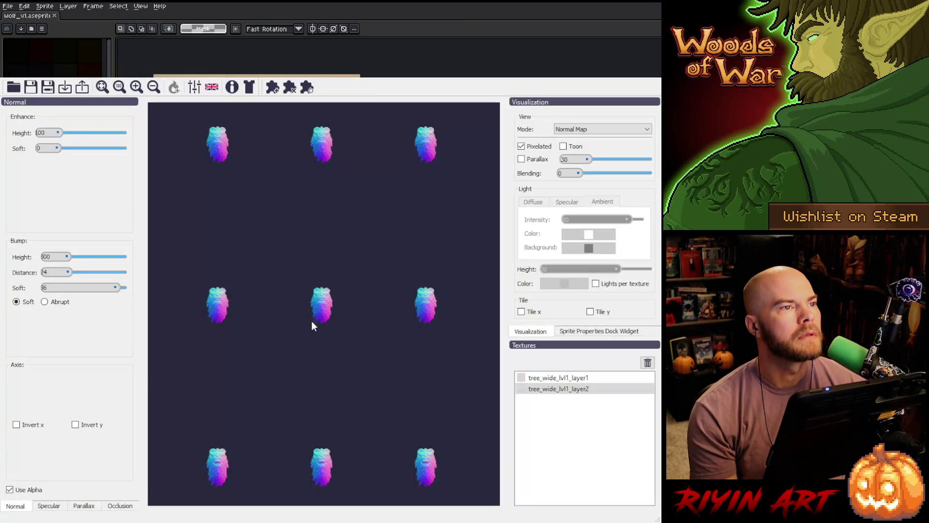
- Remove the outdated tree_wide_lvl1_layer2 texture from the Textures list
left_click(612, 389)
left_click(617, 378)
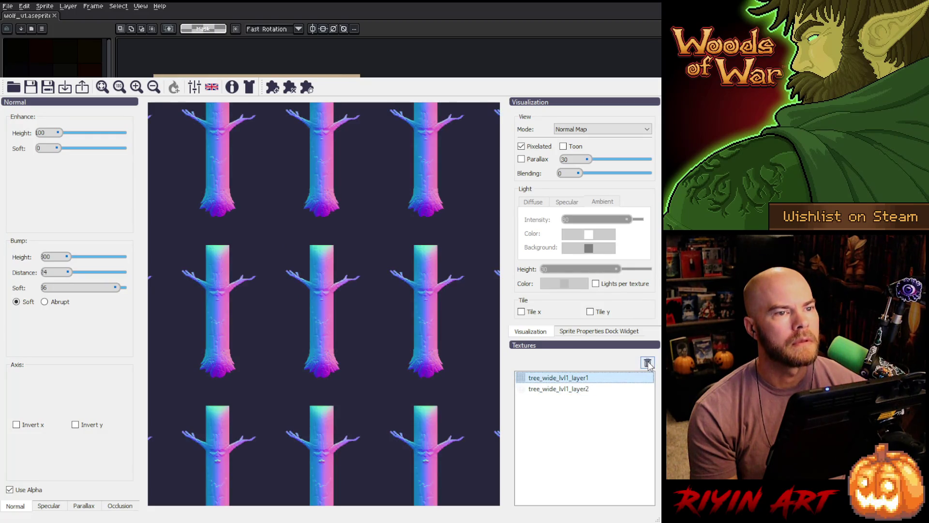
left_click(574, 390)
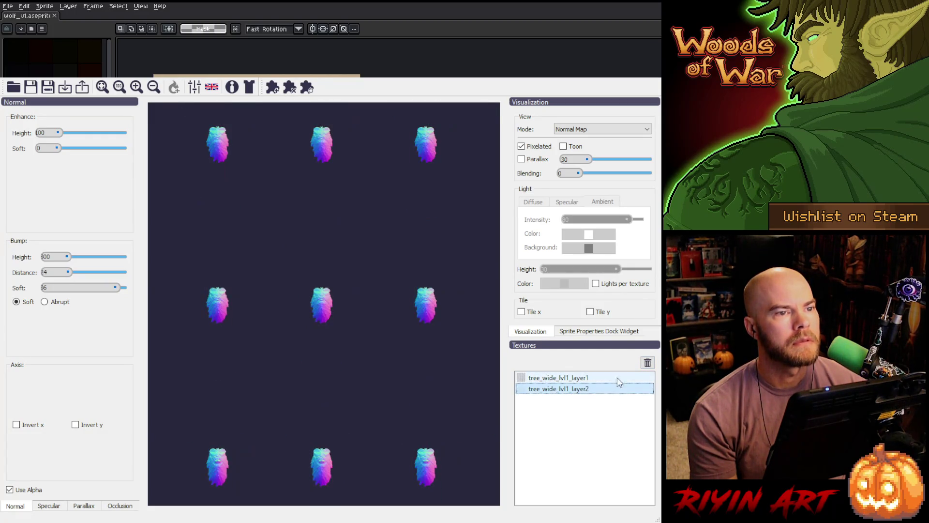
left_click(652, 364)
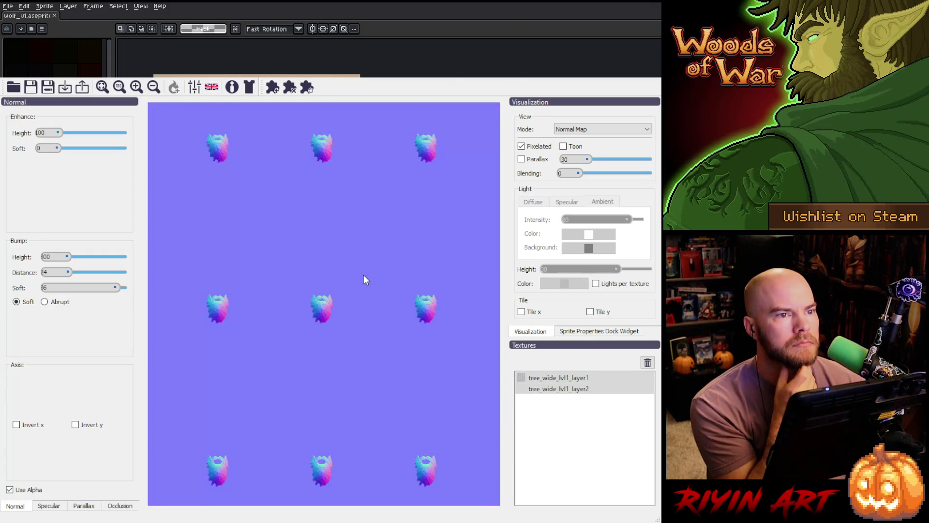
- Preview the reloaded tree_wide_lvl1_layer2 texture with Use Alpha on
left_click(568, 390)
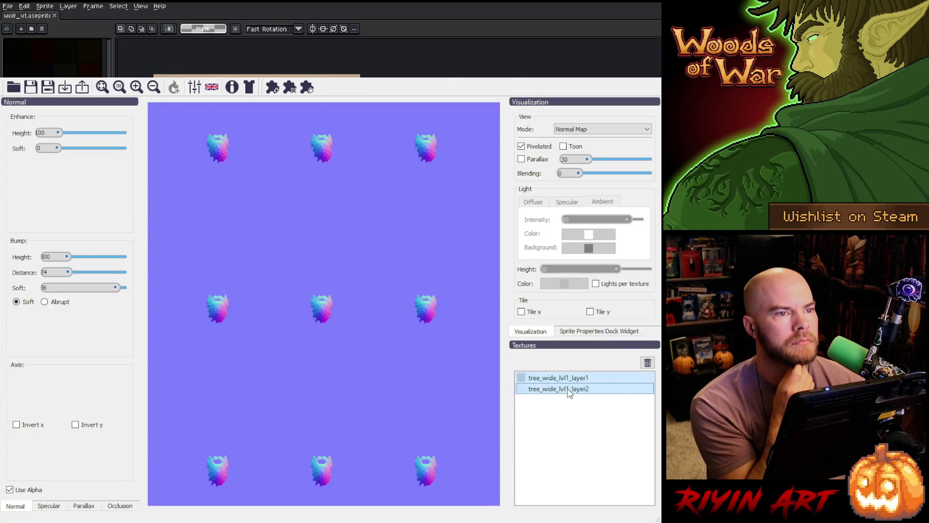
left_click(10, 490)
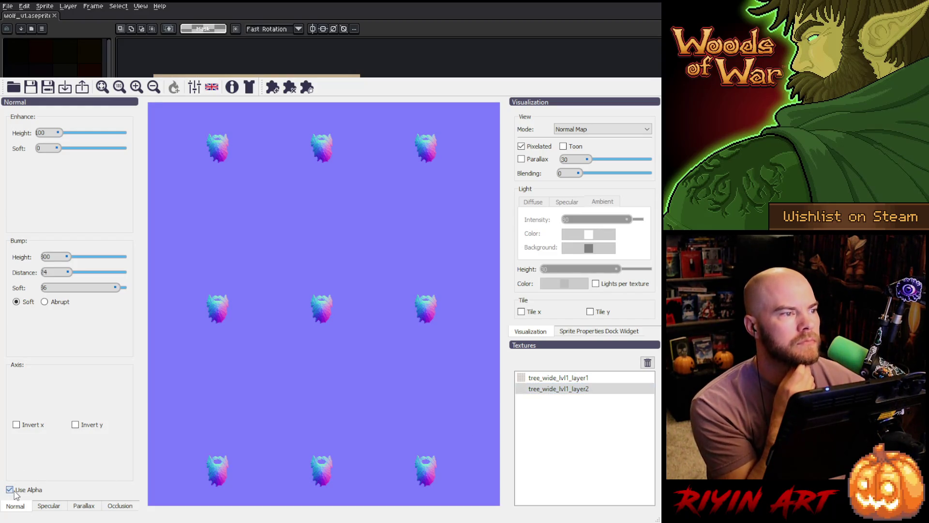
left_click(10, 489)
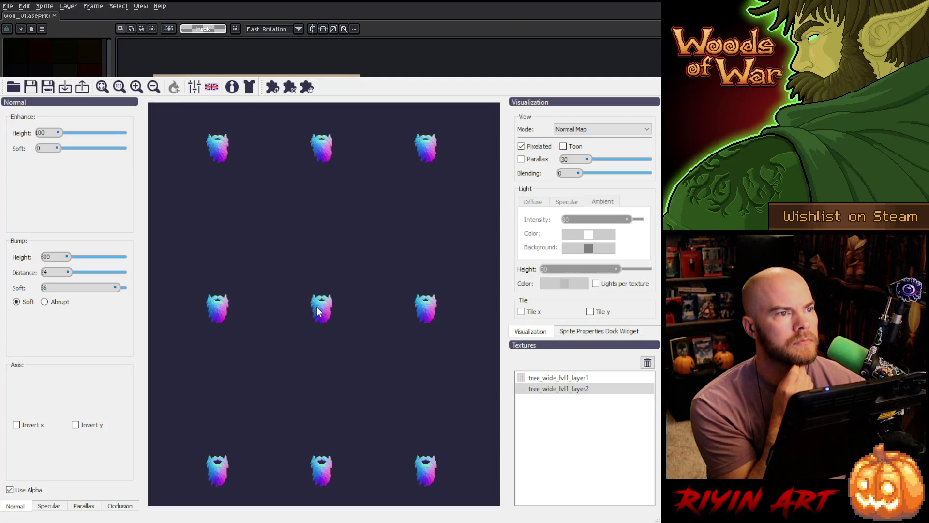
- Set the foliage map's Bump Height to 200 and Soft to 20
double_click(46, 257)
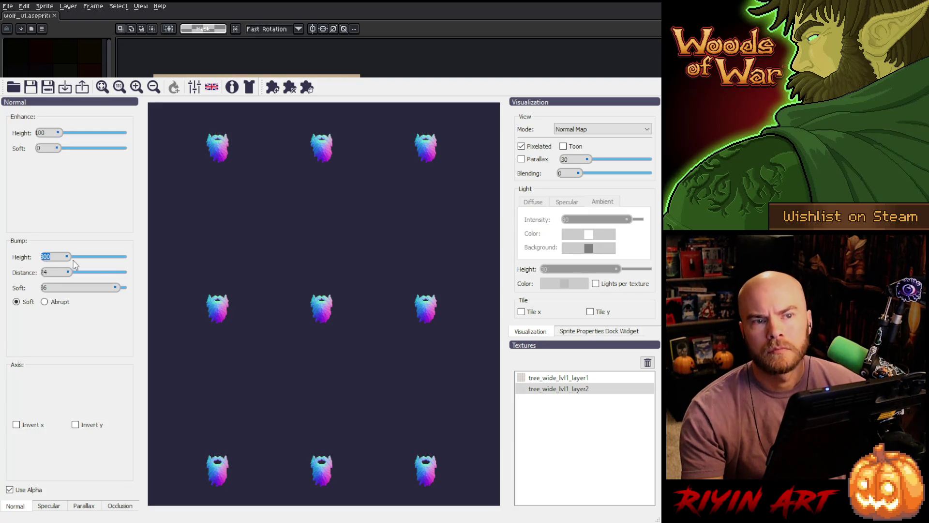
scroll(315, 304, "up", 2)
scroll(319, 306, "up", 3)
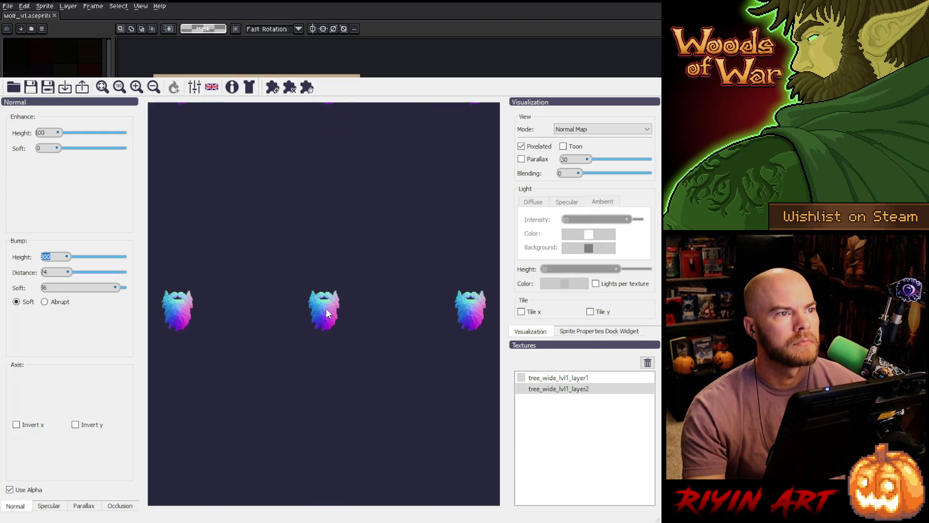
scroll(329, 315, "up", 1)
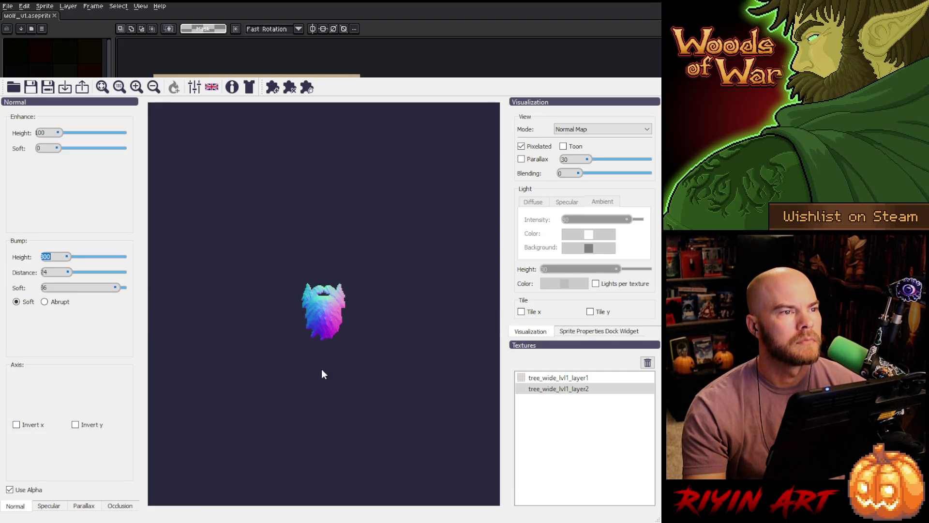
left_click(326, 177)
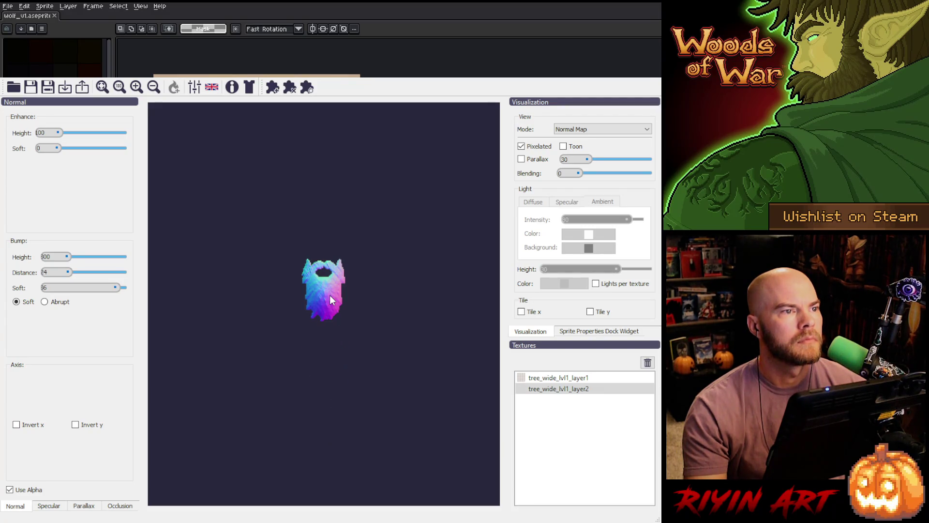
scroll(329, 300, "down", 3)
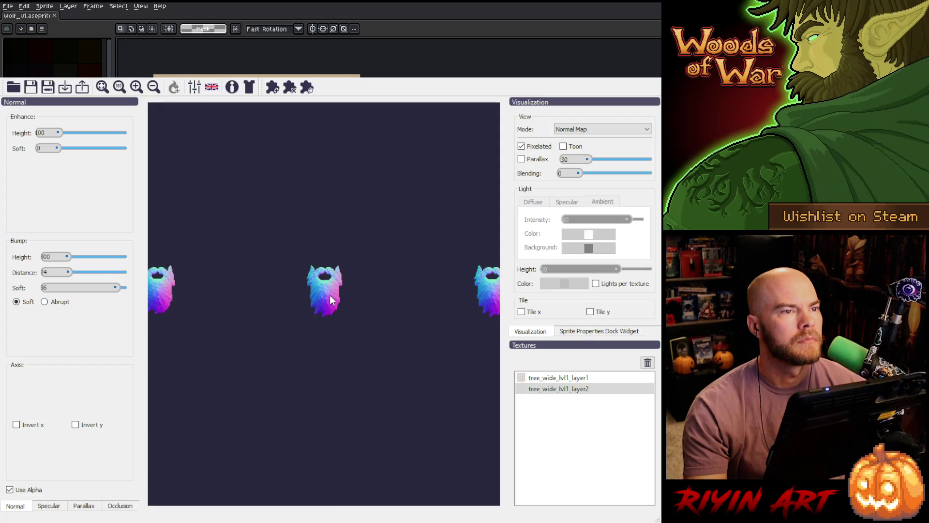
scroll(330, 299, "down", 1)
scroll(331, 299, "down", 1)
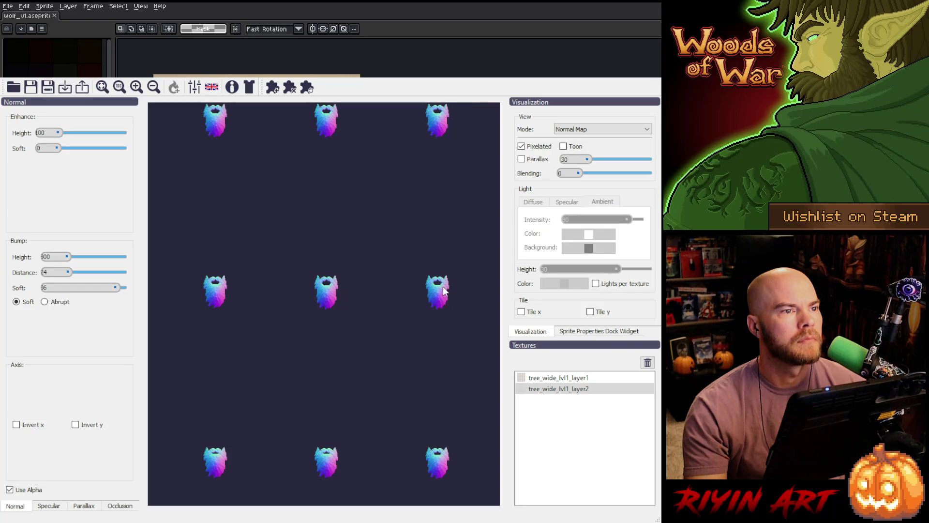
scroll(329, 285, "up", 2)
scroll(330, 296, "up", 3)
scroll(333, 299, "up", 3)
scroll(334, 298, "up", 2)
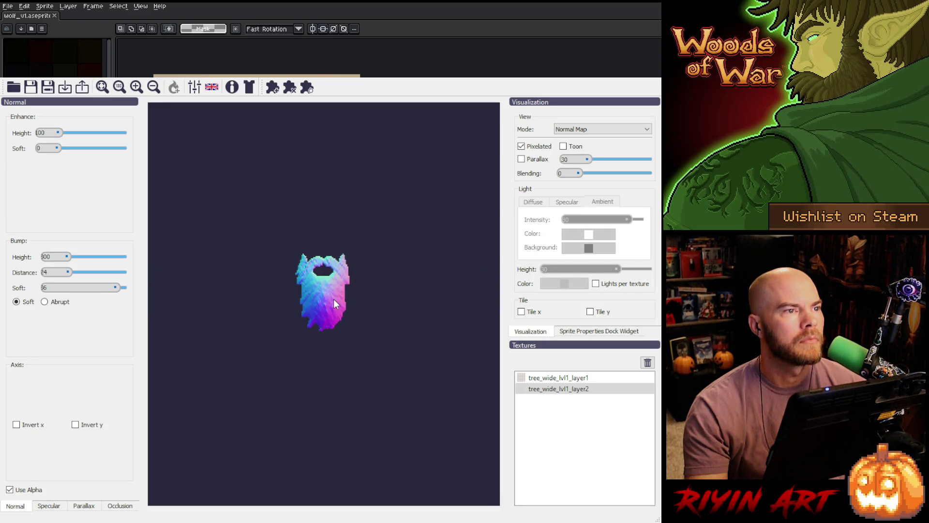
double_click(46, 255)
type("200")
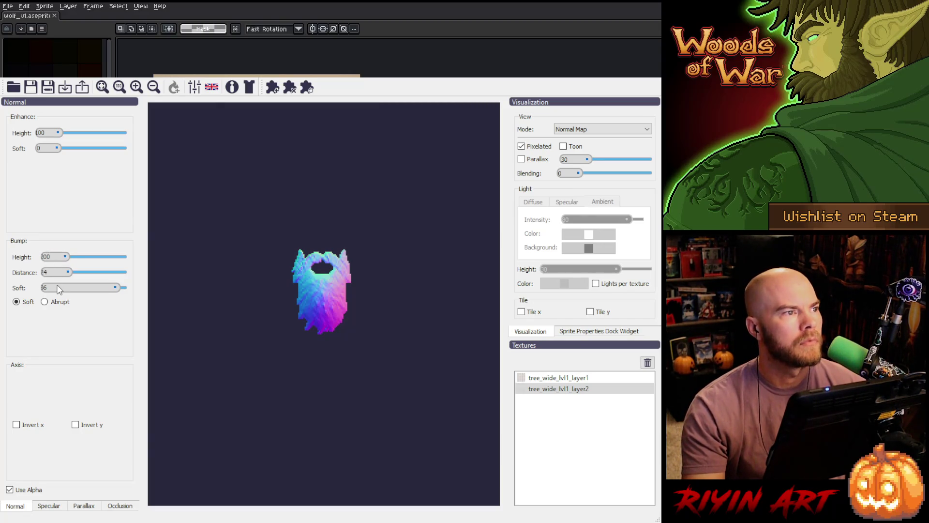
scroll(59, 290, "down", 10)
type("20")
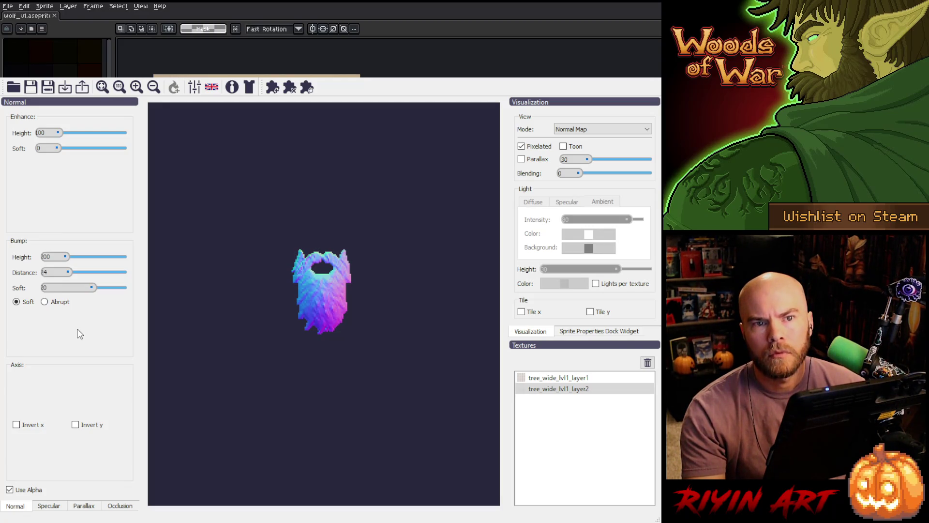
- Preview both textures together, then remove the tree_wide_lvl1_layer2 texture
left_click(569, 378, "ctrl")
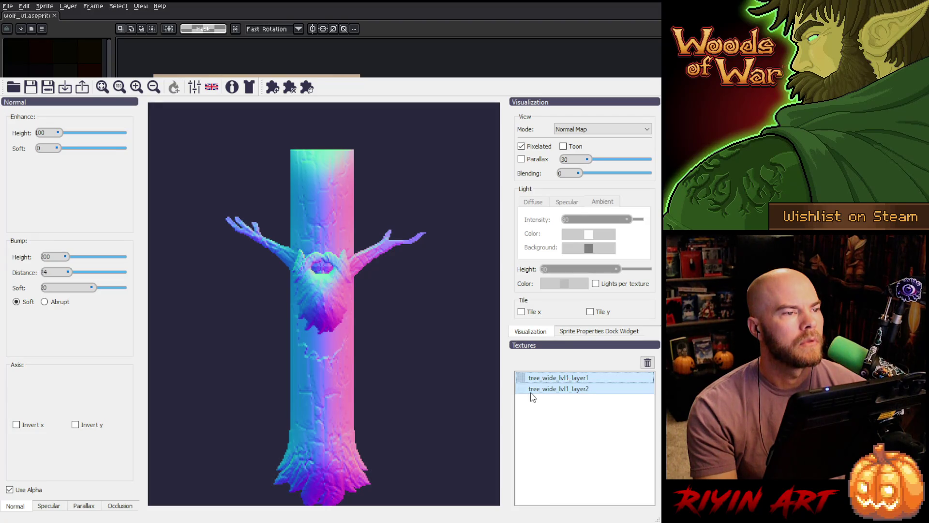
left_click(573, 390)
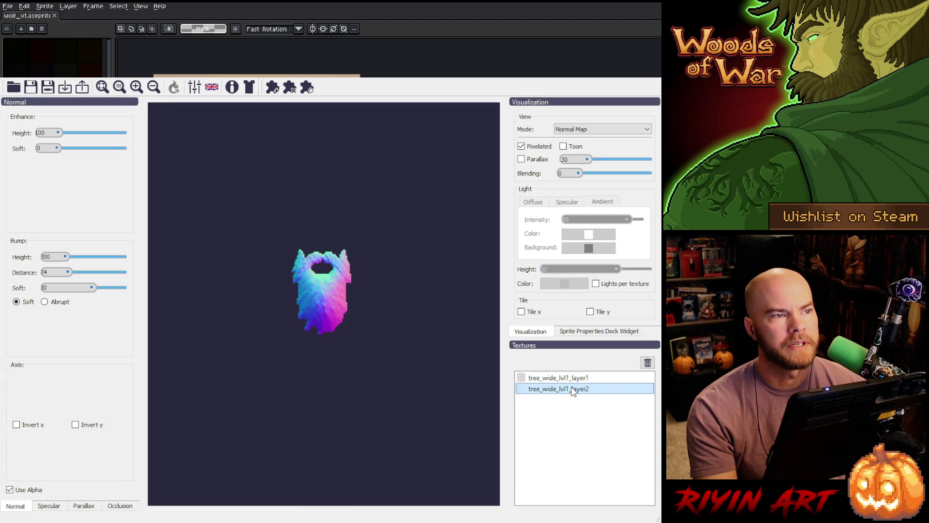
left_click(648, 363)
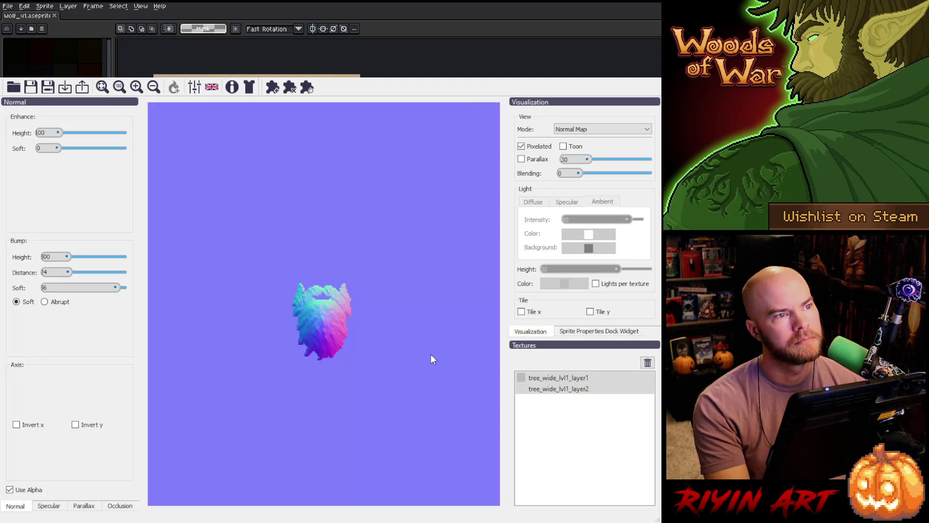
- Preview the reloaded layer2 with Use Alpha on together with layer1 as the full tree
left_click(564, 390)
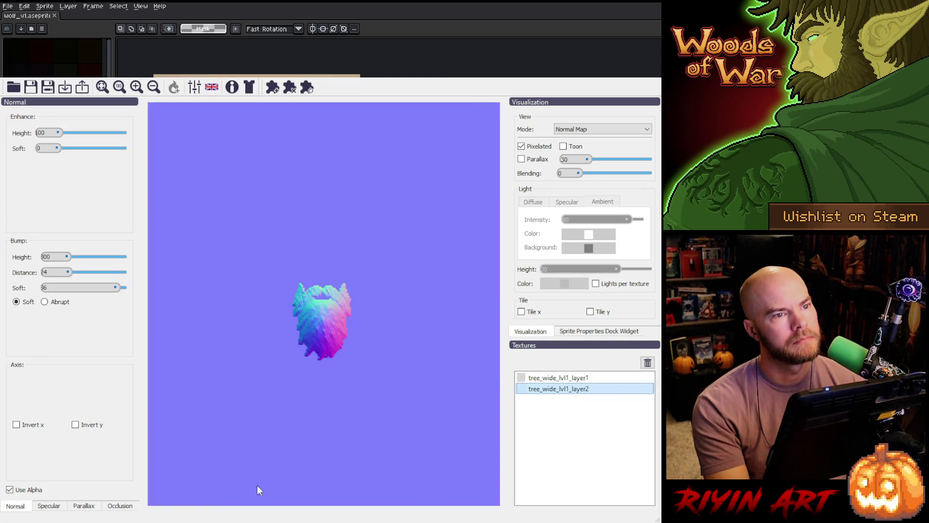
left_click(9, 490)
left_click(10, 490)
left_click(576, 380, "ctrl")
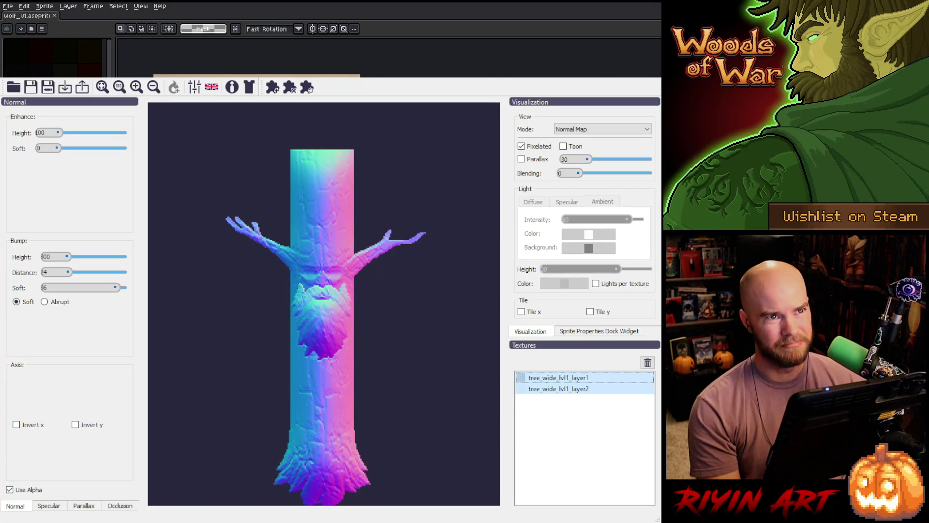
left_click(597, 75)
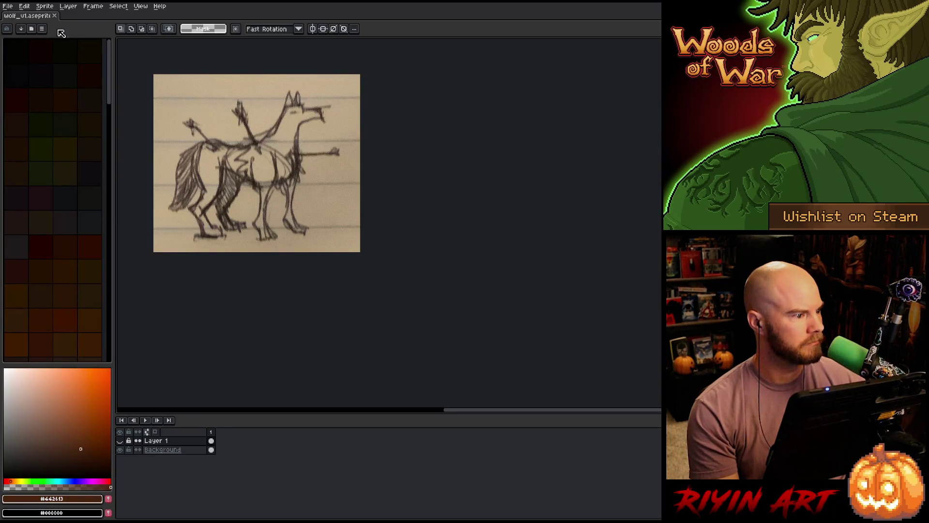
- Reopen the tree sprite sheet from Aseprite's recent files
left_click(8, 6)
mouse_move(80, 32)
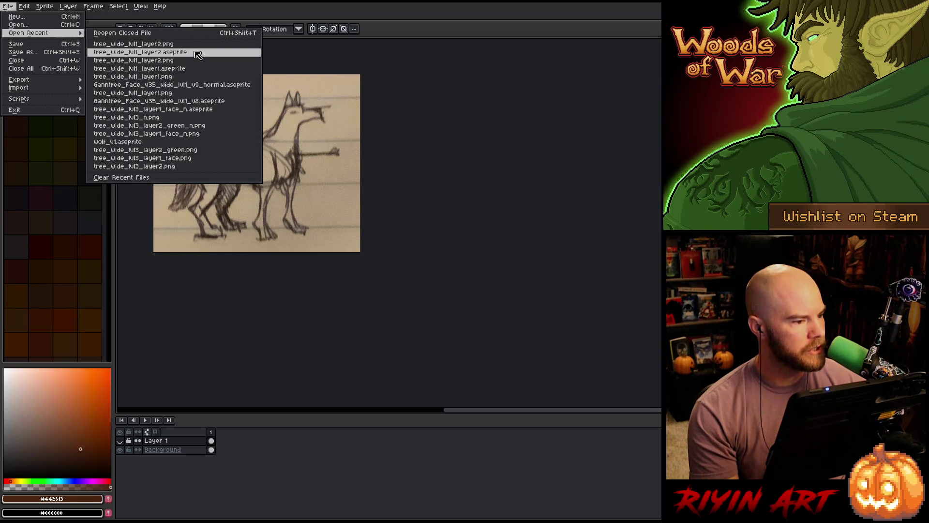
left_click(208, 69)
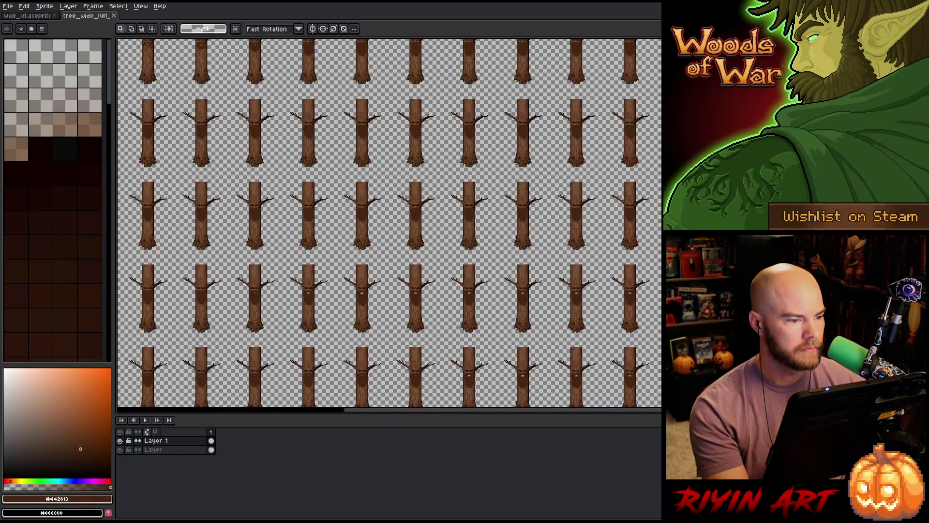
- Hide the tree-trunk layer and zoom in on the remaining trunk-top sprites
key("minus")
key("minus")
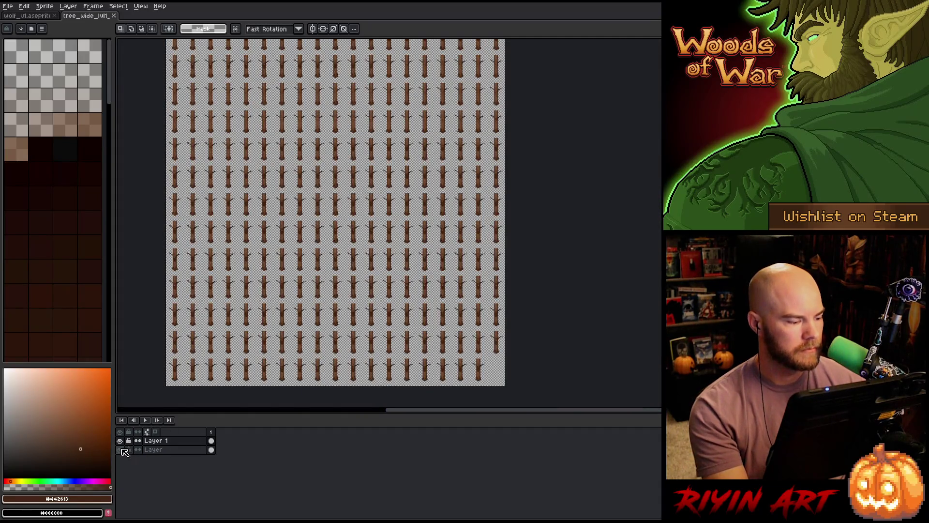
left_click(120, 449)
mouse_move(260, 67)
left_mouse_down()
mouse_move(351, 229)
mouse_move(365, 272)
left_mouse_up()
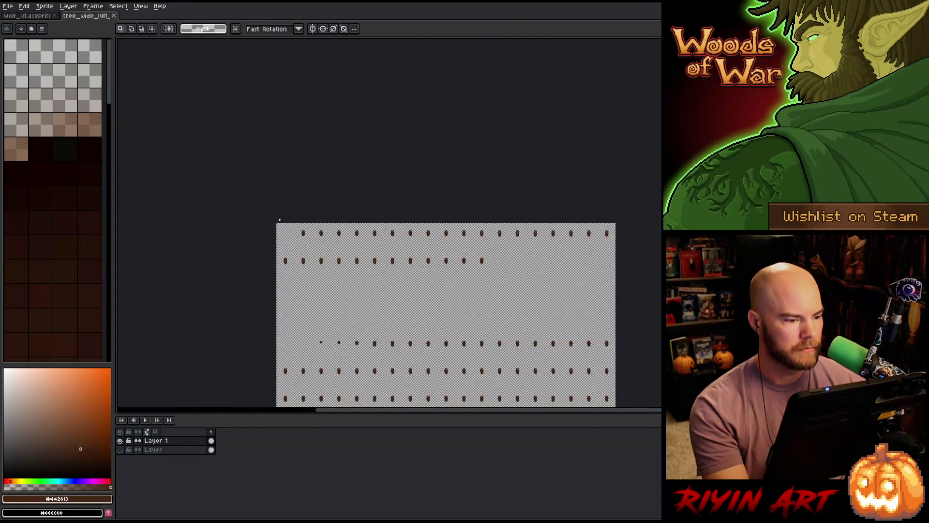
scroll(279, 220, "up", 3)
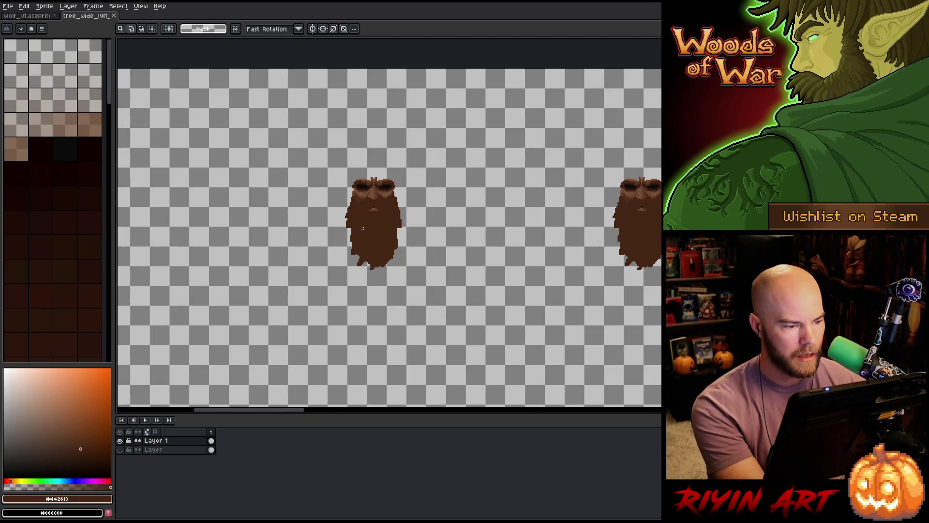
- Select every dark brown #442413 pixel with Color Range, then contract that selection slightly inward
key("shift+c")
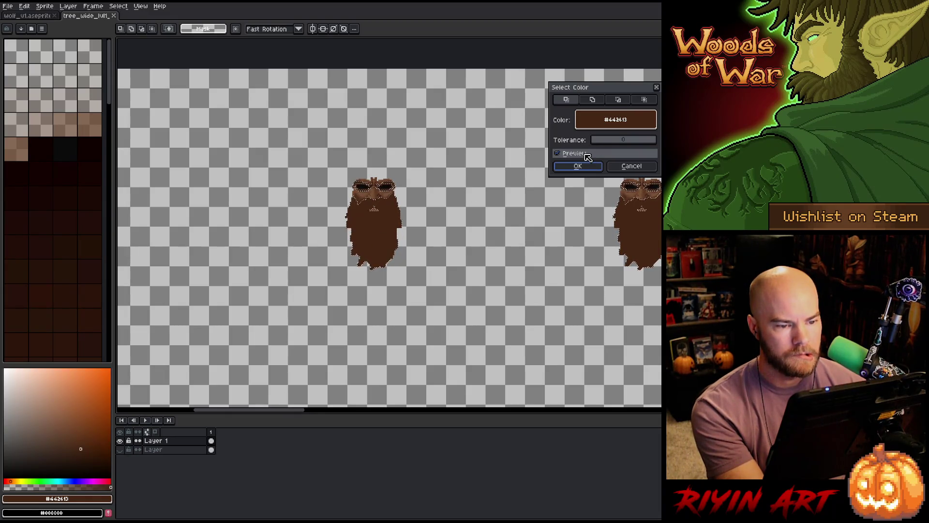
left_click(579, 166)
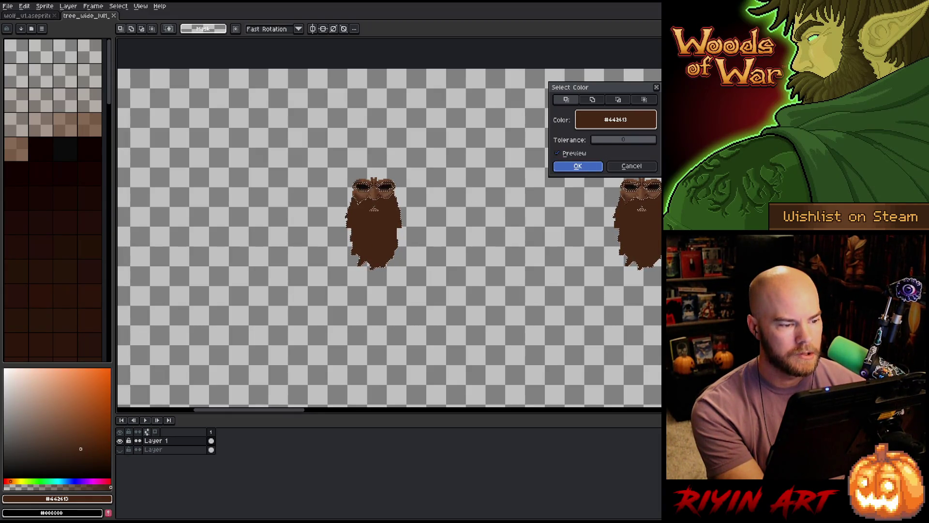
left_click(91, 8)
mouse_move(121, 6)
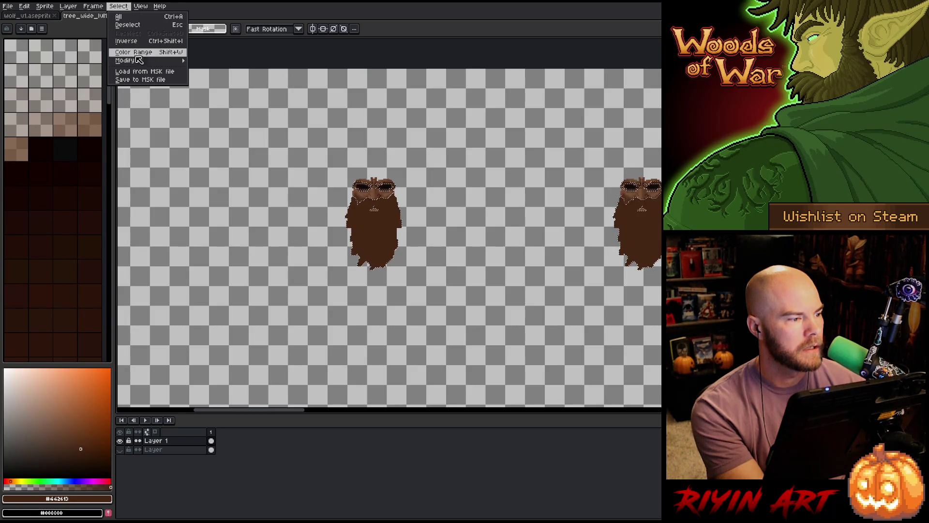
mouse_move(140, 61)
left_click(210, 77)
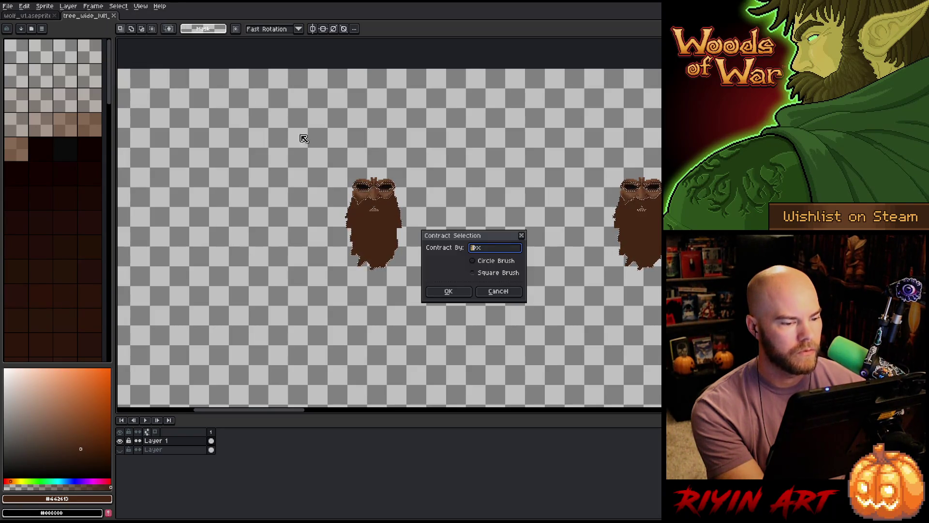
left_click(467, 292)
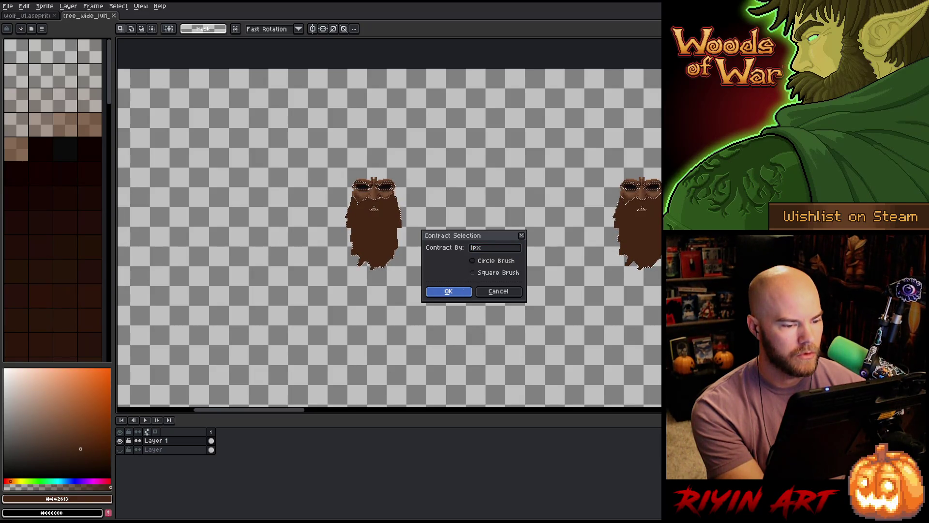
left_click(465, 291)
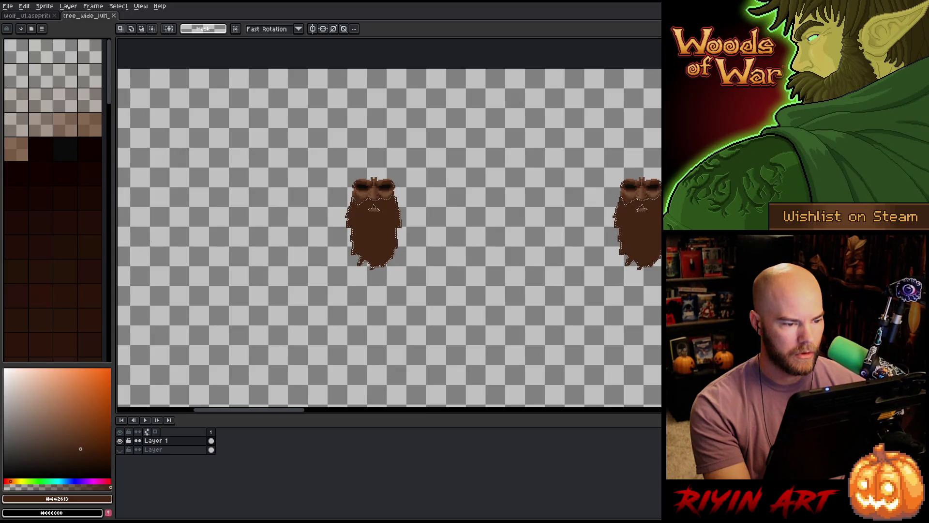
scroll(146, 239, "down", 4)
- Draw a rectangular marquee over the lower part of a beard, zooming around the sheet
left_click_drag(207, 355, 334, 344)
scroll(358, 242, "up", 5)
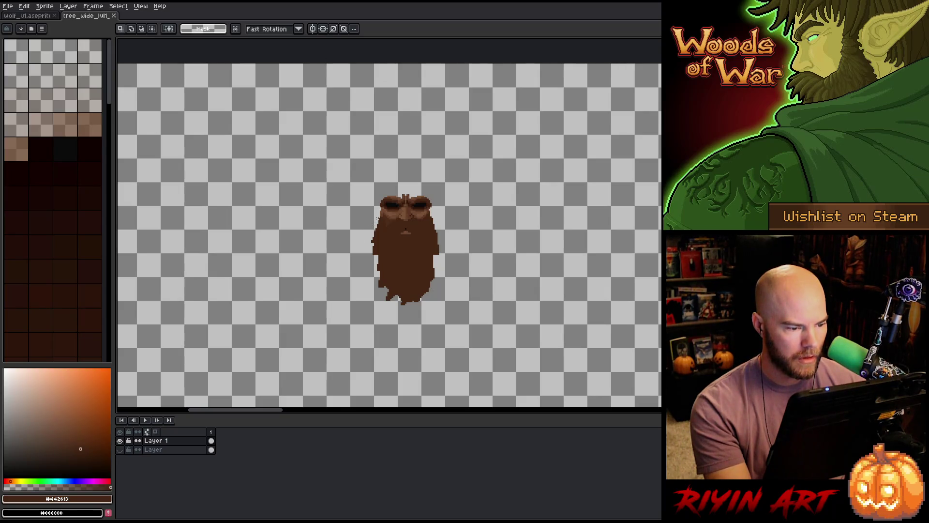
mouse_move(363, 239)
left_mouse_down()
mouse_move(421, 297)
mouse_move(461, 318)
left_mouse_up()
scroll(461, 318, "down", 5)
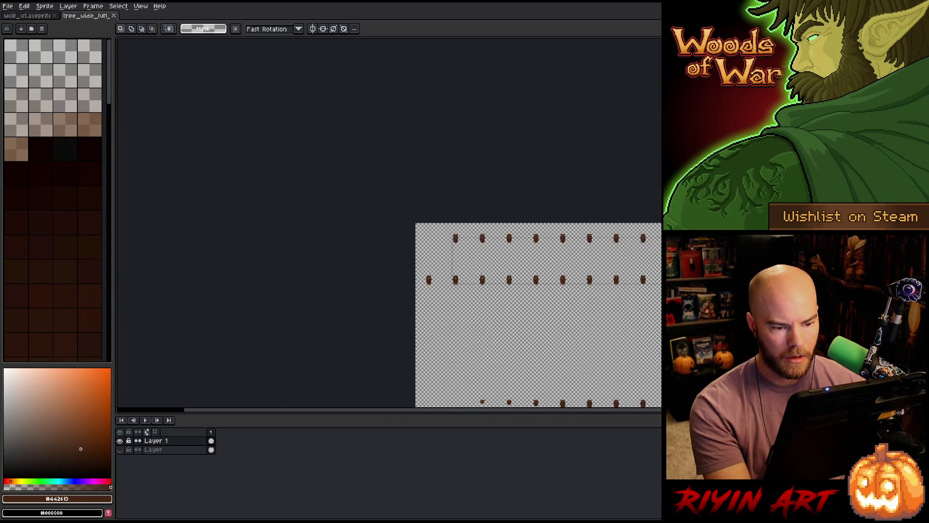
scroll(461, 318, "right", 5)
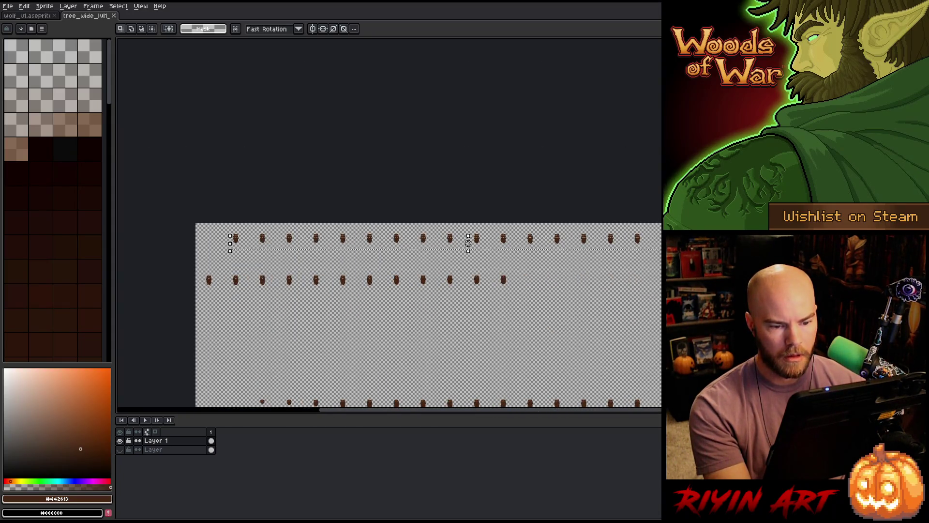
scroll(488, 205, "up", 5)
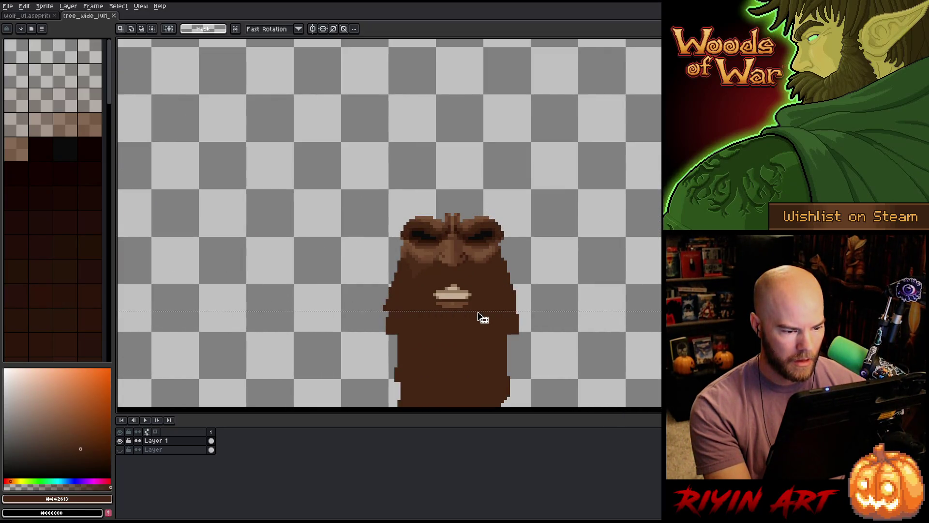
scroll(478, 316, "down", 3)
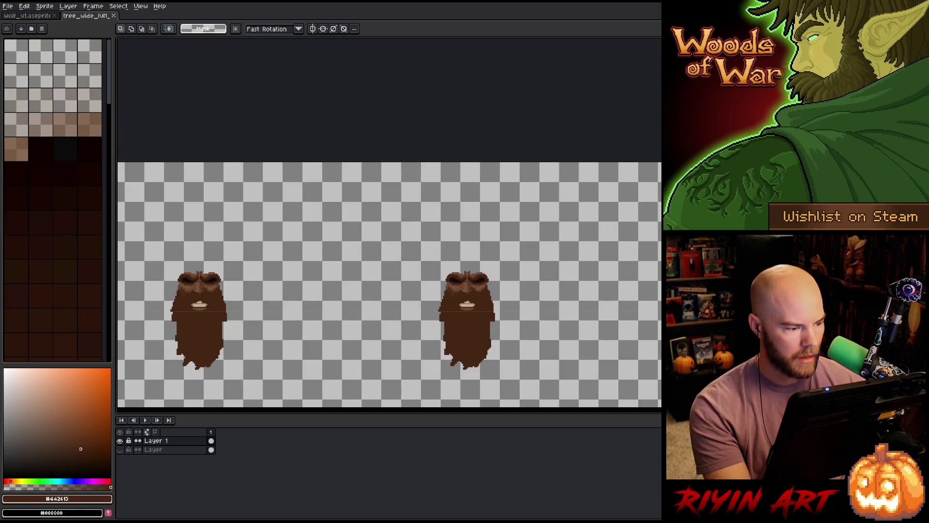
scroll(297, 315, "up", 2)
scroll(403, 305, "up", 3)
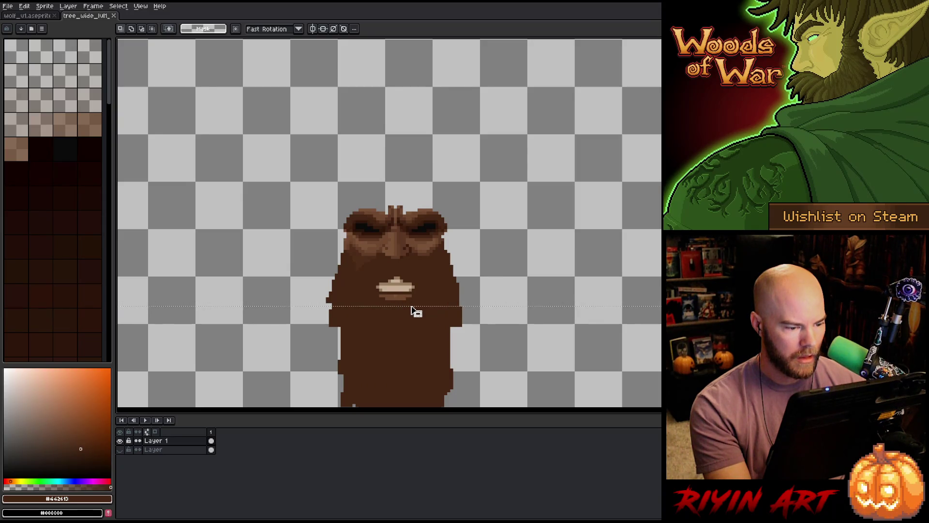
scroll(413, 311, "down", 4)
- Pan the sprite sheet from its left edge to its right side to recentre the sprites
key("space")
mouse_move(141, 316)
left_mouse_down()
mouse_move(231, 287)
mouse_move(313, 291)
mouse_move(403, 250)
mouse_move(516, 281)
mouse_move(566, 281)
left_mouse_up()
mouse_move(172, 301)
left_mouse_down()
mouse_move(498, 302)
mouse_move(358, 302)
mouse_move(427, 221)
left_mouse_up()
scroll(326, 214, "up", 1)
scroll(324, 214, "up", 2)
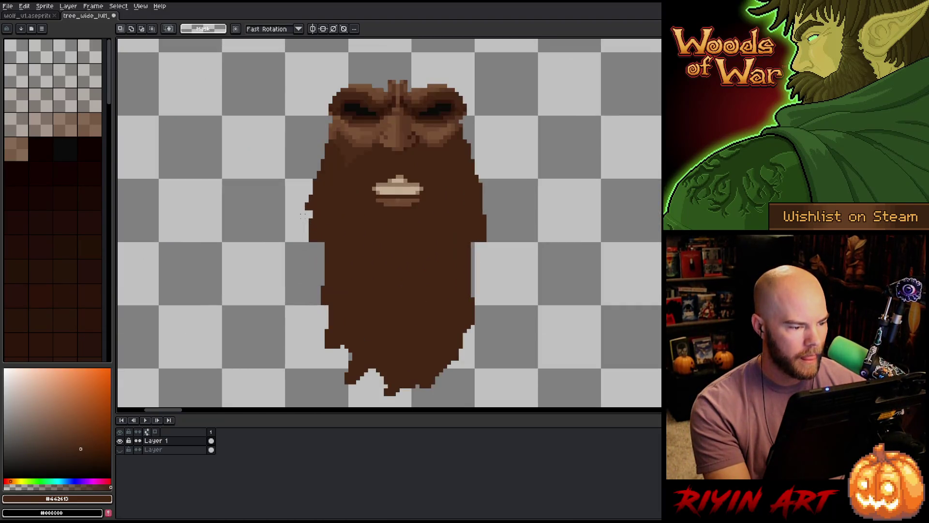
scroll(378, 209, "down", 2)
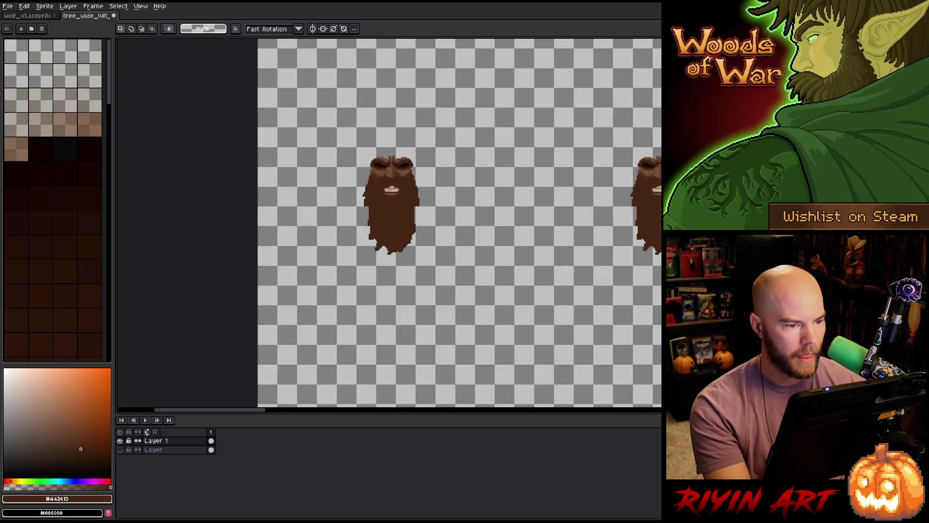
left_click_drag(411, 357, 452, 357)
scroll(558, 242, "down", 3)
scroll(557, 242, "up", 5)
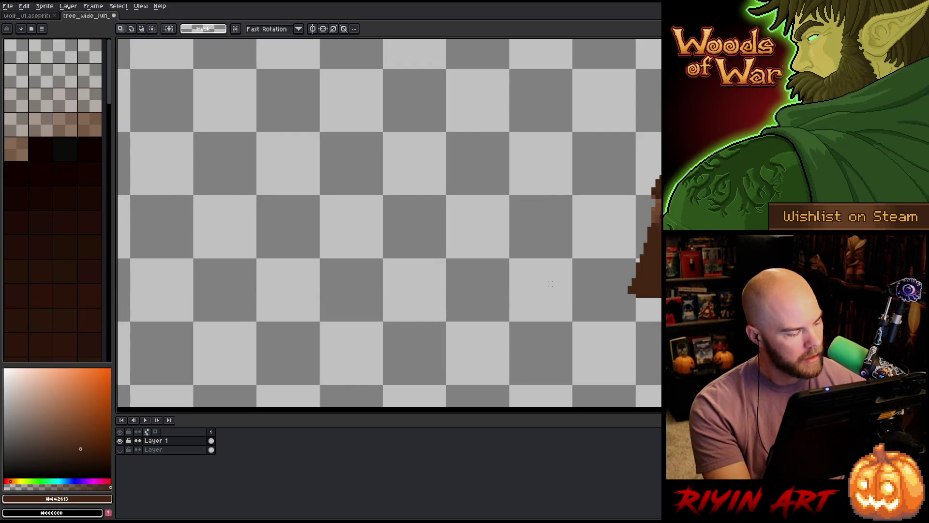
scroll(551, 283, "down", 6)
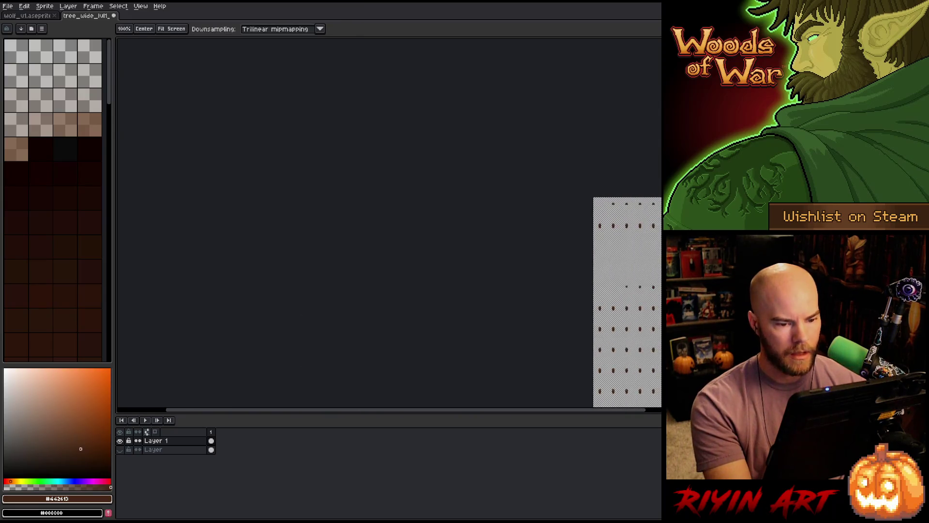
scroll(611, 236, "up", 6)
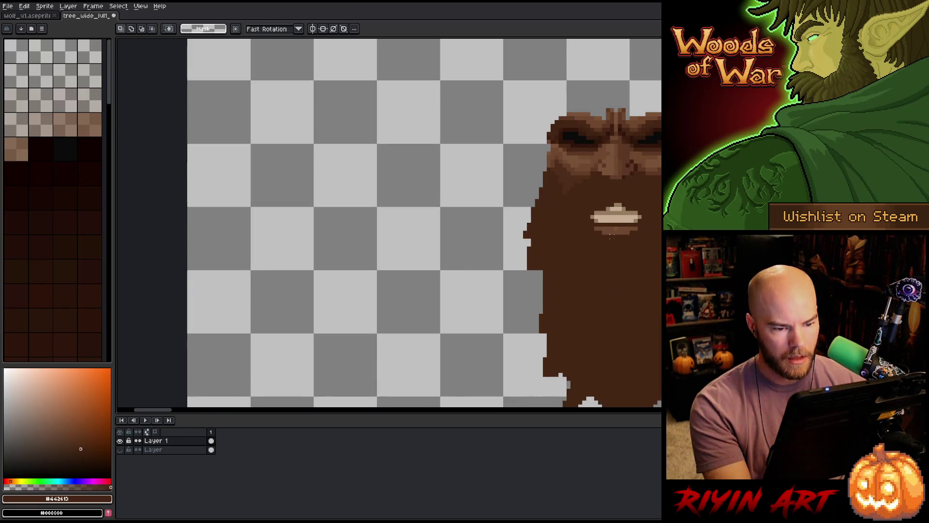
- Box off a rectangular area below the face sprite with the marquee
left_click_drag(611, 237, 369, 238)
left_click_drag(342, 333, 487, 244)
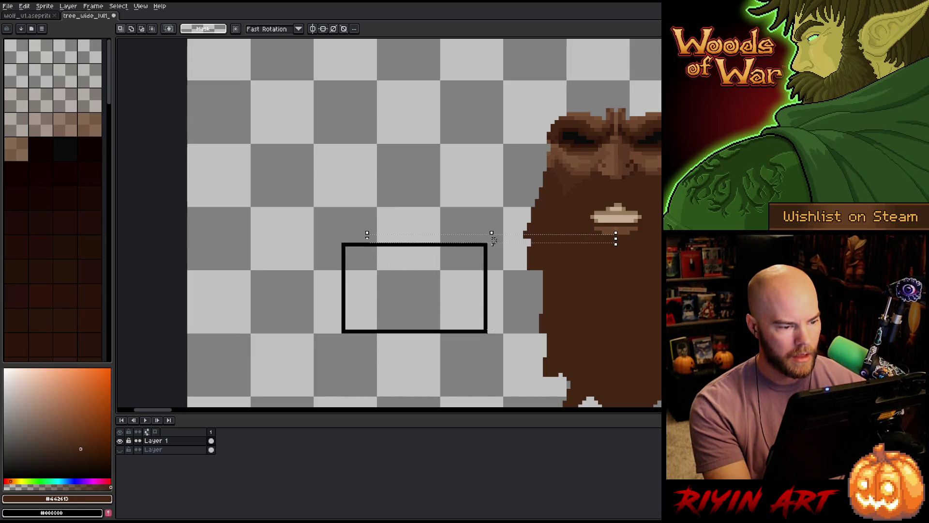
scroll(494, 241, "down", 6)
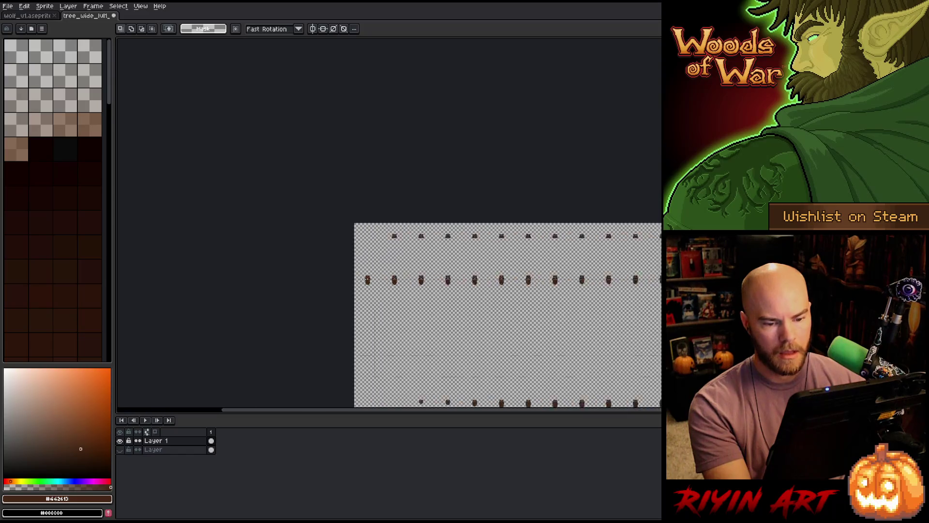
scroll(484, 315, "right", 2)
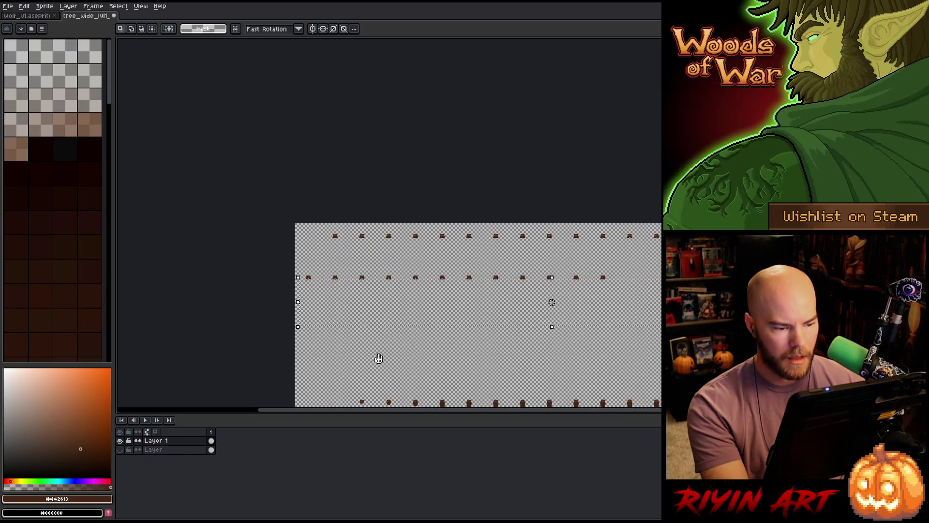
left_click_drag(378, 358, 394, 199)
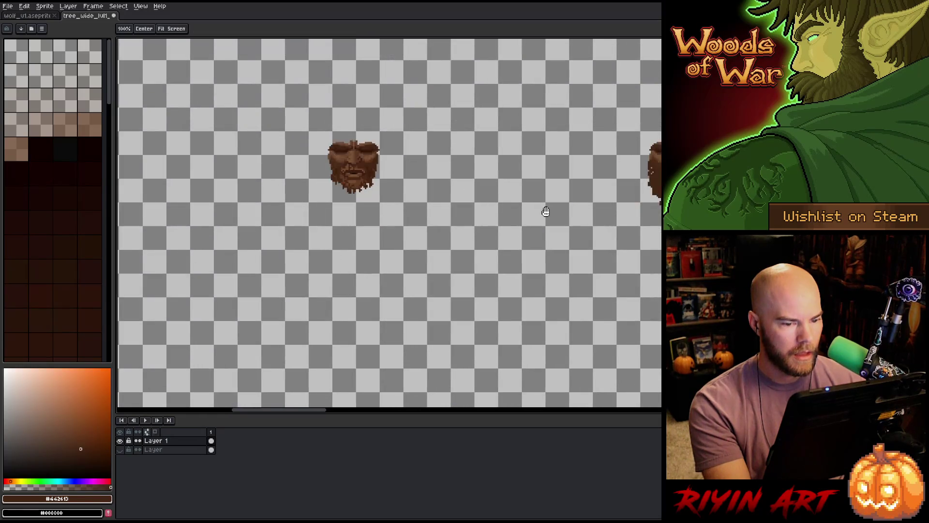
scroll(376, 224, "up", 1)
mouse_move(395, 201)
left_mouse_down()
mouse_move(482, 239)
mouse_move(457, 230)
mouse_move(409, 245)
mouse_move(505, 253)
mouse_move(479, 241)
left_mouse_up()
scroll(451, 194, "up", 2)
key("m")
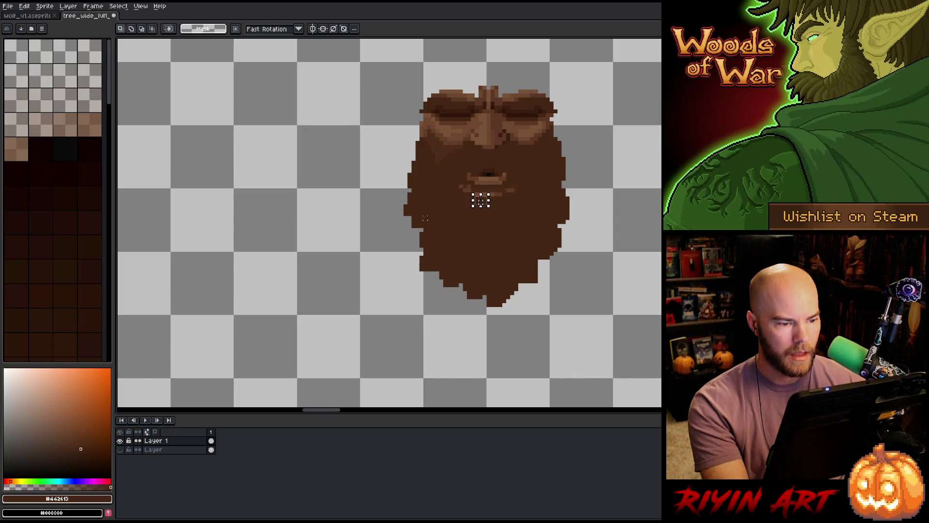
- Marquee the lower beards across the row and clear them with Delete
mouse_move(397, 205)
left_mouse_down()
mouse_move(544, 270)
mouse_move(551, 295)
mouse_move(662, 346)
mouse_move(661, 367)
mouse_move(523, 374)
mouse_move(516, 338)
left_mouse_up()
scroll(551, 295, "down", 4)
key("Delete")
scroll(413, 286, "down", 4)
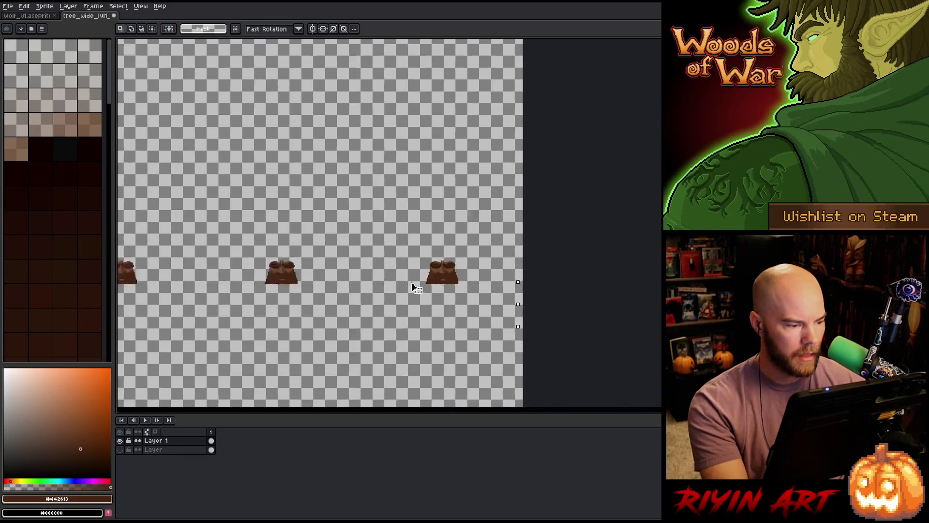
scroll(511, 205, "up", 5)
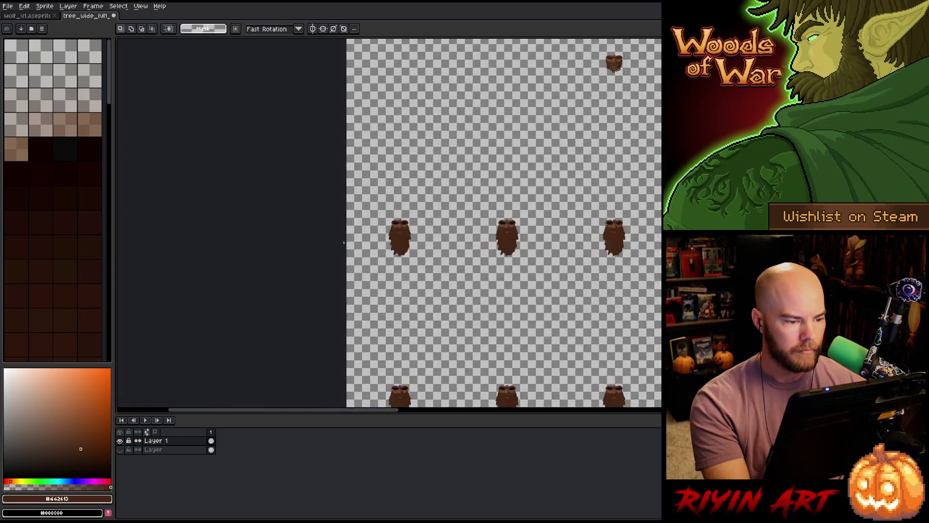
- Redraw a larger selection box over the beard, starting from its left side
left_click_drag(485, 196, 592, 293)
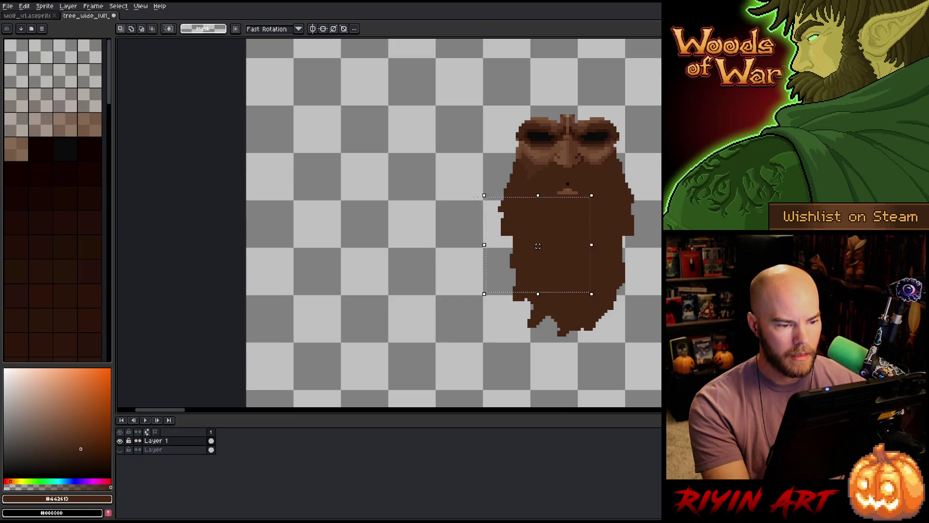
mouse_move(491, 223)
left_mouse_down()
mouse_move(637, 276)
mouse_move(660, 311)
left_mouse_up()
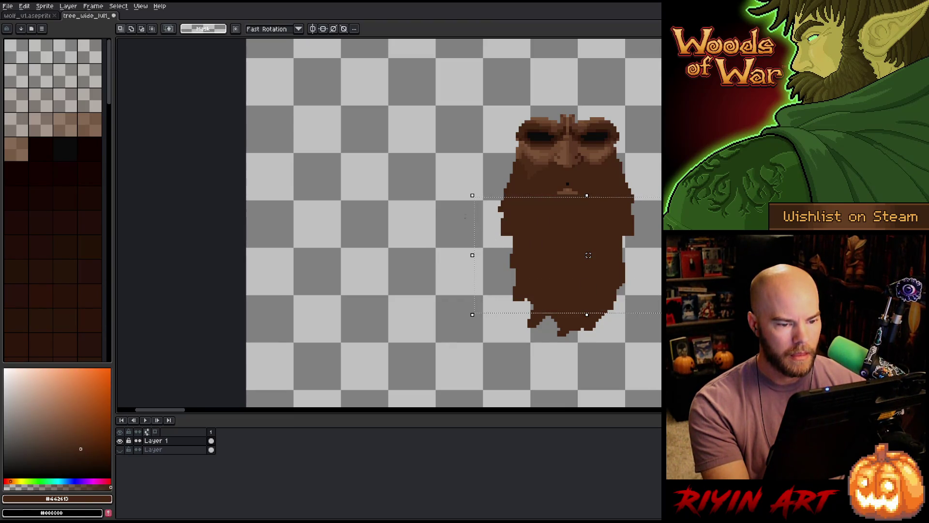
left_click_drag(460, 201, 661, 377)
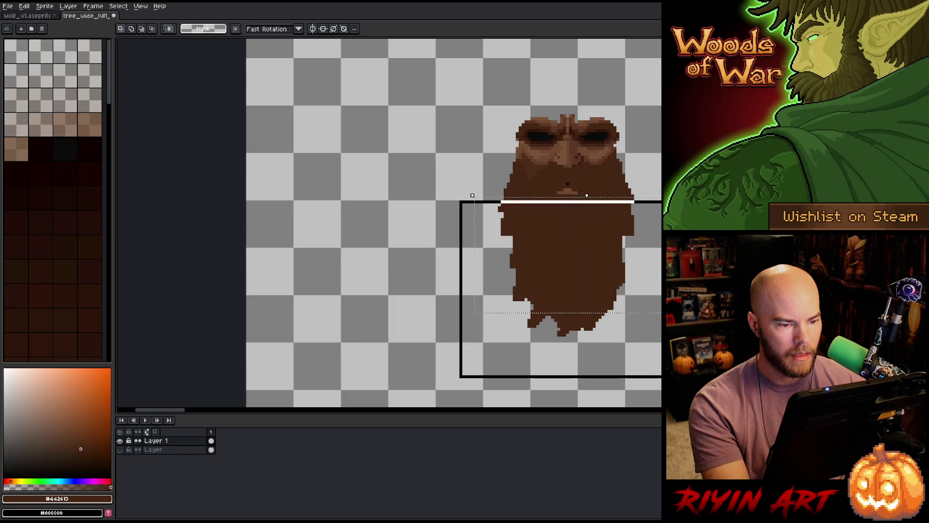
scroll(661, 377, "down", 3)
scroll(389, 222, "right", 10)
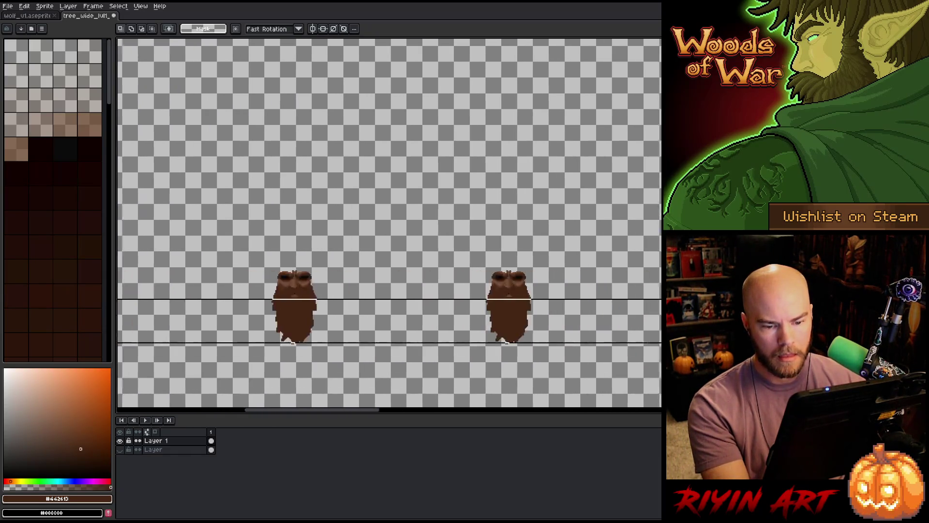
scroll(389, 225, "right", 5)
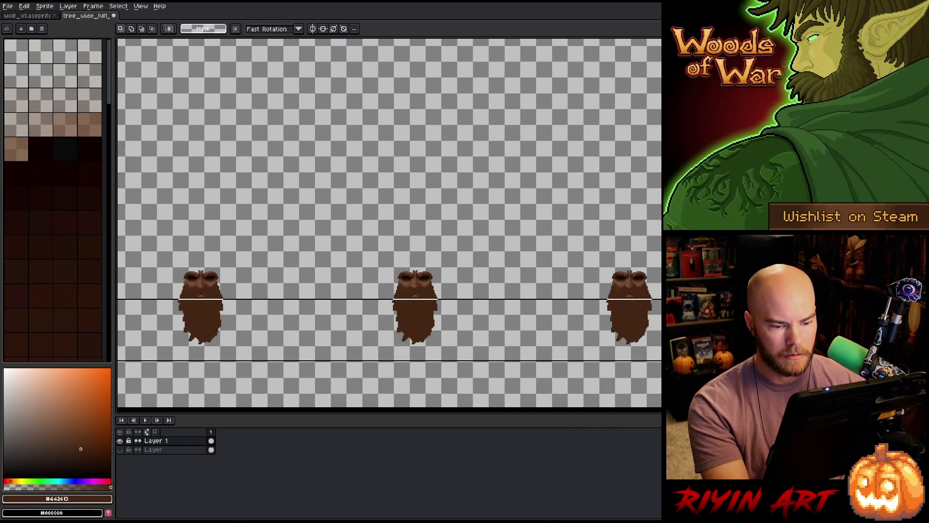
scroll(536, 325, "down", 3)
scroll(536, 325, "left", 5)
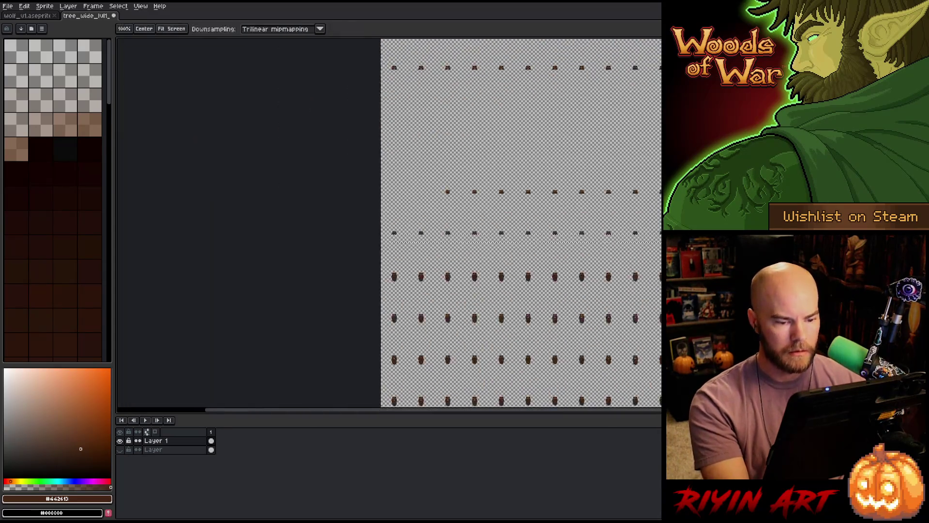
scroll(497, 263, "up", 5)
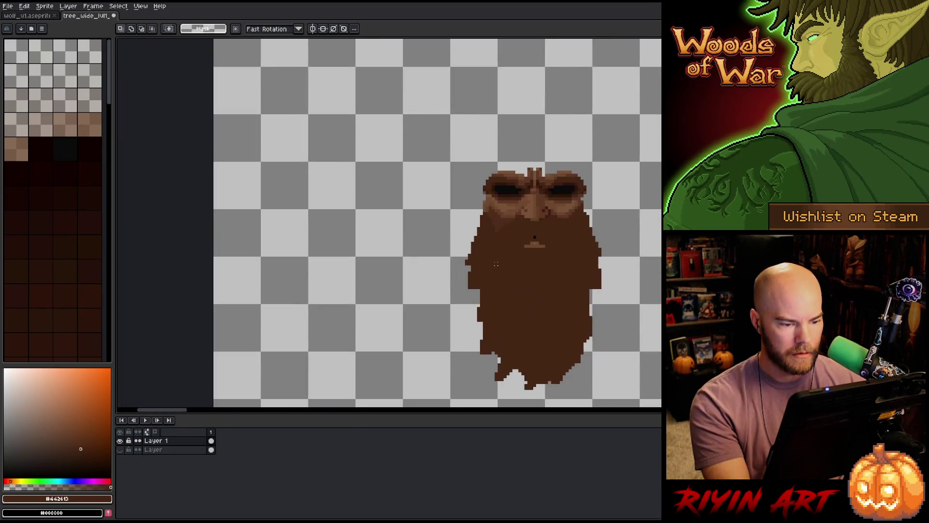
- Select a thin horizontal strip across the trunk at mouth level
left_click_drag(532, 249, 351, 258)
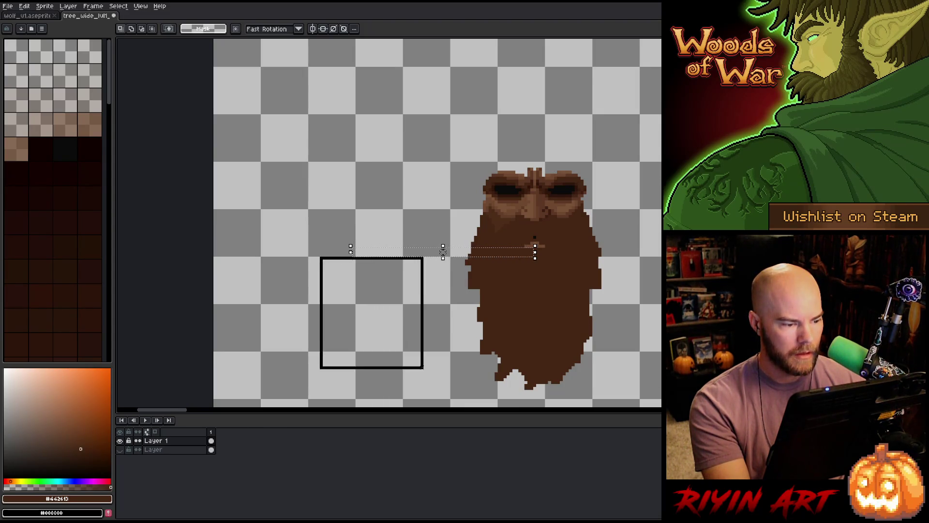
scroll(422, 339, "down", 5)
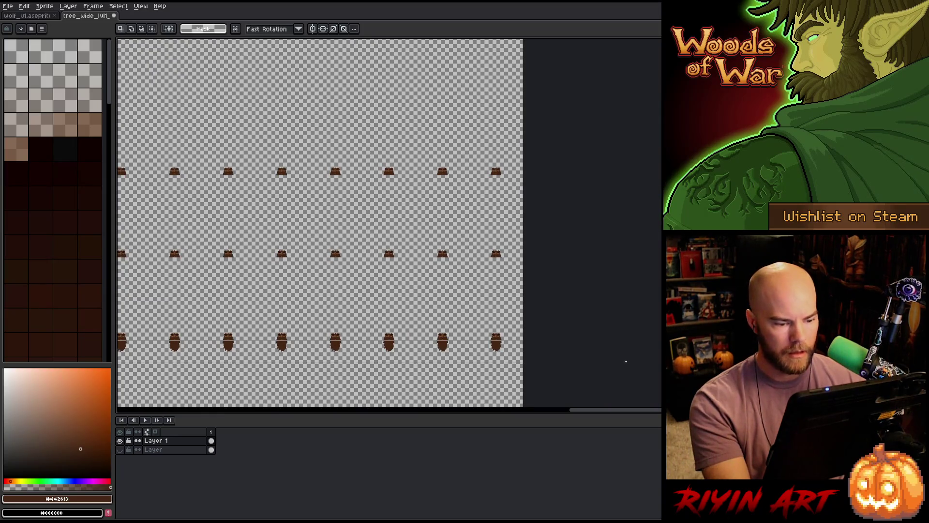
scroll(266, 336, "down", 2)
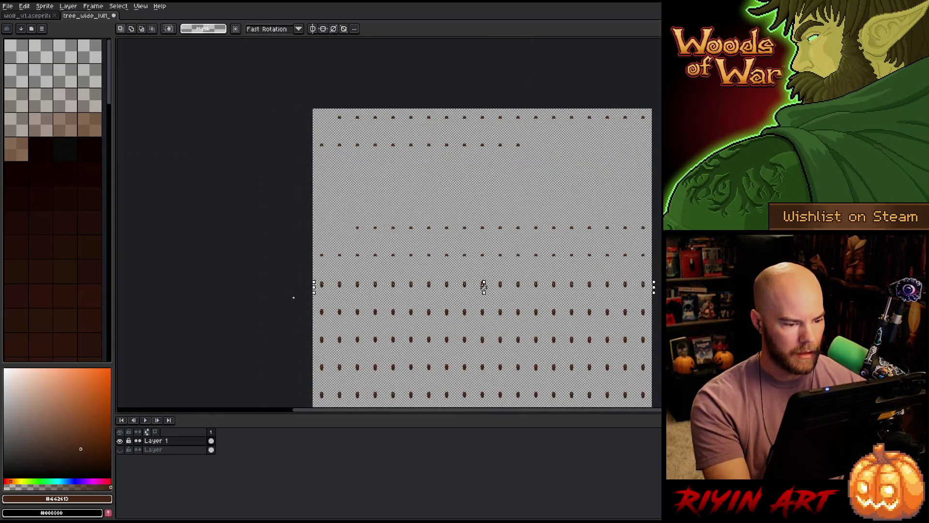
scroll(345, 278, "up", 3)
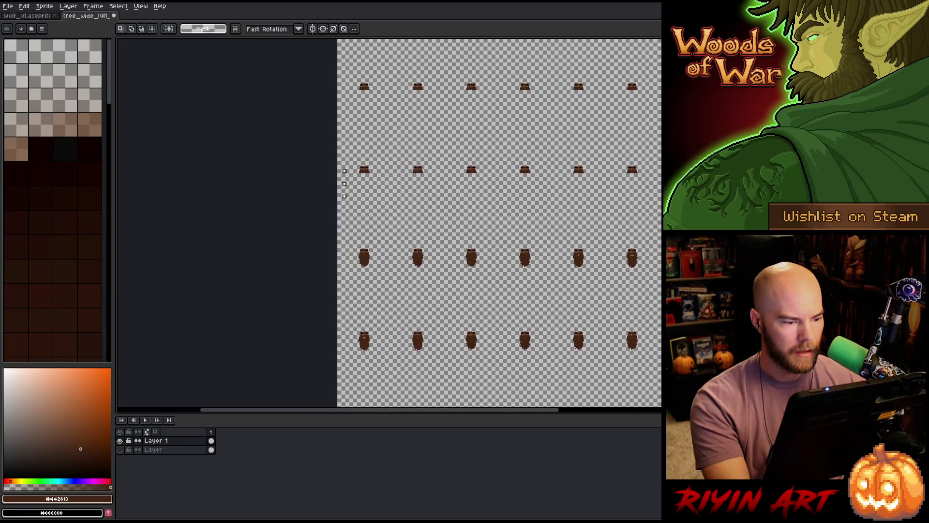
scroll(335, 247, "up", 3)
left_click_drag(411, 287, 339, 197)
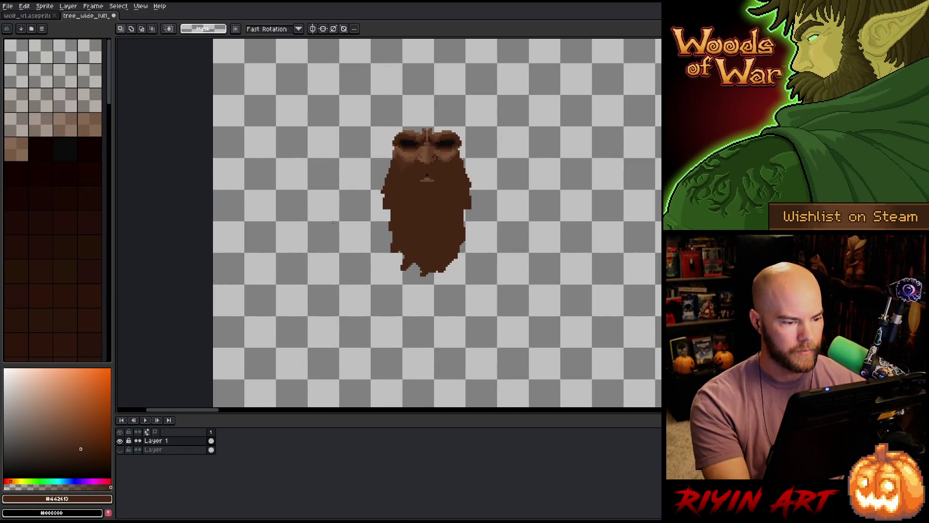
scroll(419, 168, "up", 2)
left_click_drag(414, 151, 146, 167)
left_click_drag(118, 201, 397, 211)
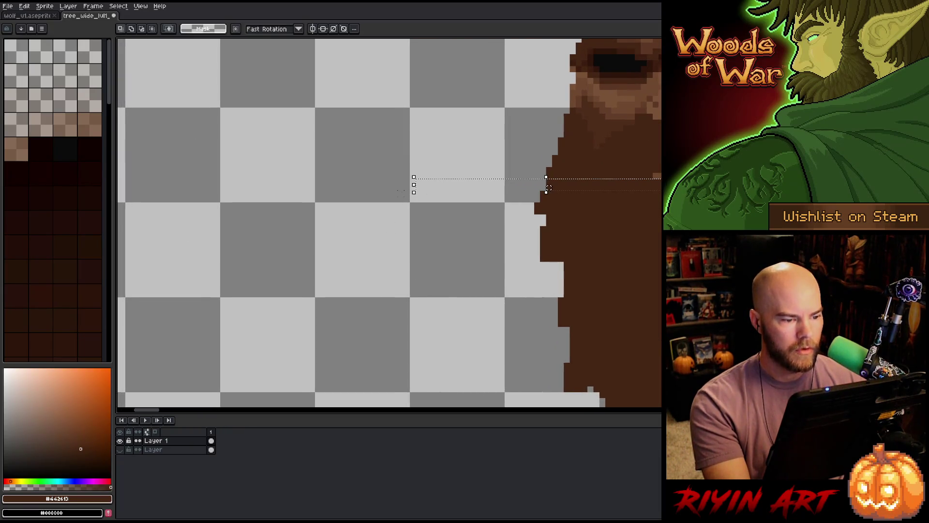
- Zoom out and pan across the sprite sheet grid
scroll(414, 196, "down", 6)
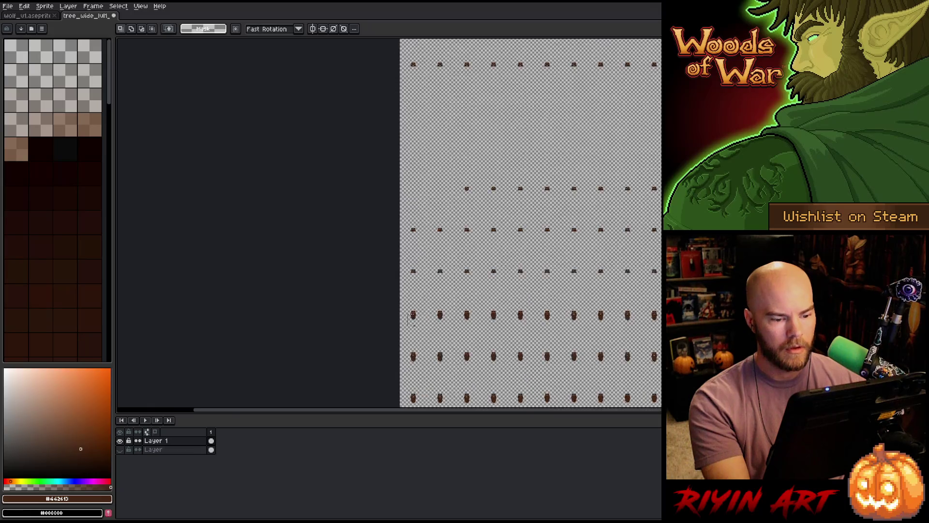
scroll(411, 317, "down", 2)
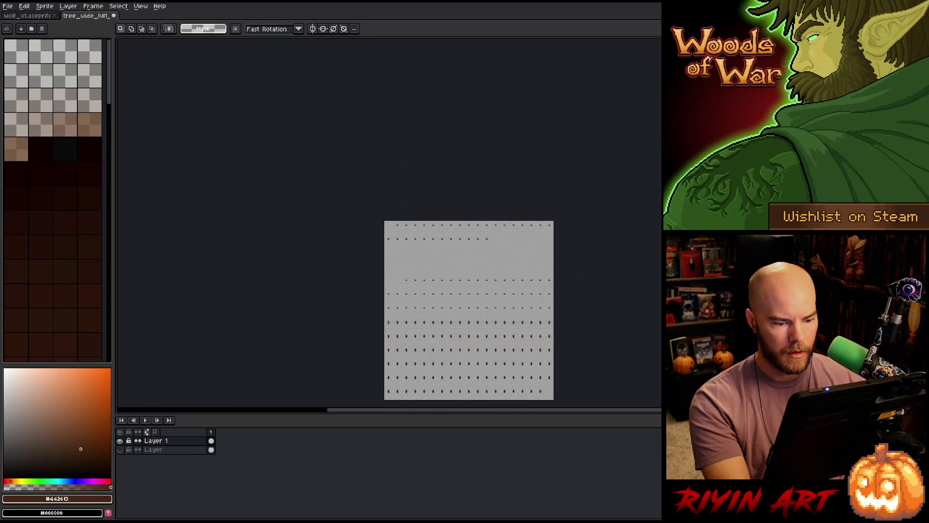
scroll(540, 326, "up", 4)
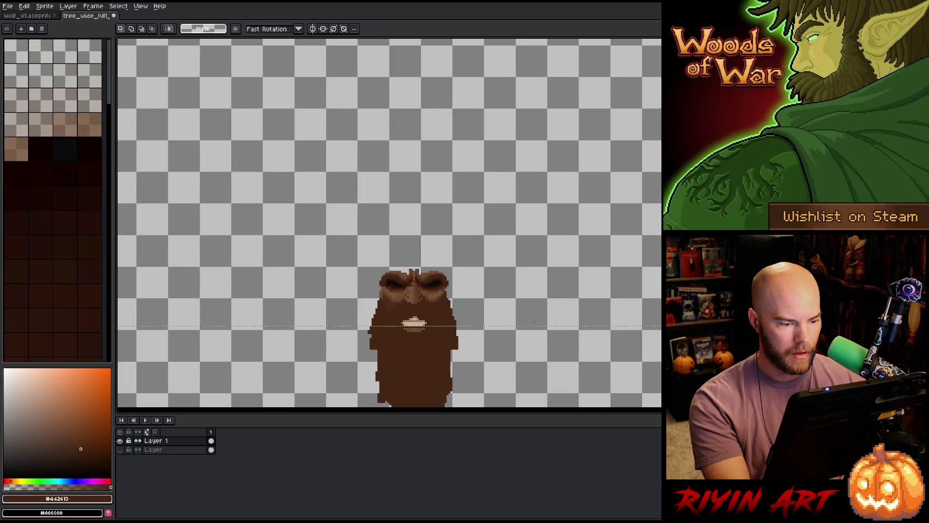
scroll(395, 334, "up", 3)
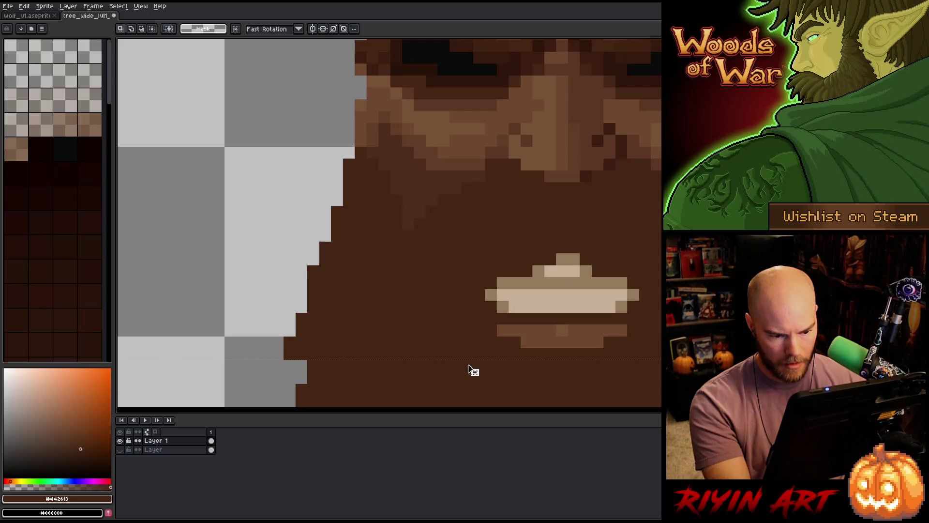
scroll(472, 375, "down", 5)
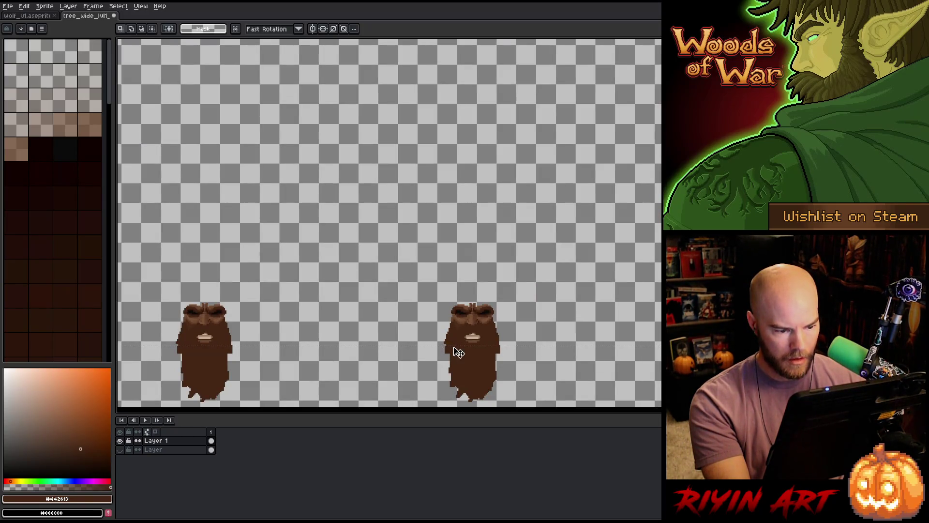
scroll(252, 356, "down", 3)
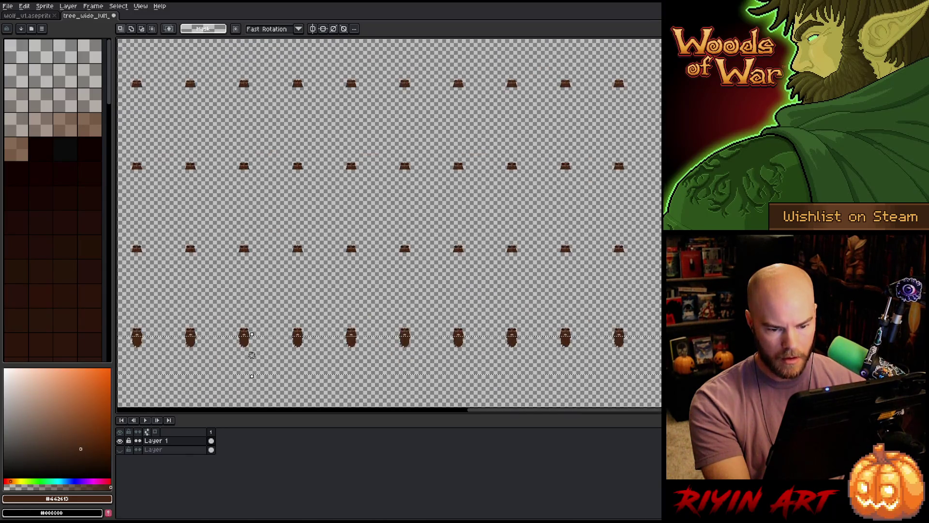
scroll(252, 355, "up", 5)
scroll(332, 338, "down", 5)
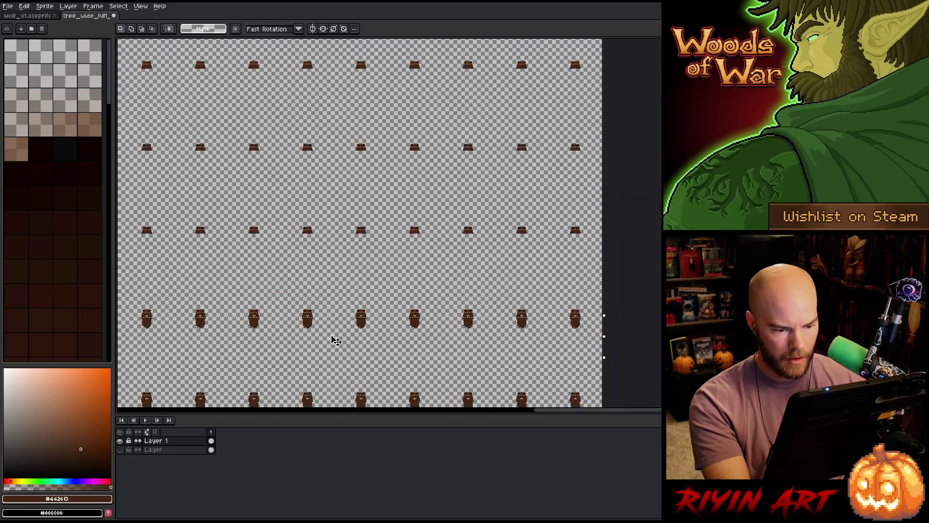
scroll(303, 315, "up", 5)
scroll(271, 301, "down", 5)
scroll(407, 310, "up", 5)
scroll(406, 310, "down", 3)
scroll(429, 272, "up", 3)
scroll(429, 271, "down", 2)
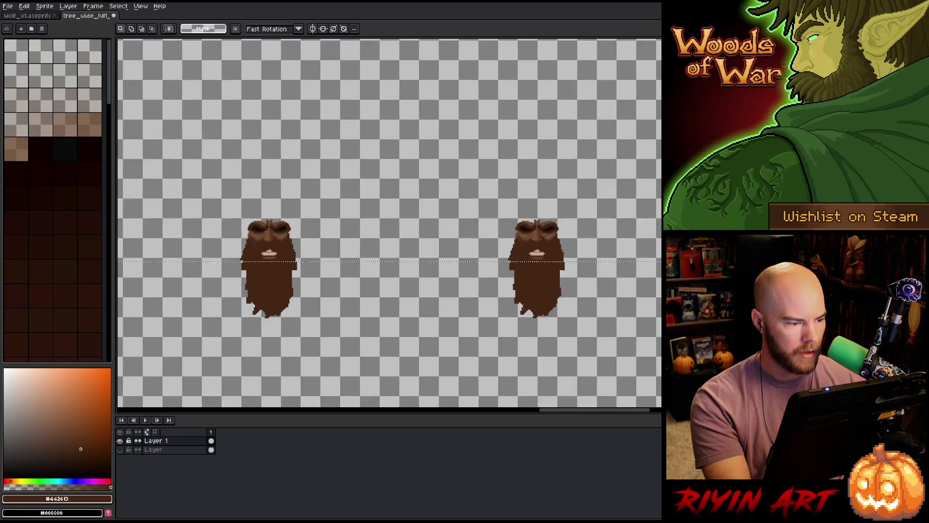
scroll(511, 270, "down", 2)
left_click_drag(549, 291, 867, 291)
scroll(448, 278, "up", 2)
scroll(448, 281, "down", 5)
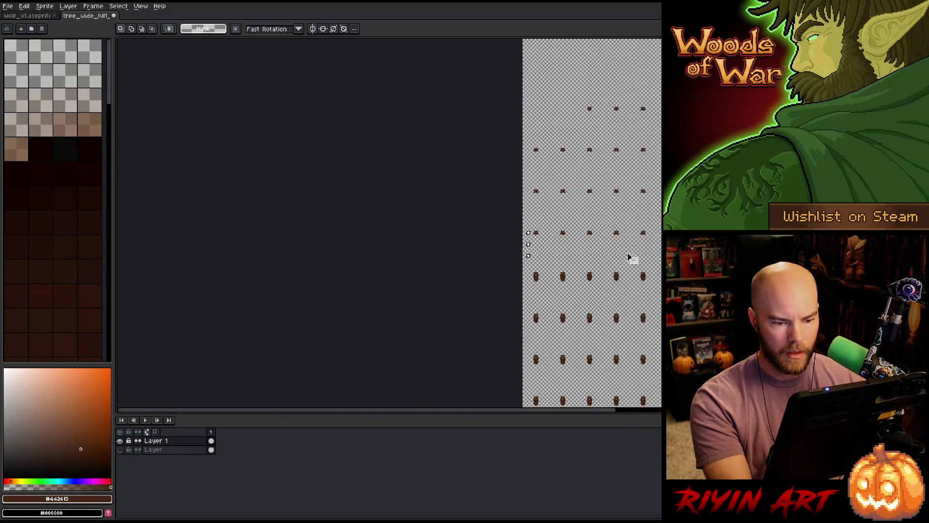
left_click_drag(531, 221, 410, 231)
scroll(469, 254, "up", 5)
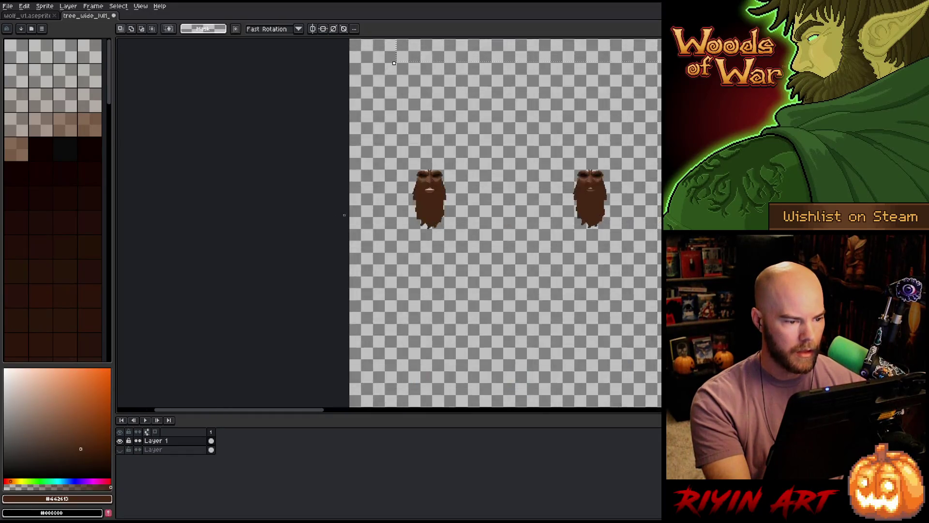
- Return to the Rectangular Marquee and pan the view up and left over the sheet
key("m")
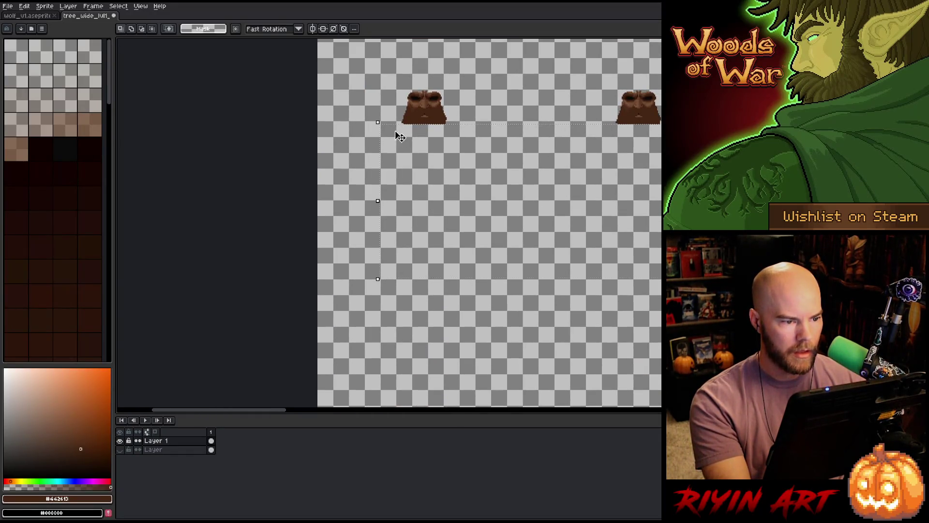
scroll(390, 175, "up", 3)
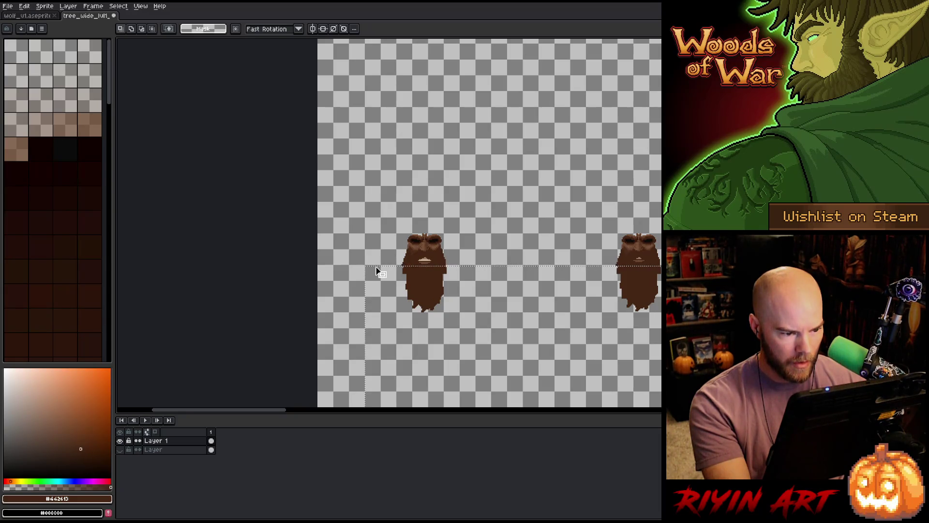
scroll(441, 258, "up", 4)
scroll(441, 258, "down", 4)
key("space")
mouse_move(501, 283)
left_mouse_down()
mouse_move(309, 259)
mouse_move(380, 259)
left_mouse_up()
scroll(497, 251, "up", 5)
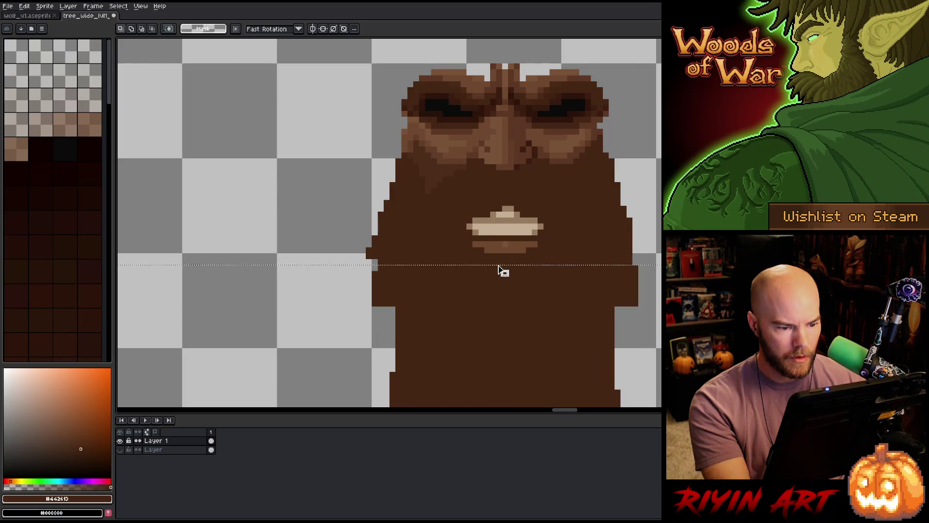
scroll(505, 273, "down", 6)
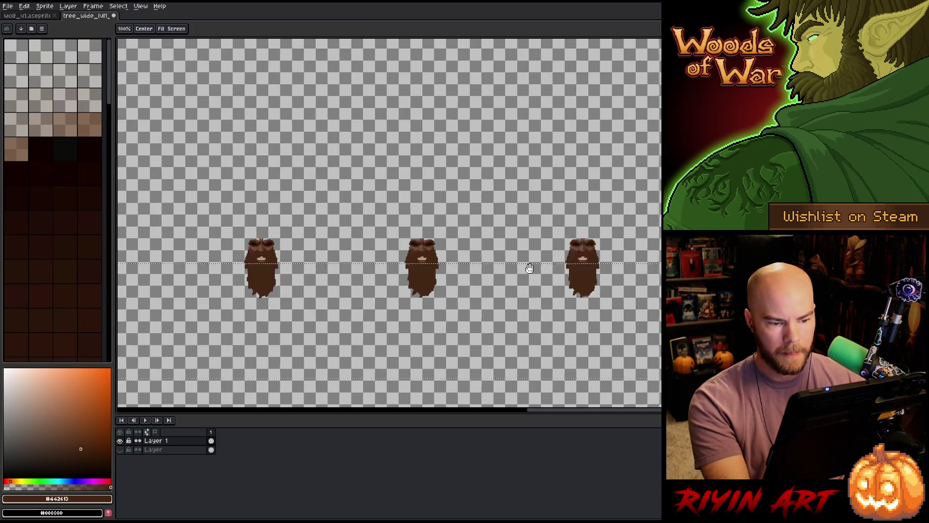
mouse_move(626, 255)
left_mouse_down()
mouse_move(565, 240)
mouse_move(572, 260)
left_mouse_up()
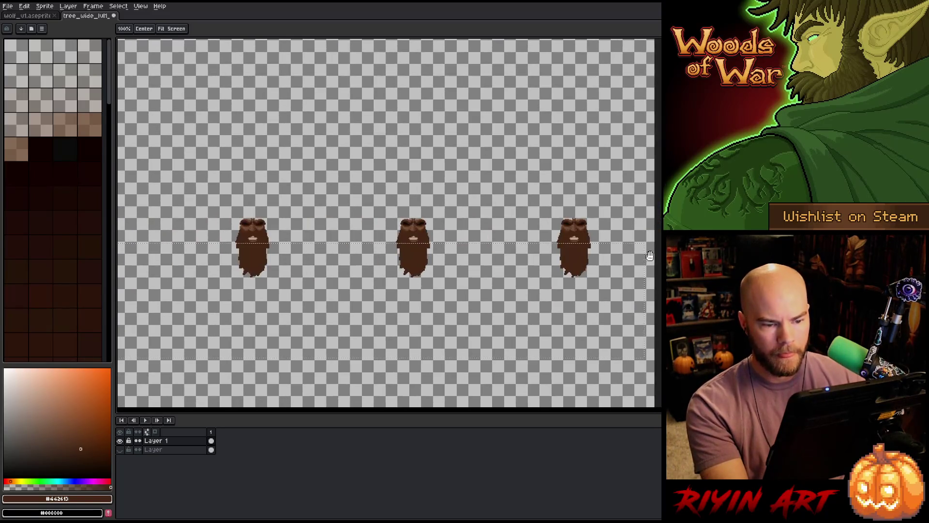
scroll(572, 260, "down", 5)
left_click_drag(432, 280, 659, 232)
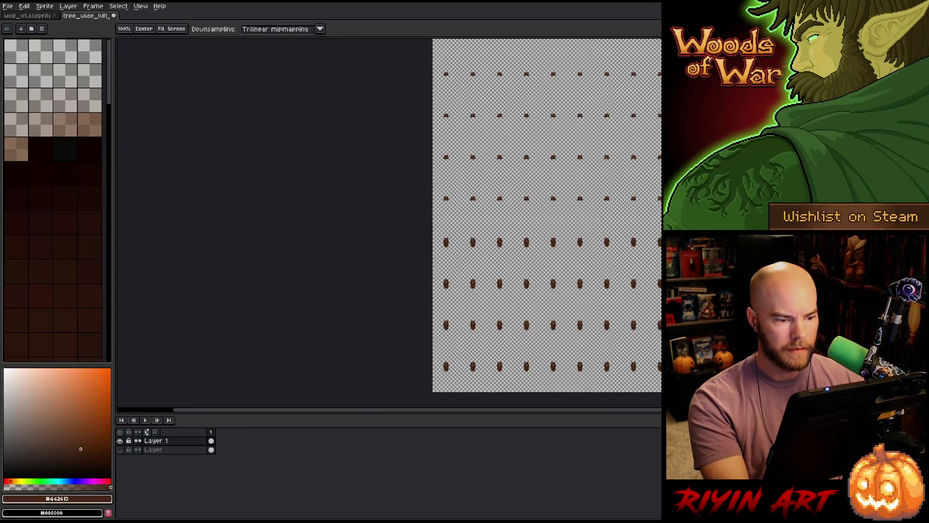
scroll(584, 333, "up", 5)
mouse_move(585, 334)
left_mouse_down()
mouse_move(387, 198)
mouse_move(146, 188)
mouse_move(176, 200)
mouse_move(172, 190)
left_mouse_up()
scroll(389, 200, "up", 2)
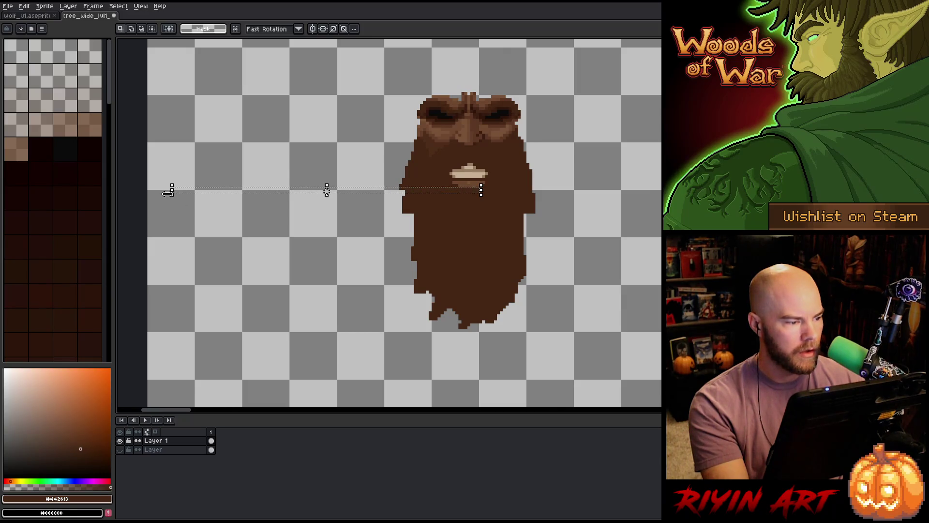
scroll(327, 191, "down", 4)
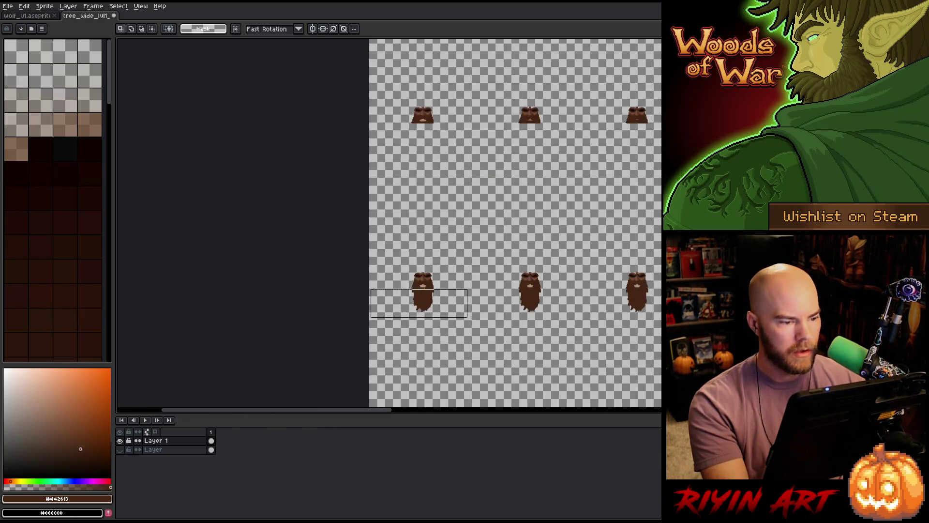
scroll(327, 190, "down", 4)
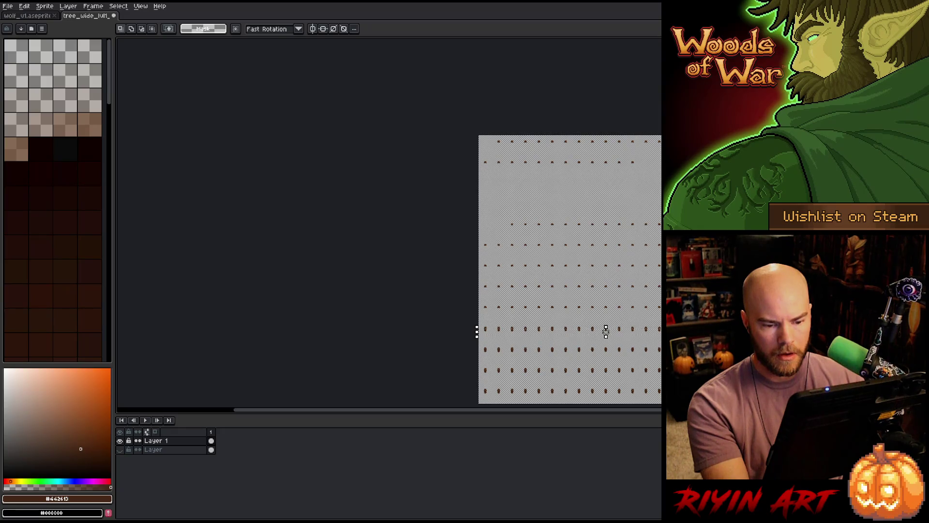
scroll(606, 332, "up", 5)
scroll(261, 281, "down", 4)
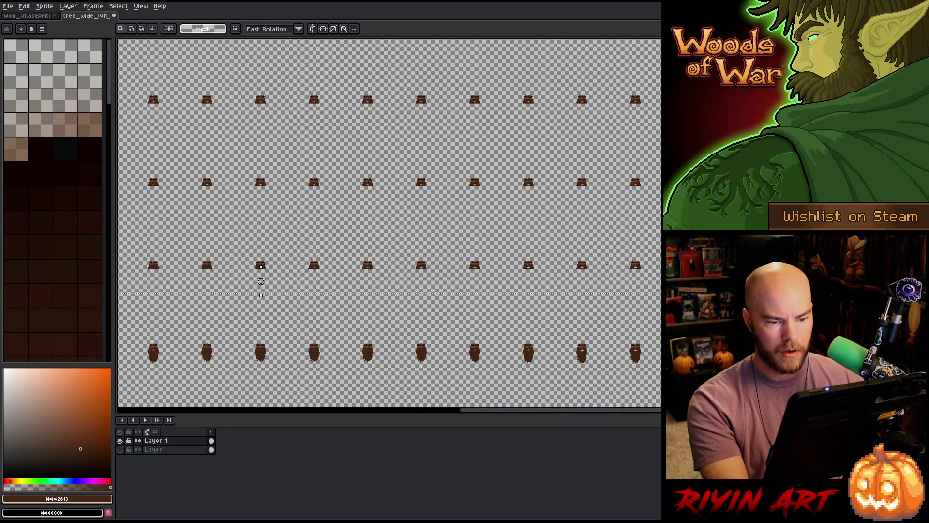
scroll(261, 281, "down", 3)
scroll(465, 307, "up", 6)
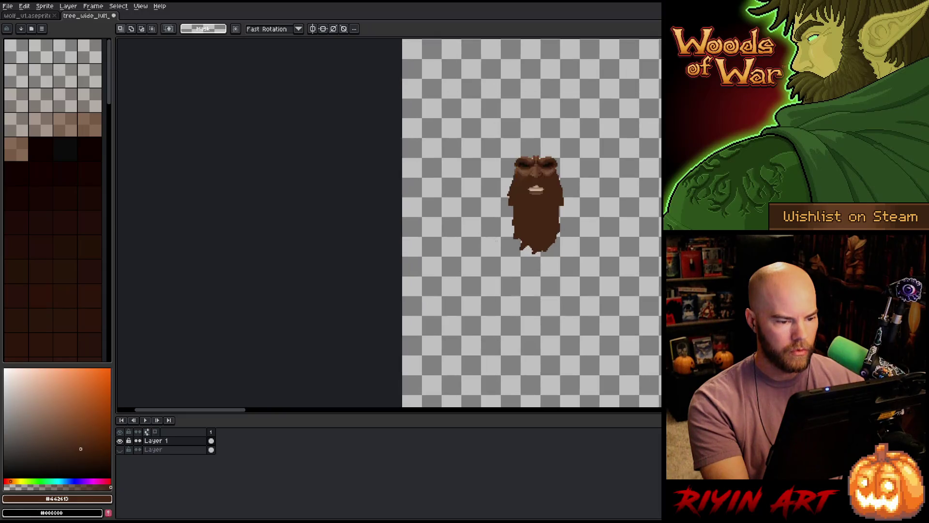
scroll(523, 176, "up", 3)
left_click_drag(582, 170, 262, 177)
key("Return")
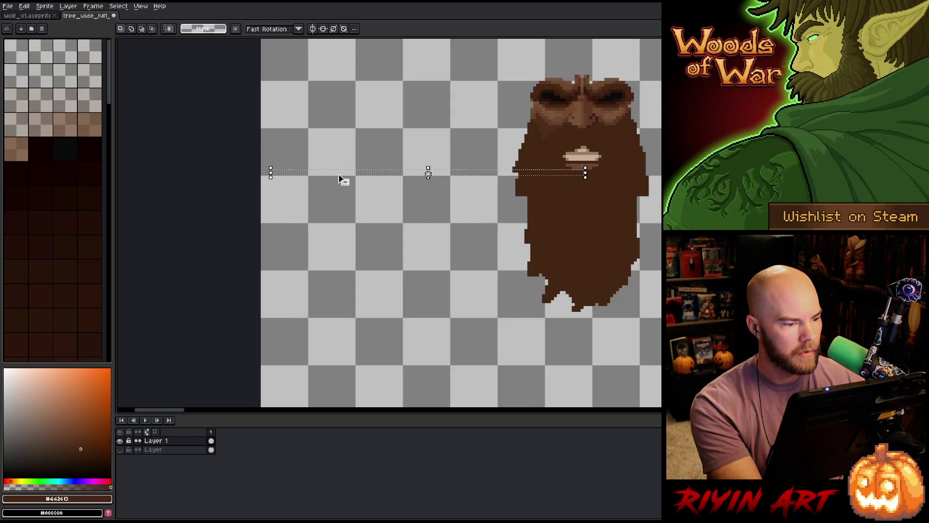
left_click_drag(429, 173, 338, 288)
scroll(574, 312, "down", 5)
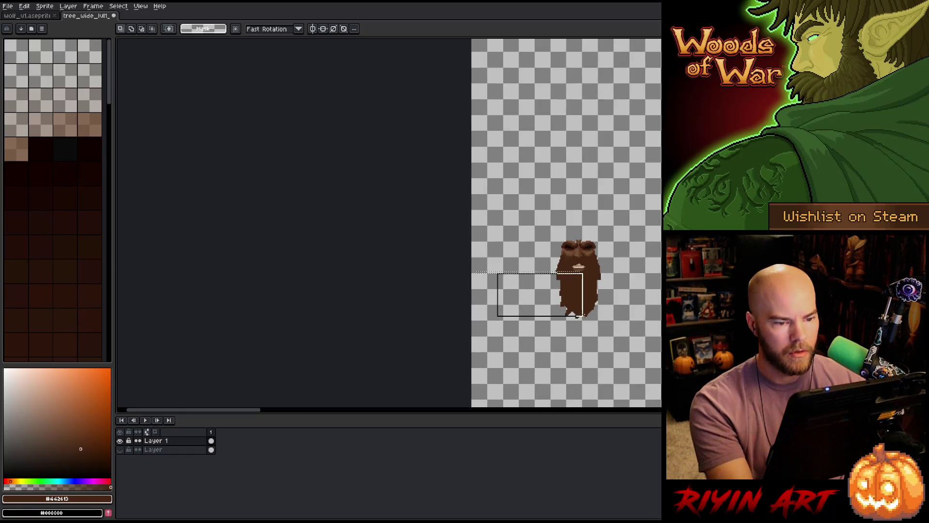
scroll(574, 312, "up", 8)
scroll(382, 215, "right", 8)
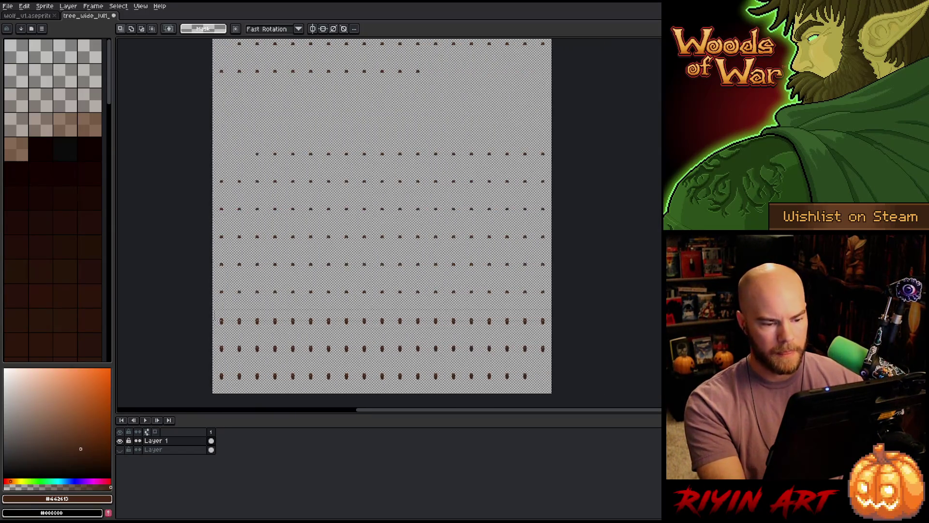
scroll(557, 331, "up", 5)
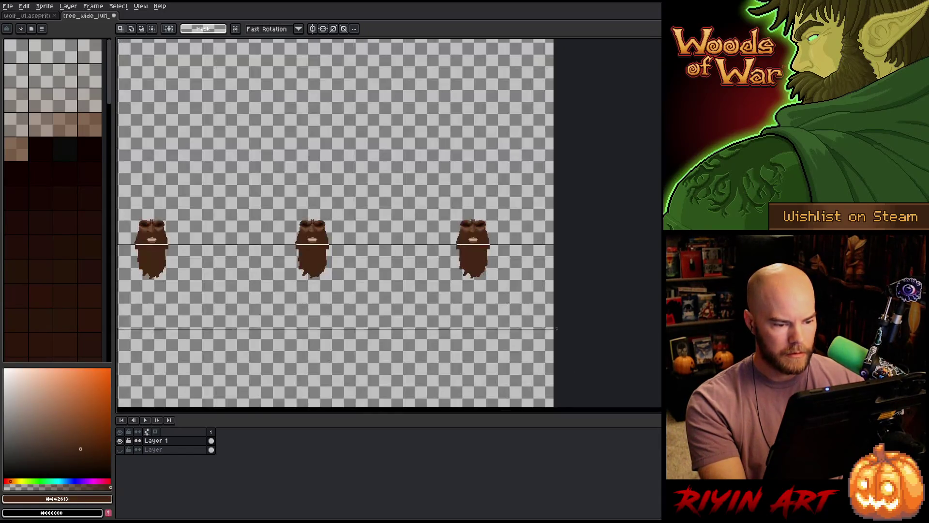
scroll(581, 280, "down", 4)
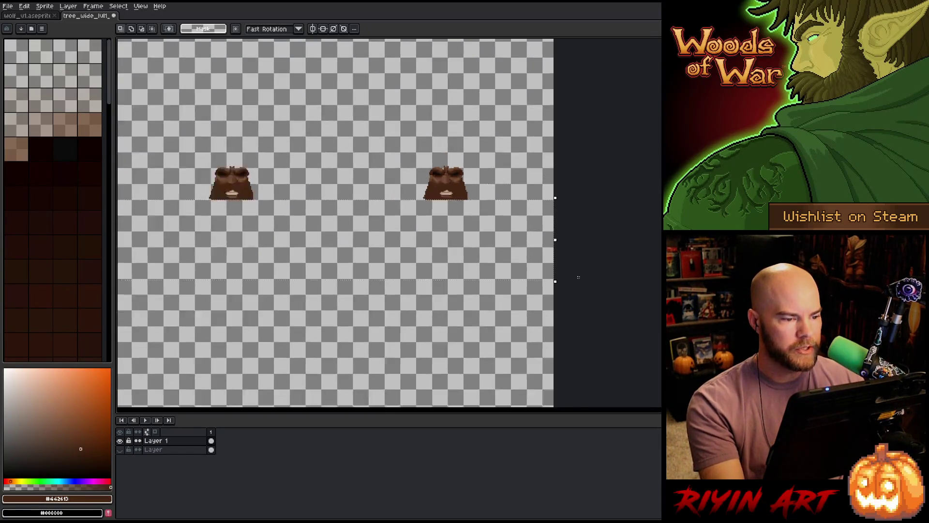
key("h")
left_click_drag(353, 264, 417, 295)
key("m")
scroll(411, 261, "up", 6)
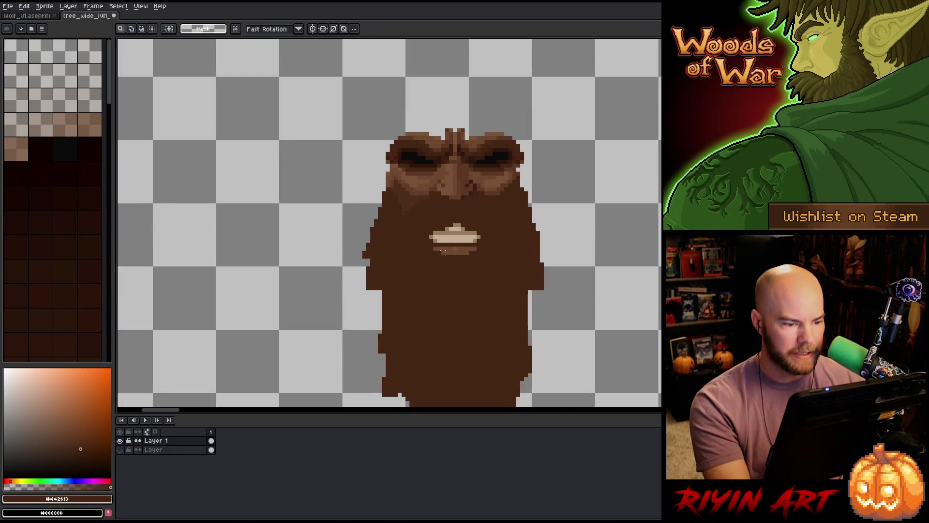
- Select a strip across the chin, then redo it as a smaller box
mouse_move(450, 255)
left_mouse_down()
mouse_move(381, 272)
mouse_move(258, 257)
mouse_move(293, 311)
left_mouse_up()
left_click_drag(210, 257, 334, 334)
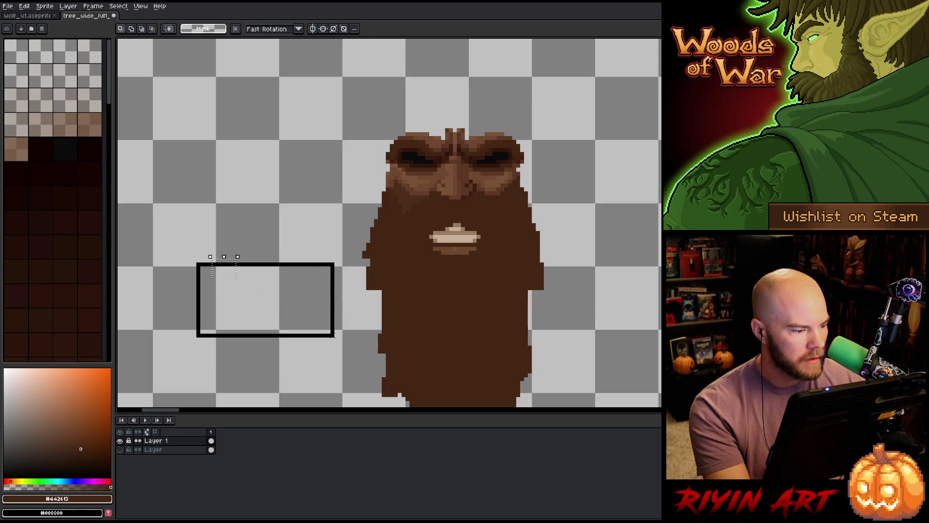
scroll(334, 334, "down", 4)
scroll(389, 225, "right", 3)
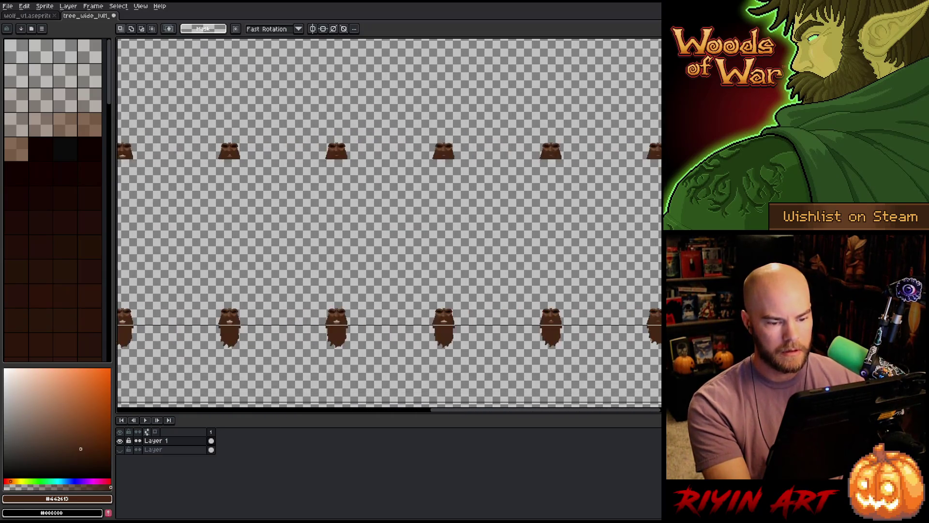
- Centre the bearded head, select a band at mouth level, and delete the beards inside
key("space")
mouse_move(595, 357)
left_mouse_down()
mouse_move(594, 325)
mouse_move(570, 307)
mouse_move(615, 317)
mouse_move(338, 290)
left_mouse_up()
scroll(338, 290, "up", 5)
scroll(596, 235, "down", 8)
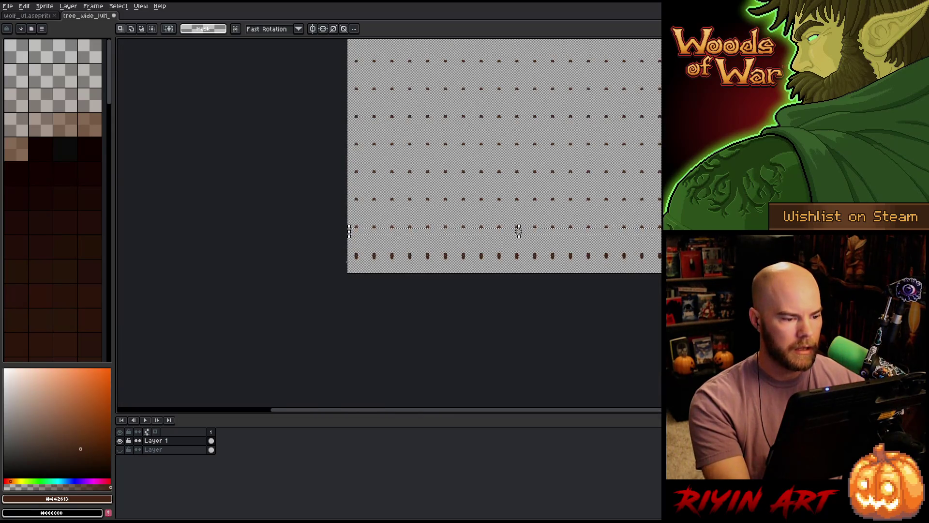
scroll(519, 231, "up", 5)
left_click_drag(480, 110, 401, 193)
scroll(391, 177, "up", 3)
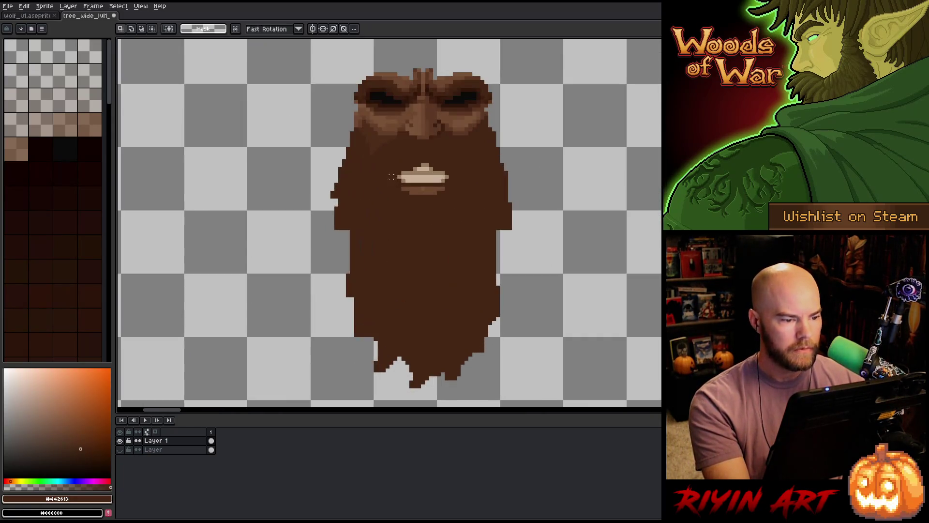
left_click_drag(423, 192, 186, 204)
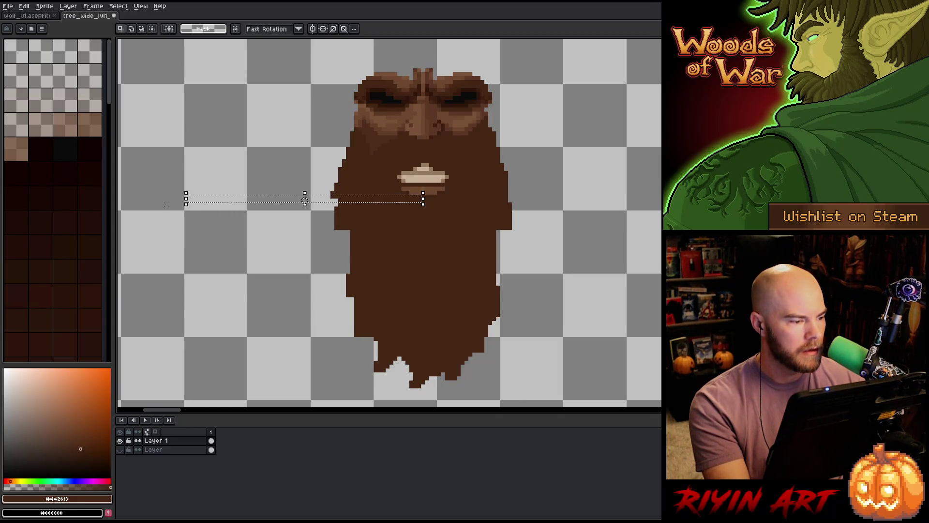
scroll(304, 201, "down", 6)
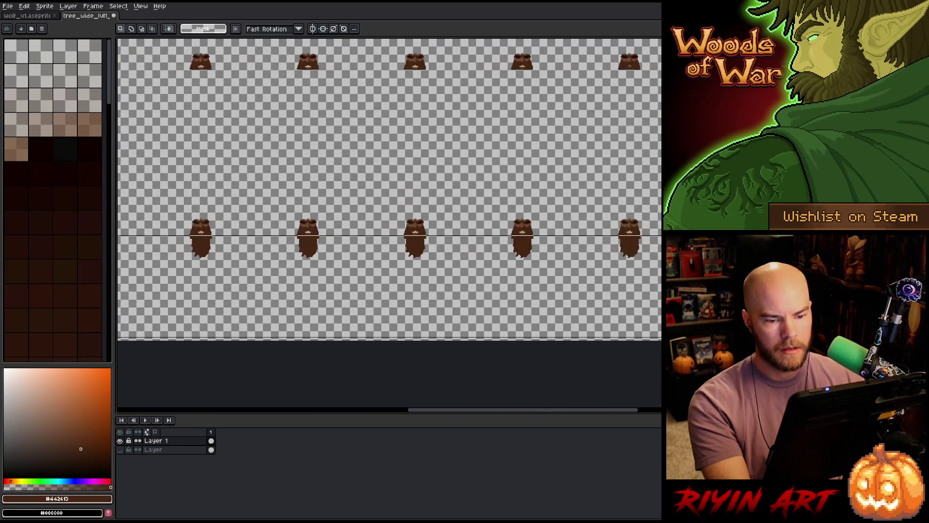
key("ctrl+z")
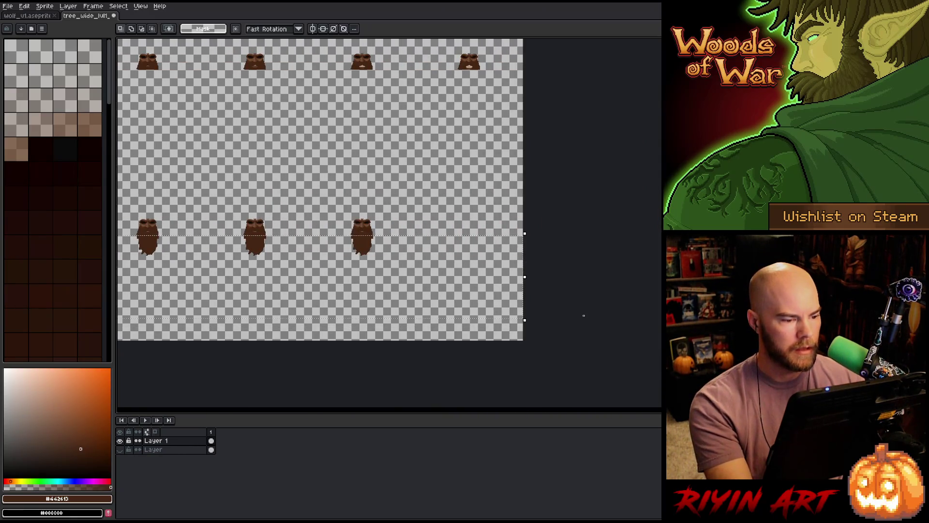
key("Delete")
- Undo to bring the tree-trunk sprites back and return to the Rectangular Marquee
key("ctrl+z")
scroll(280, 234, "down", 4)
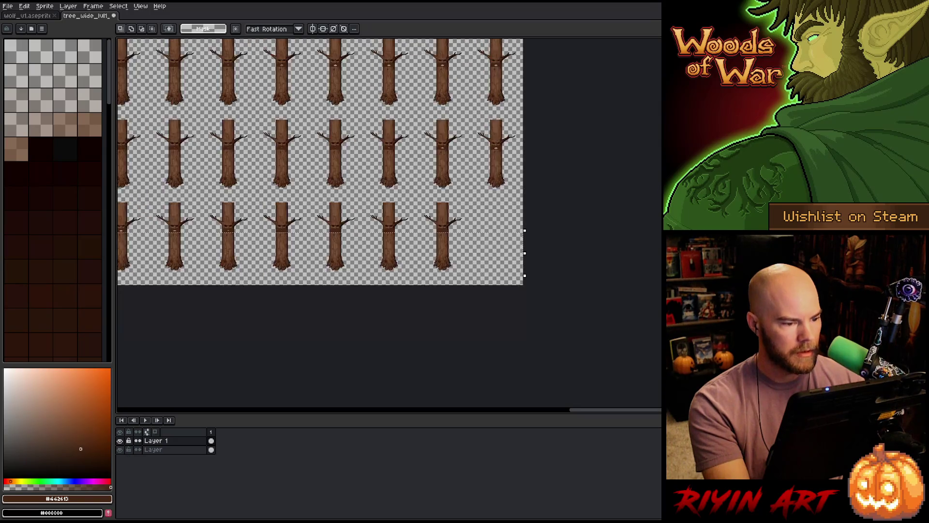
key("z")
key("m")
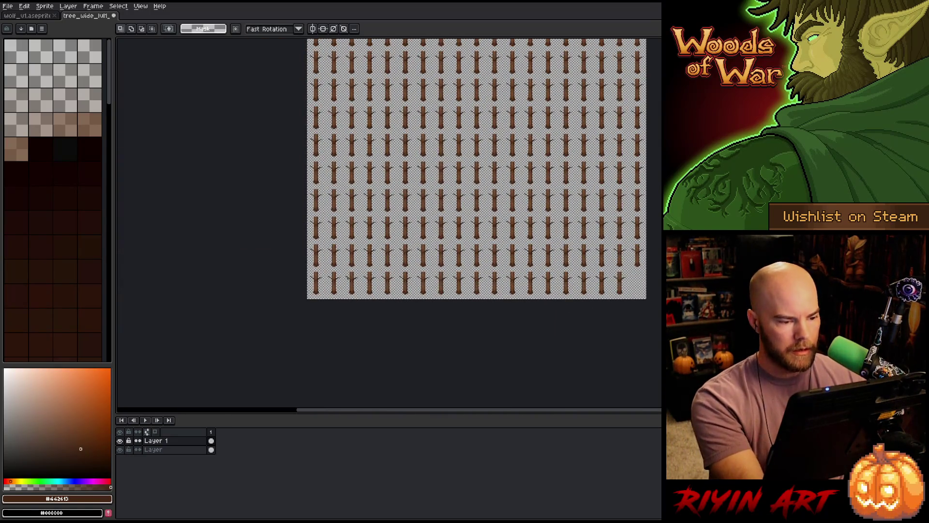
scroll(288, 251, "up", 5)
- Pan and zoom around the close-up tree trunks to inspect the grid
left_click_drag(408, 215, 446, 292)
scroll(447, 292, "down", 5)
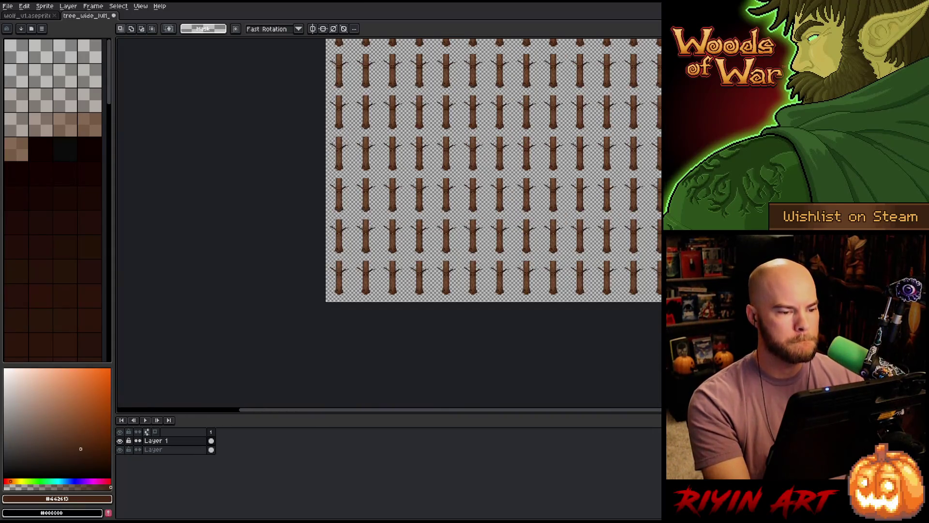
scroll(359, 261, "up", 5)
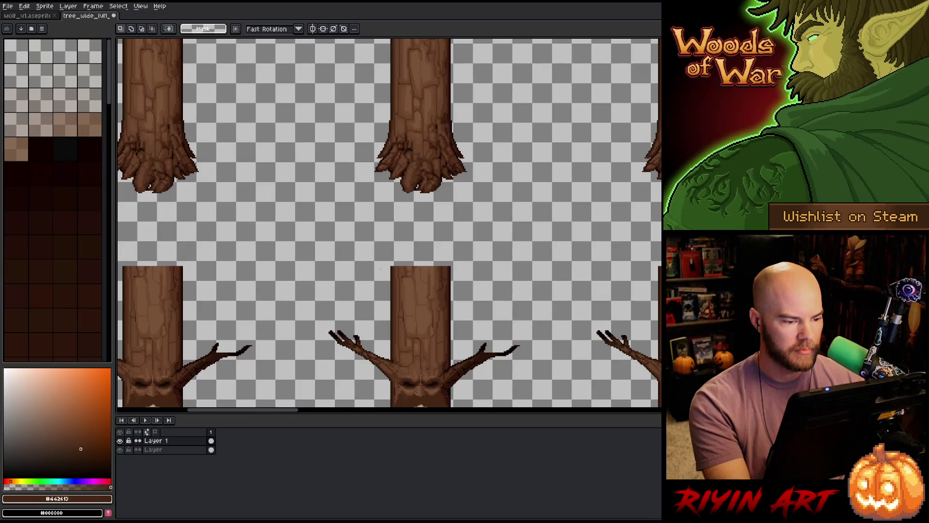
scroll(381, 269, "down", 2)
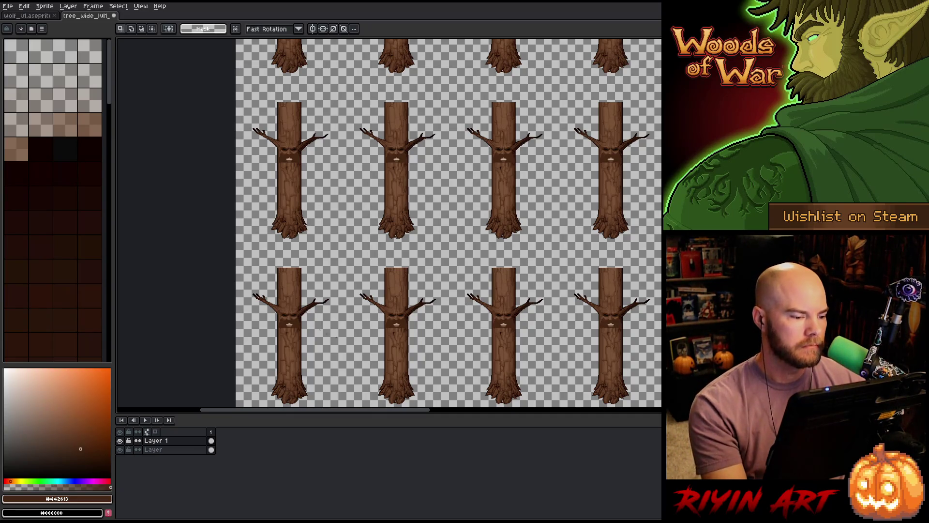
left_click_drag(435, 222, 396, 208)
scroll(387, 222, "down", 3)
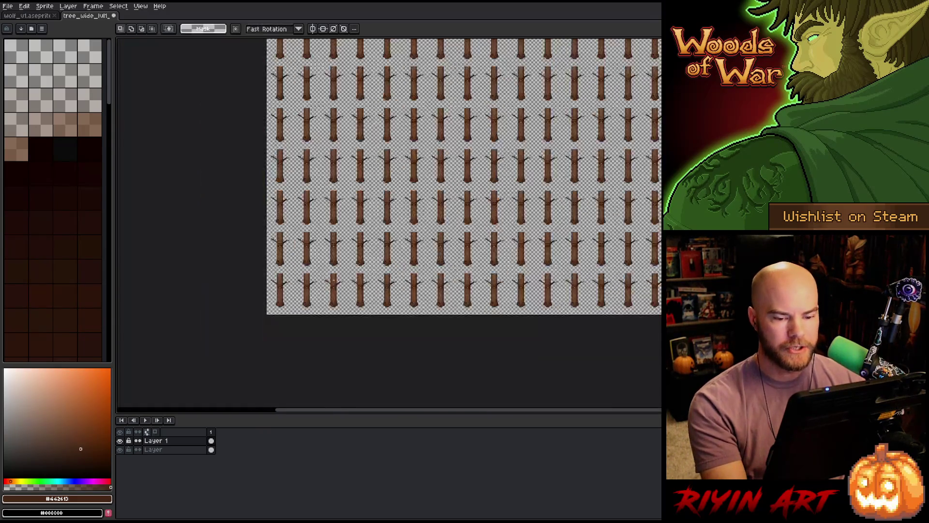
scroll(470, 184, "down", 2)
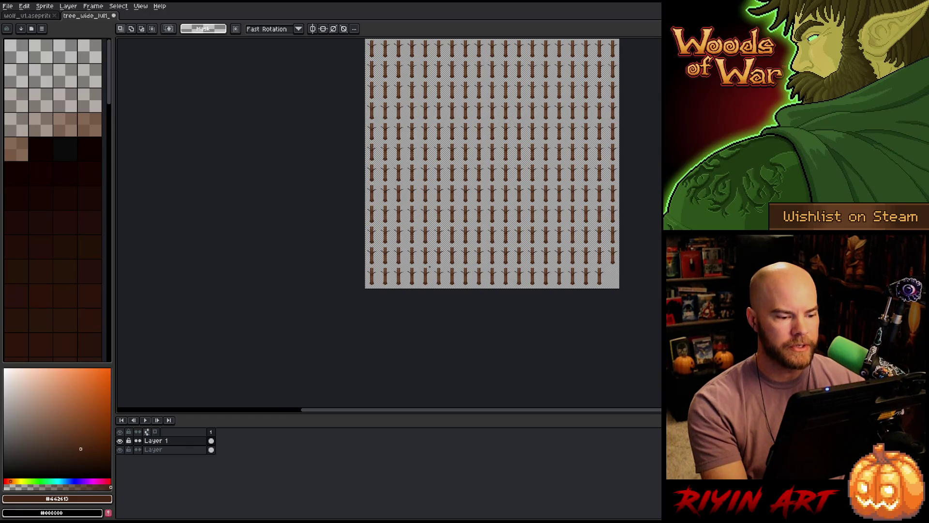
scroll(430, 267, "up", 5)
- Duplicate the layer named Layer into Layer Copy and hide the original
left_click(173, 451)
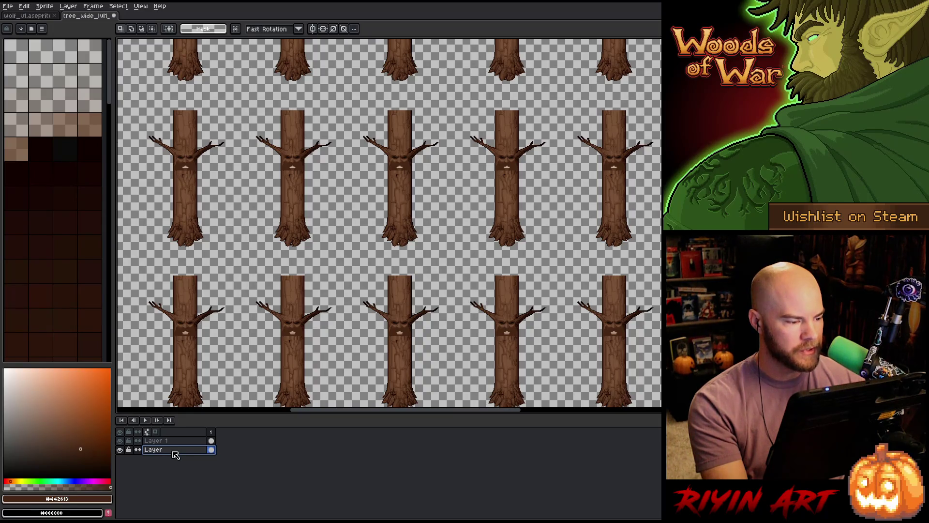
right_click(174, 453)
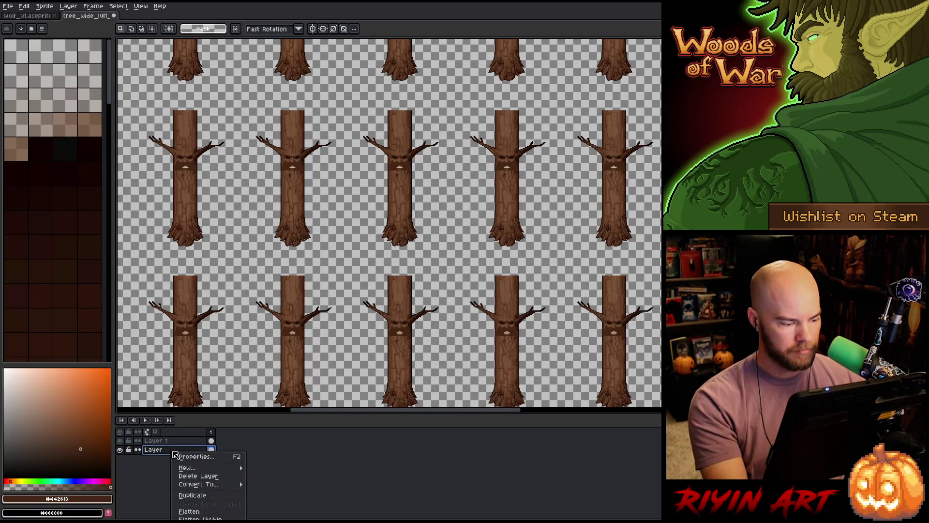
left_click(192, 496)
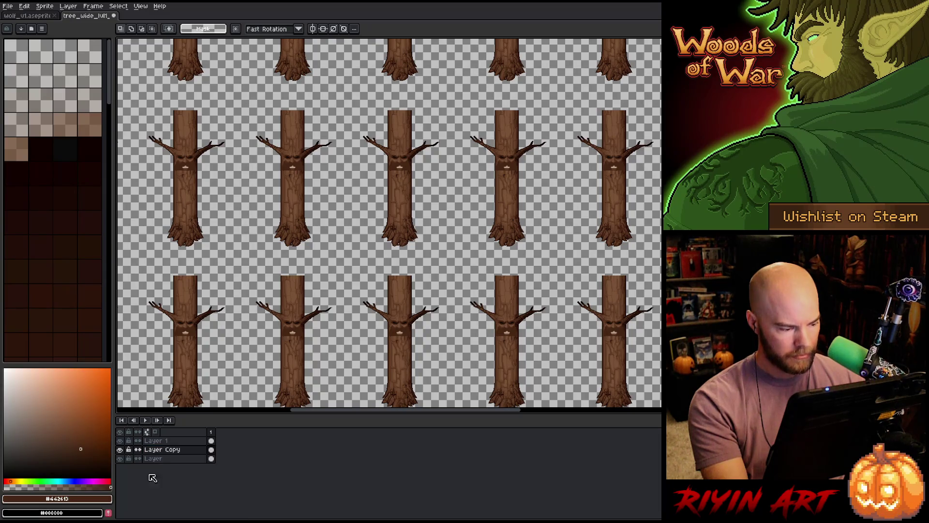
left_click(120, 458)
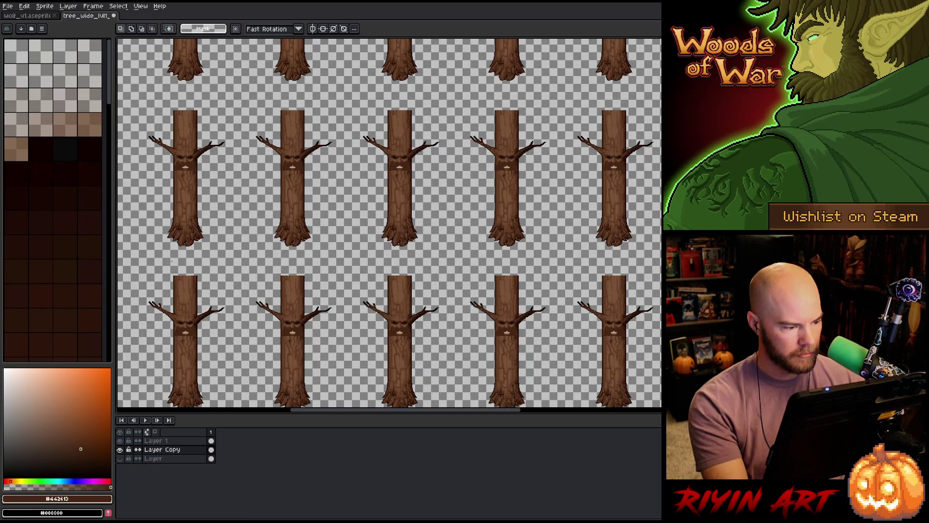
- Paint a light strip along a trunk's top edge, then pan toward the lower trunk tops
scroll(171, 262, "up", 5)
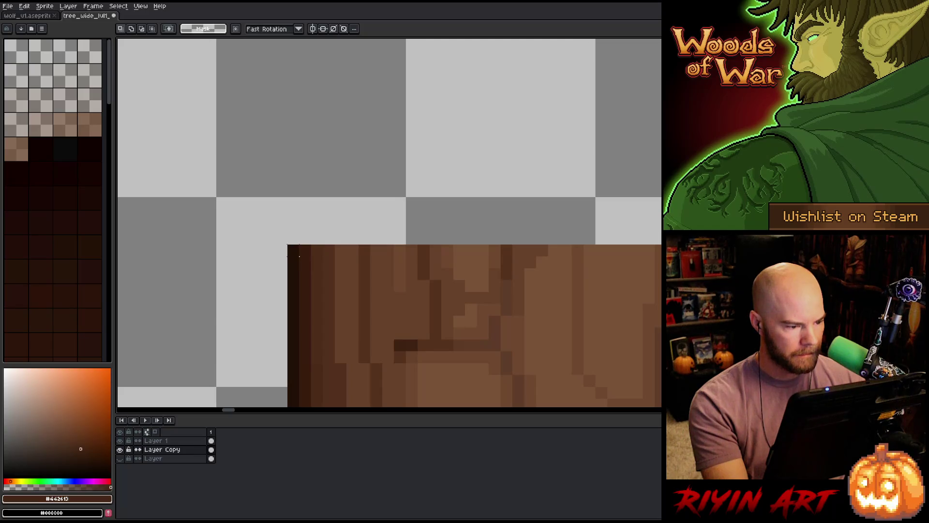
left_click_drag(299, 256, 358, 256)
scroll(314, 270, "down", 10)
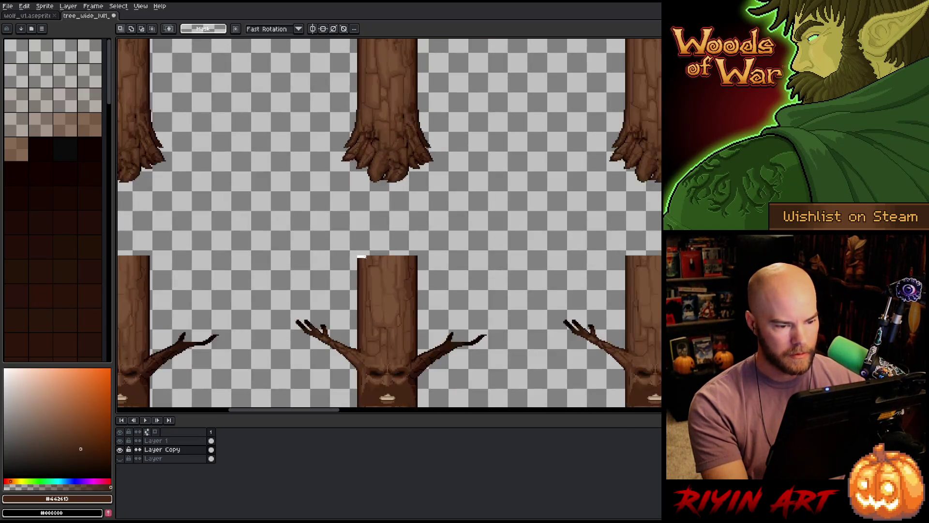
scroll(315, 270, "up", 6)
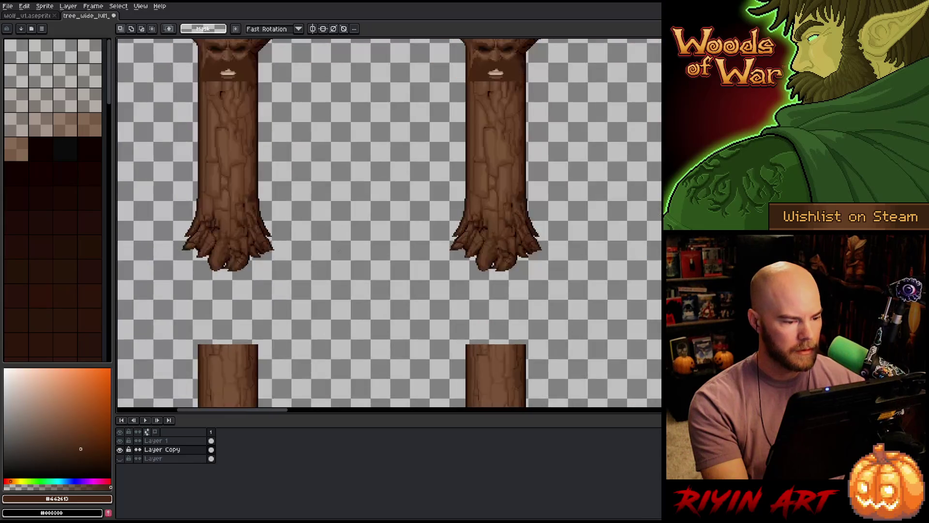
left_click_drag(542, 360, 620, 304)
scroll(620, 304, "up", 4)
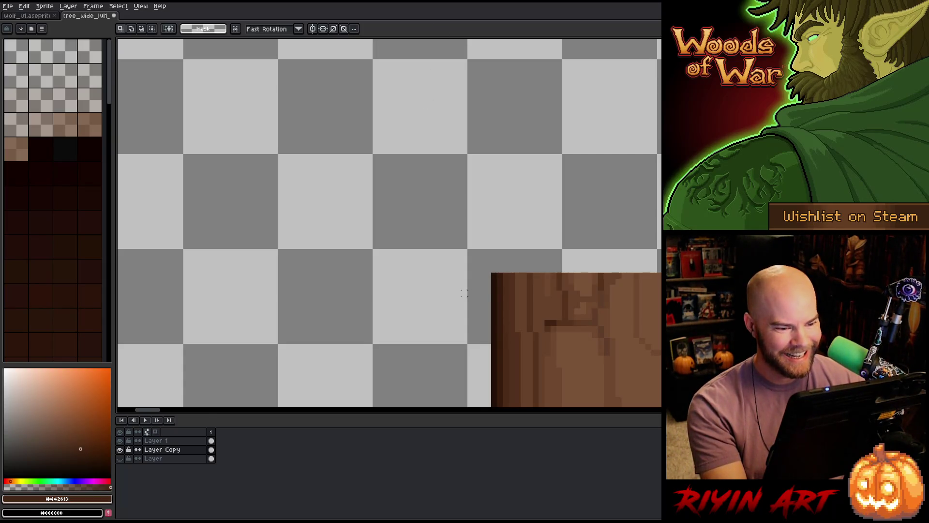
- Move the copied trunk pieces up to close the gap below the tree above
scroll(464, 292, "down", 3)
scroll(452, 172, "up", 5)
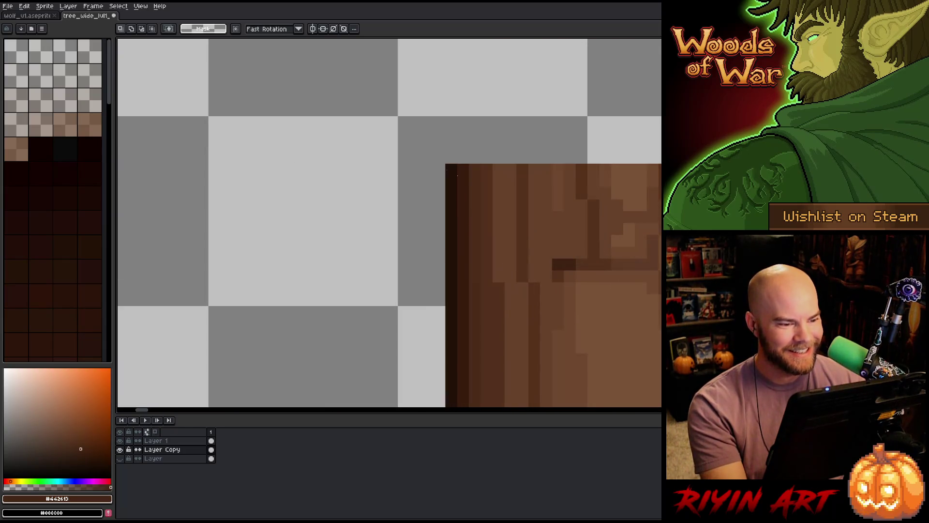
scroll(457, 174, "down", 4)
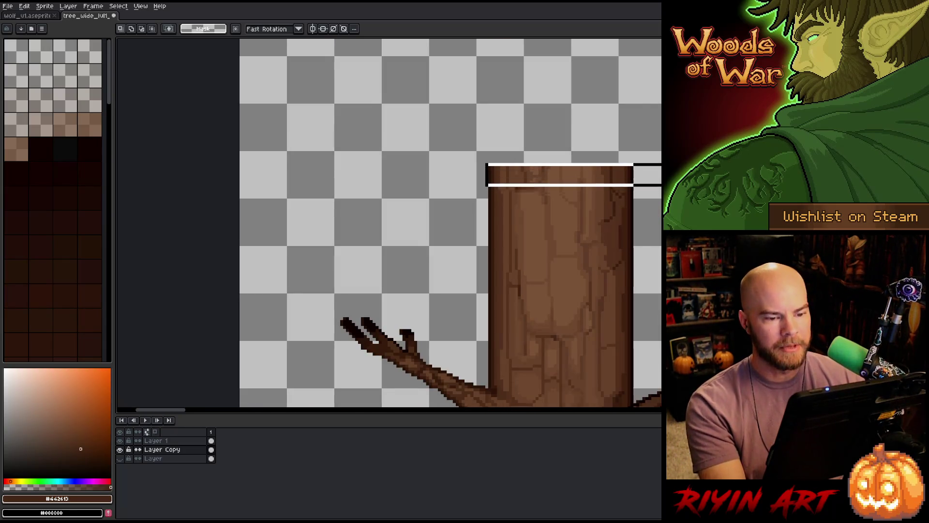
scroll(579, 171, "down", 5)
scroll(579, 171, "right", 5)
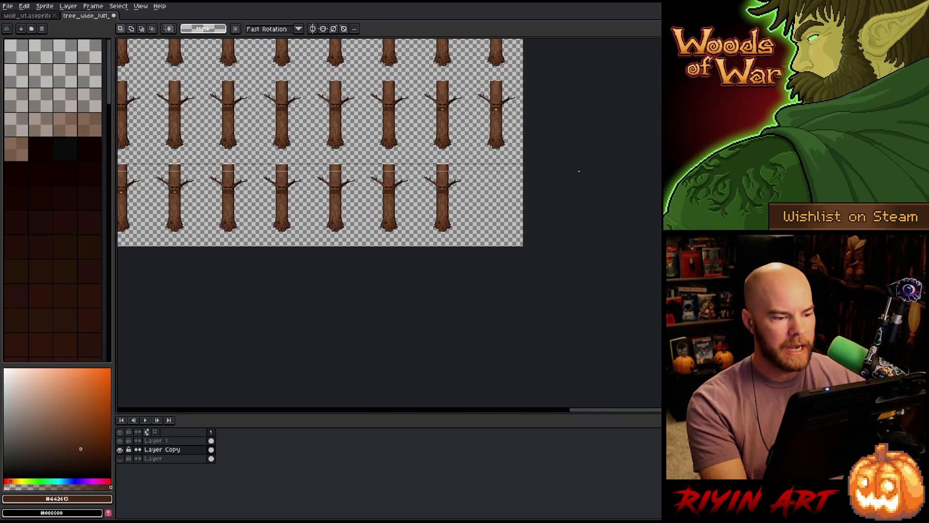
scroll(579, 171, "up", 4)
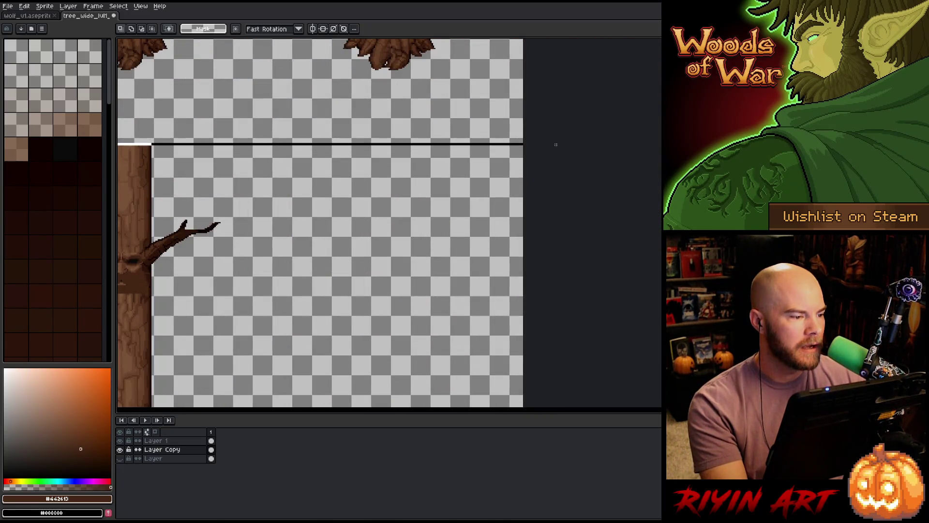
left_click_drag(525, 141, 627, 281)
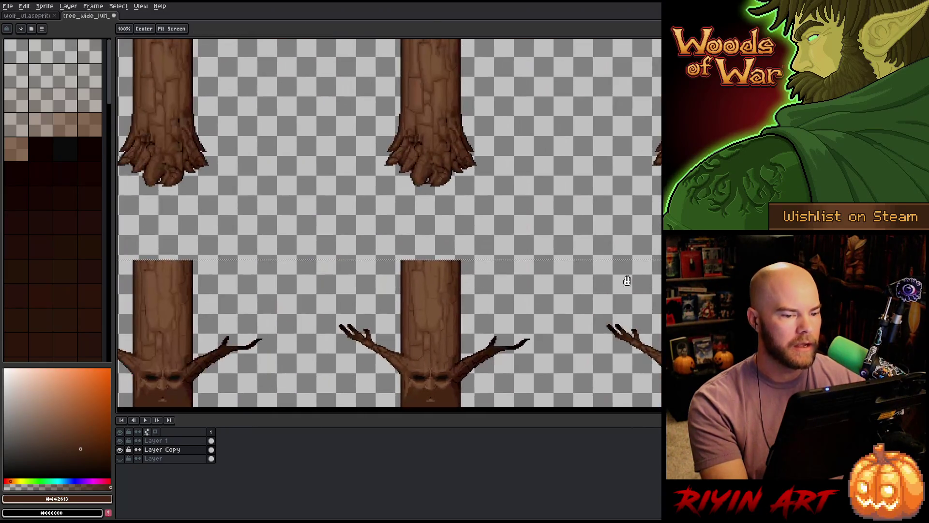
scroll(497, 270, "up", 3)
scroll(347, 261, "down", 5)
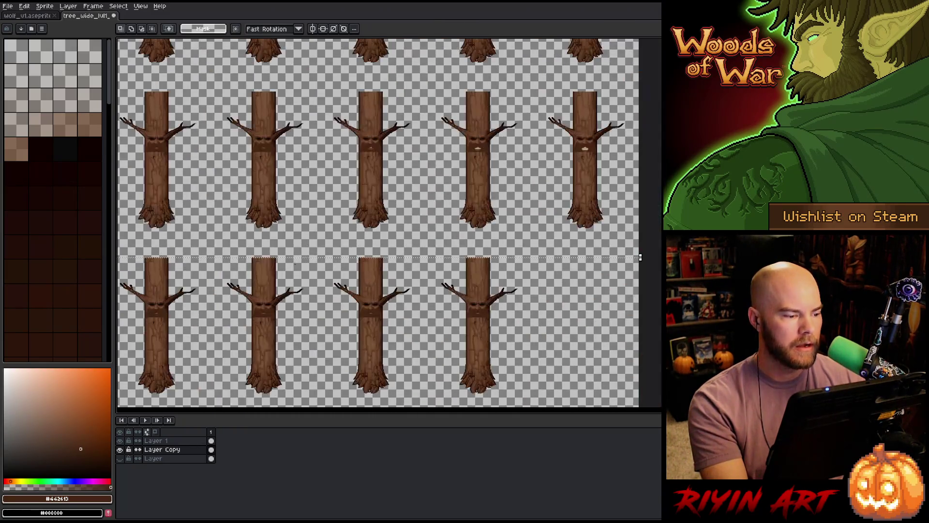
scroll(526, 281, "down", 3)
scroll(316, 280, "down", 2)
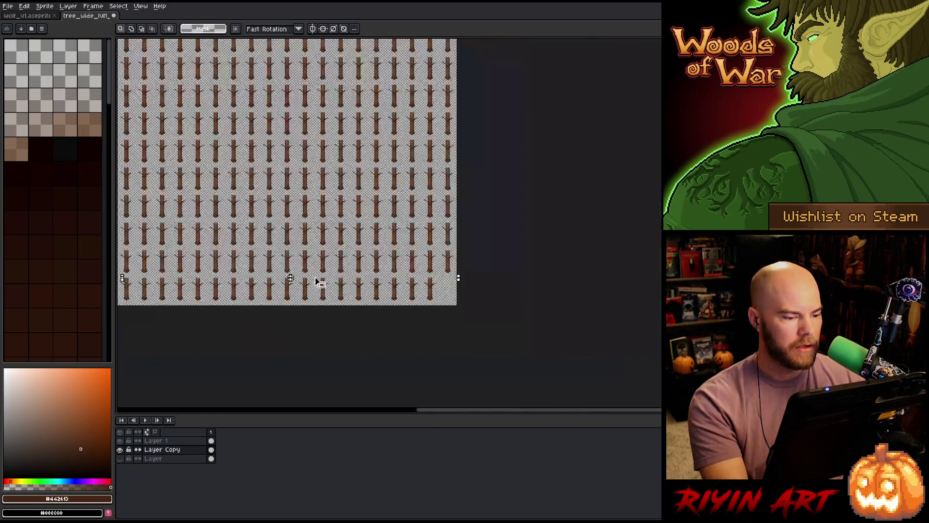
left_click_drag(286, 280, 422, 284)
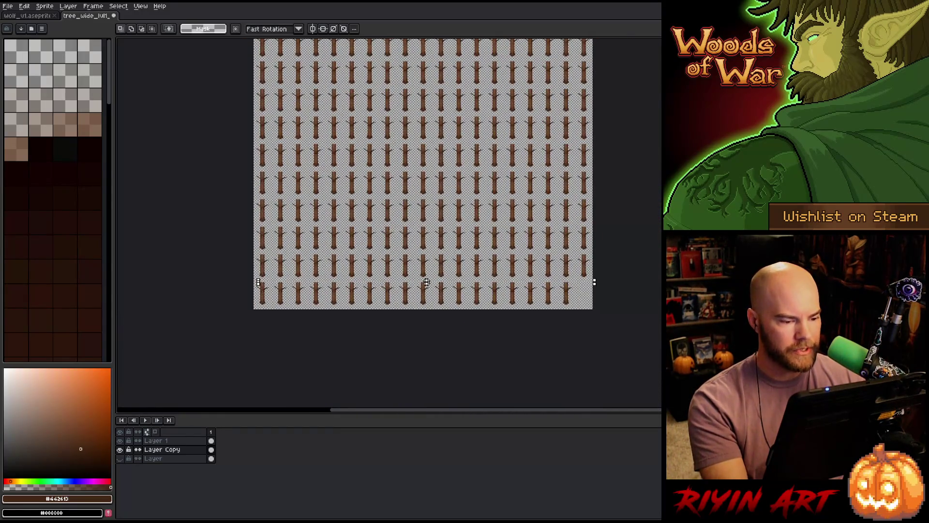
scroll(426, 282, "up", 3)
scroll(415, 354, "up", 3)
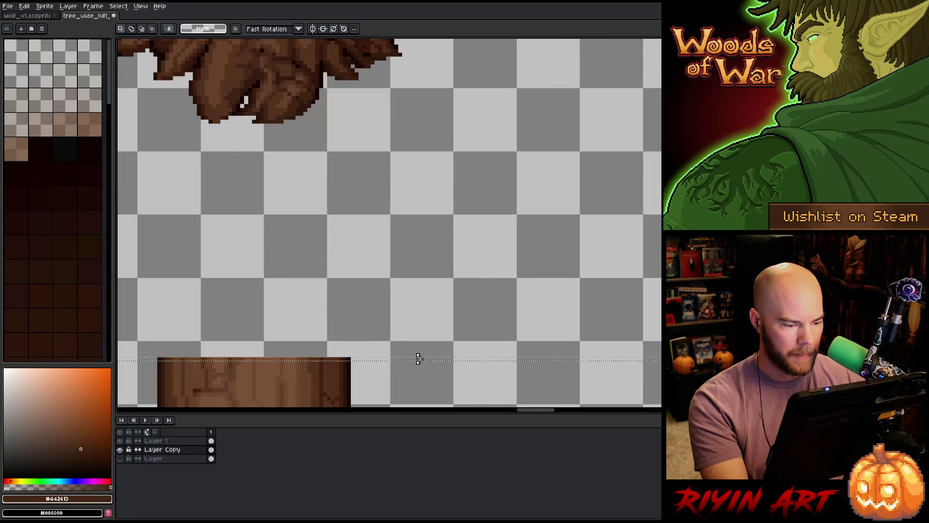
mouse_move(418, 358)
left_mouse_down()
mouse_move(421, 160)
mouse_move(419, 180)
left_mouse_up()
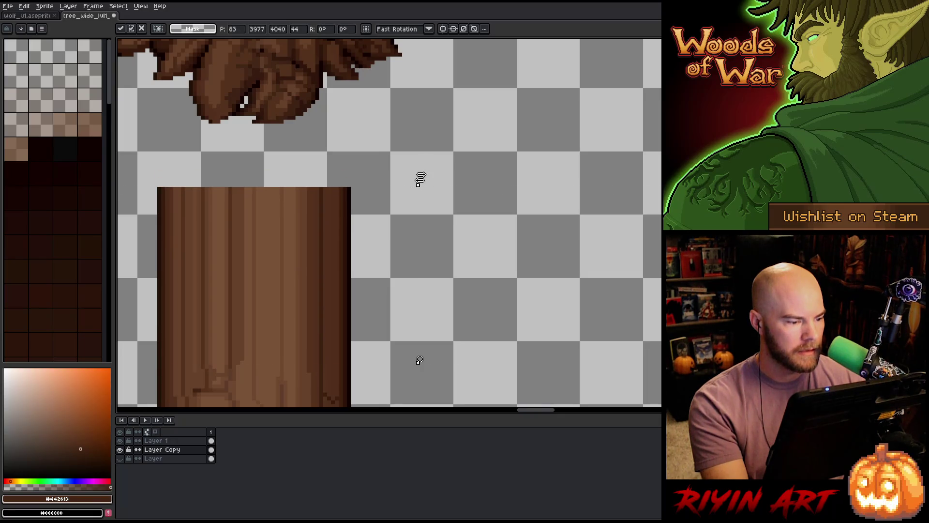
- Trim the trunk copy slightly from its top edge and commit the transform
scroll(421, 177, "down", 2)
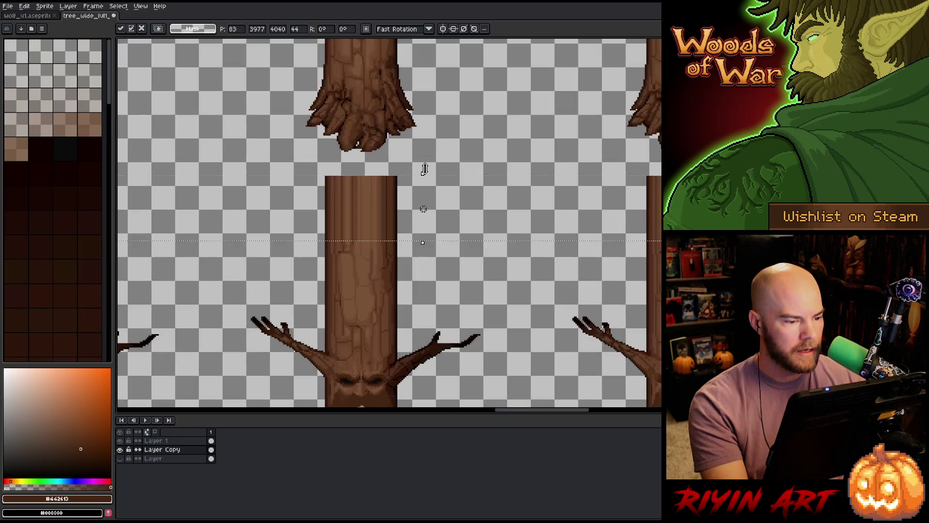
scroll(425, 169, "down", 2)
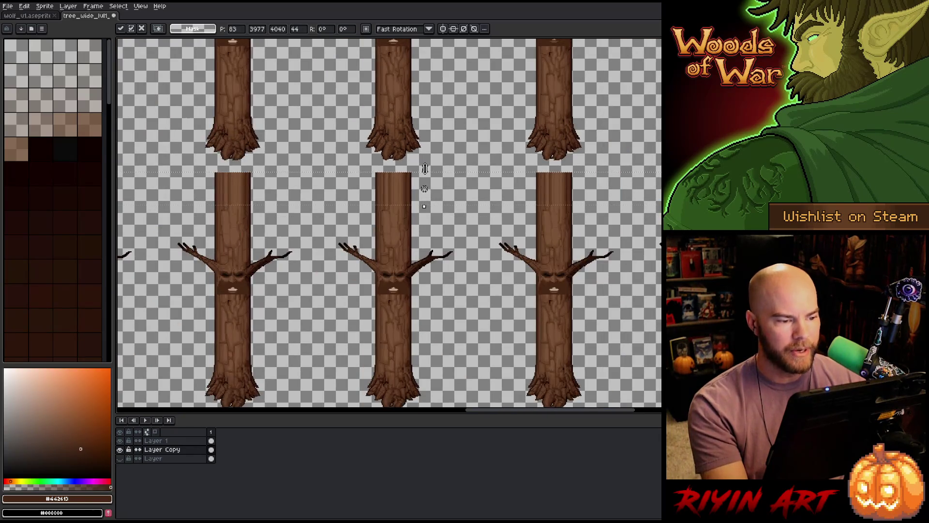
scroll(424, 169, "down", 2)
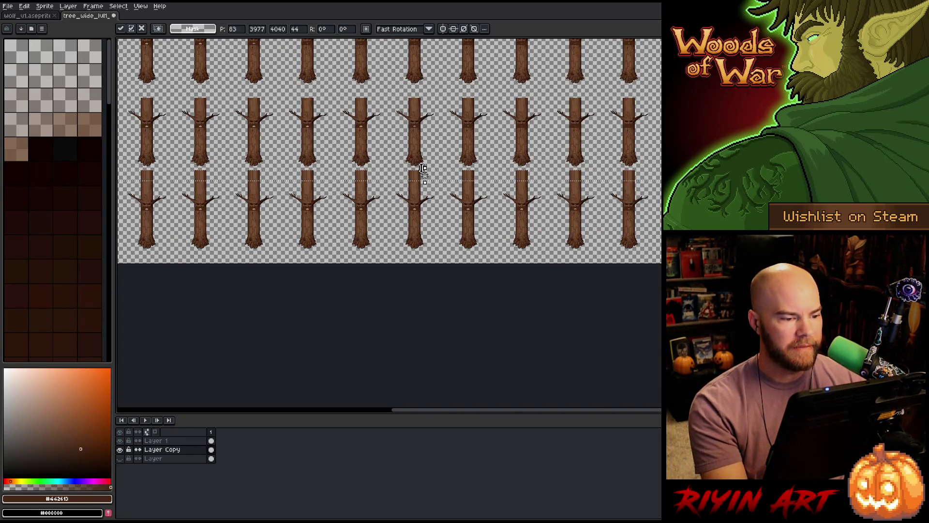
scroll(424, 169, "up", 5)
left_click_drag(425, 179, 426, 209)
scroll(426, 209, "down", 5)
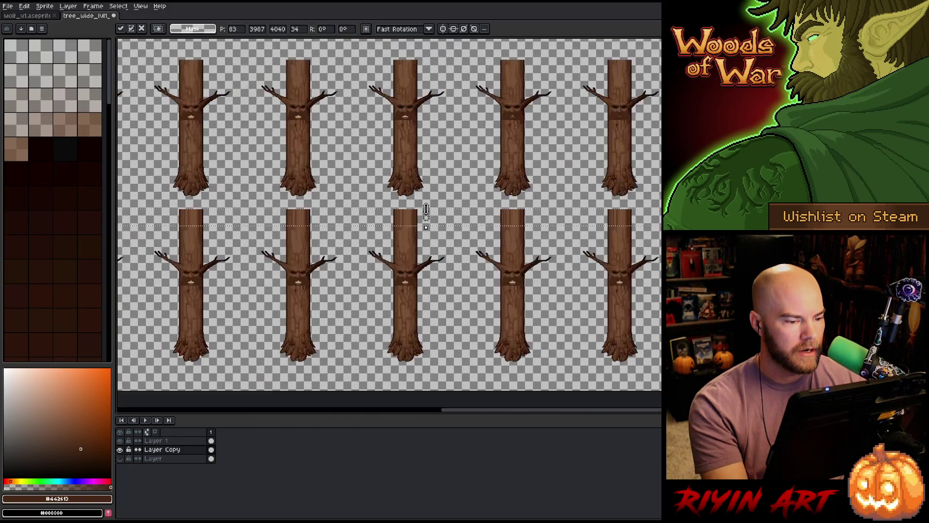
key("ctrl+d")
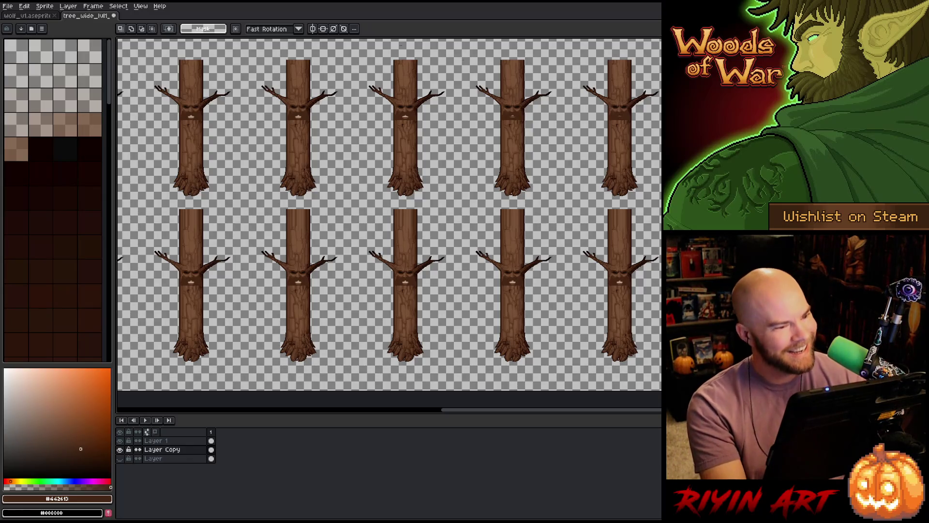
scroll(345, 184, "down", 4)
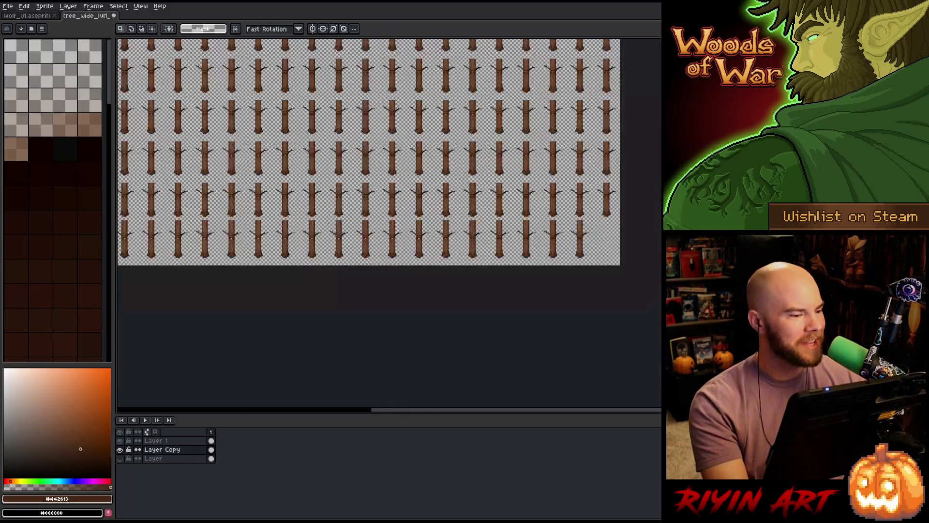
scroll(348, 165, "down", 3)
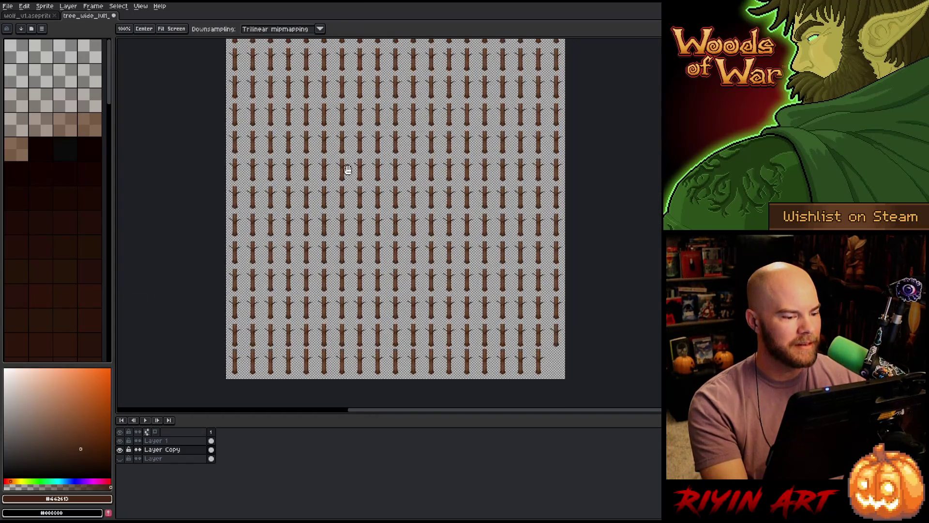
scroll(368, 358, "up", 6)
scroll(405, 306, "up", 4)
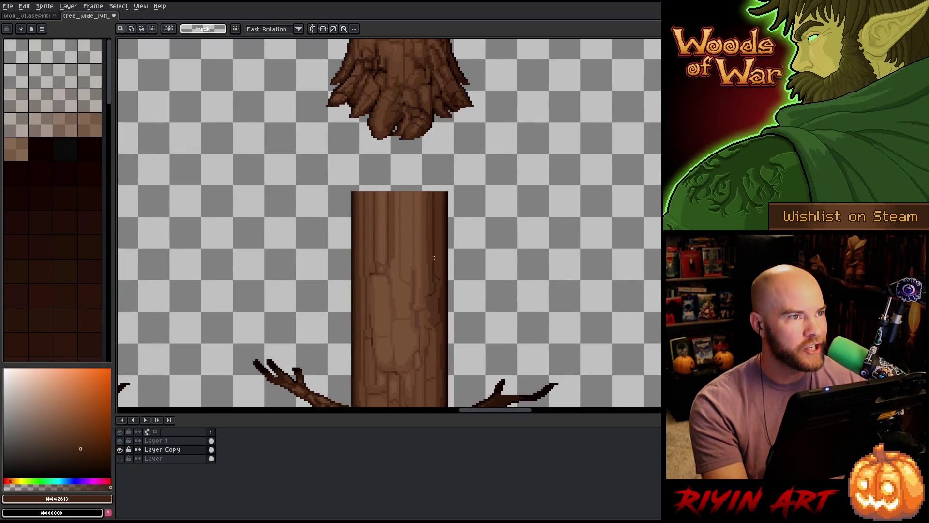
scroll(433, 258, "down", 8)
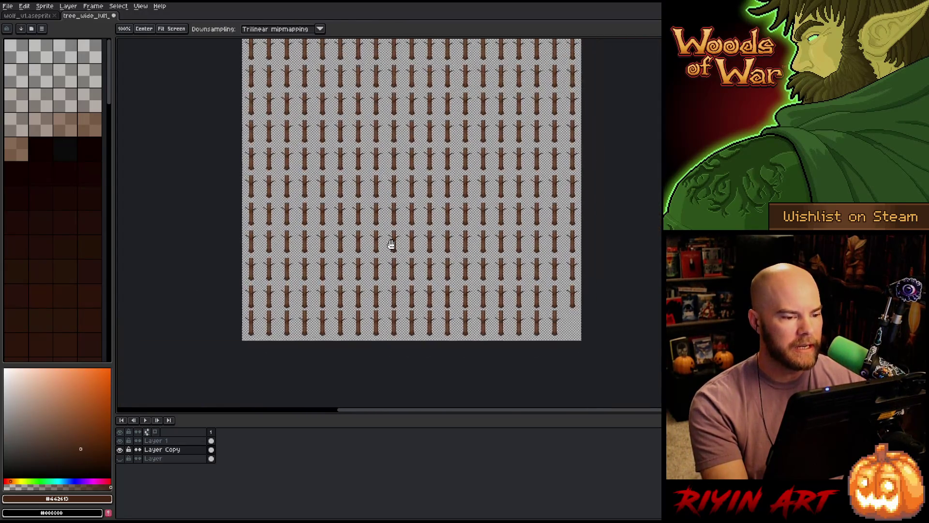
mouse_move(391, 244)
left_mouse_down()
mouse_move(363, 303)
mouse_move(338, 312)
mouse_move(328, 259)
mouse_move(345, 260)
left_mouse_up()
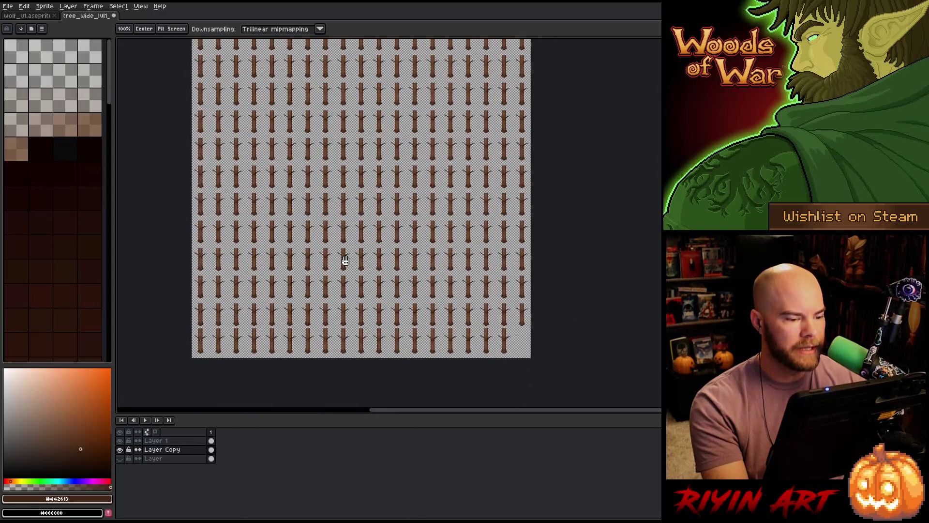
key("m")
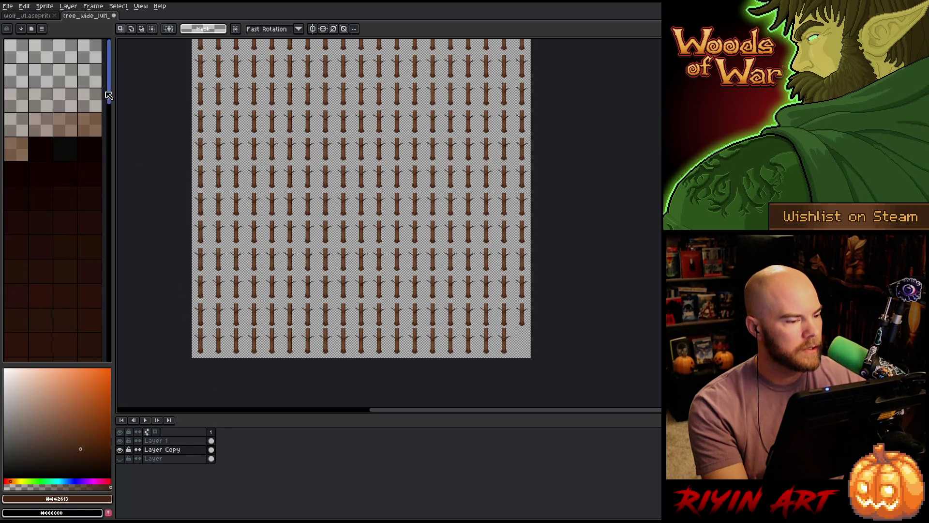
left_click(8, 6)
- Start Export As and browse to the images/spring folder as the output location
mouse_move(51, 80)
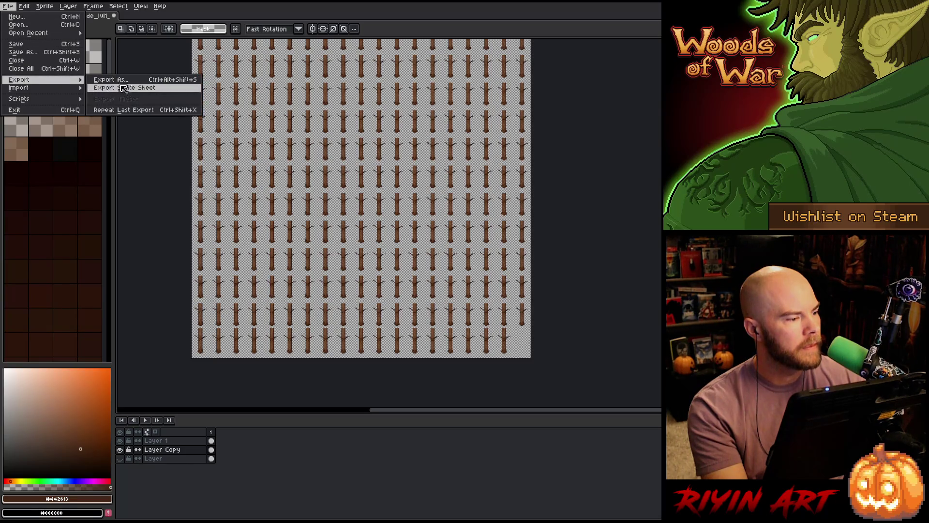
left_click(130, 80)
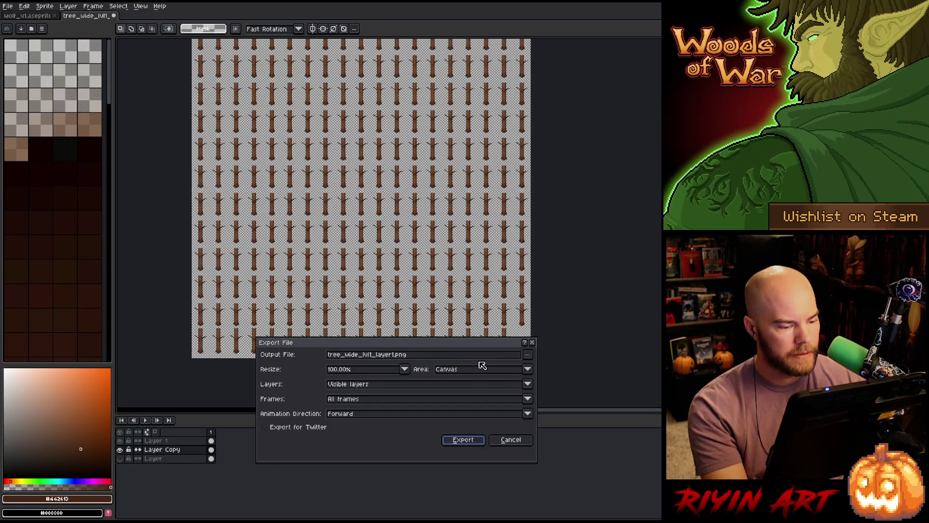
left_click(528, 354)
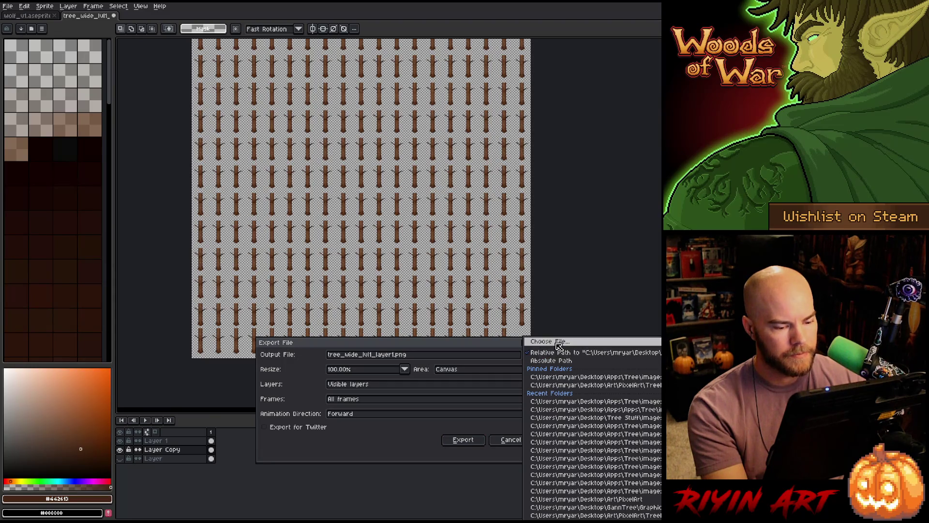
left_click(551, 342)
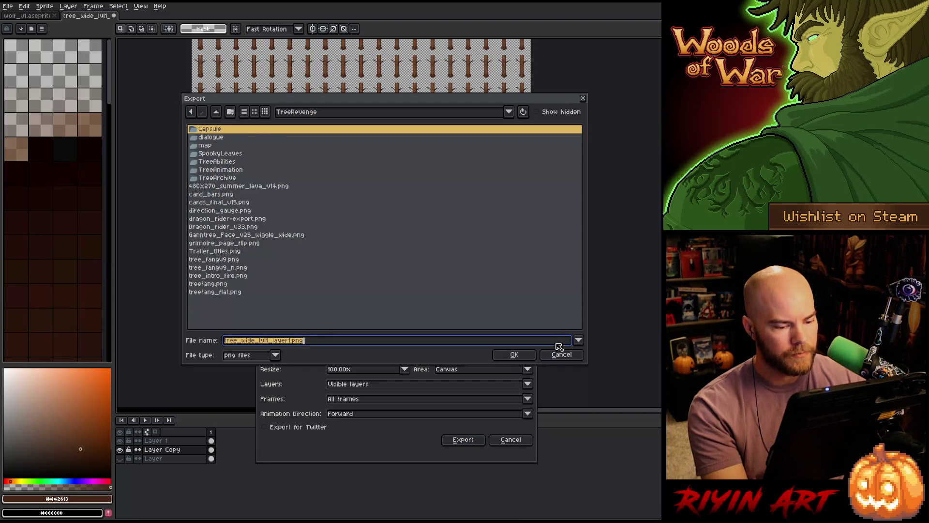
left_click(301, 113)
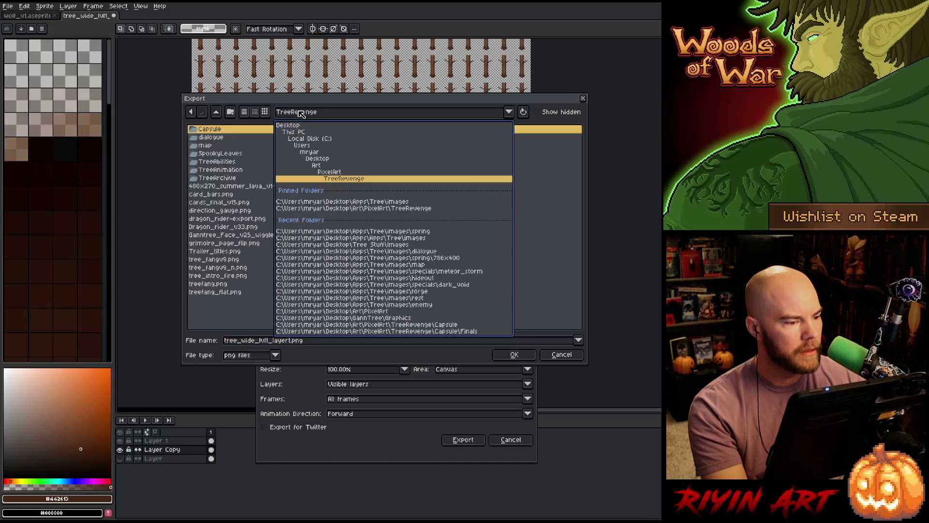
left_click(375, 206)
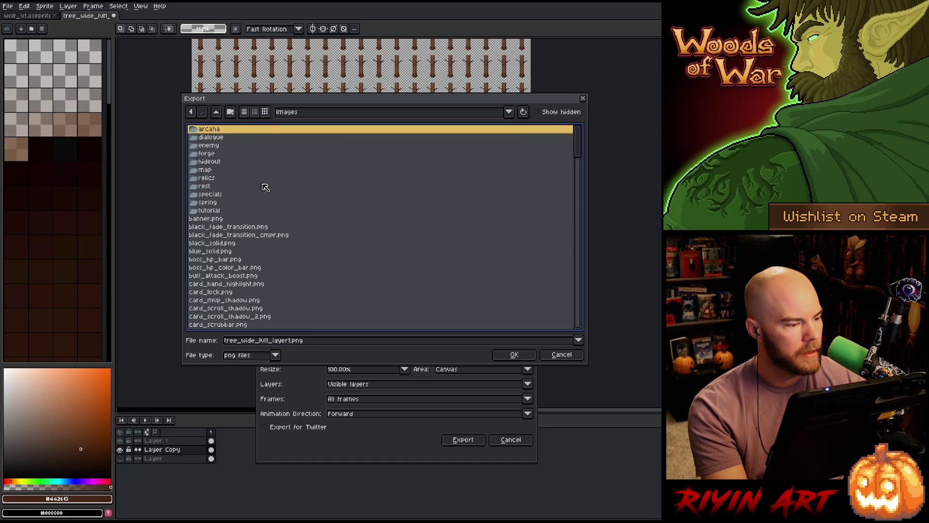
double_click(223, 204)
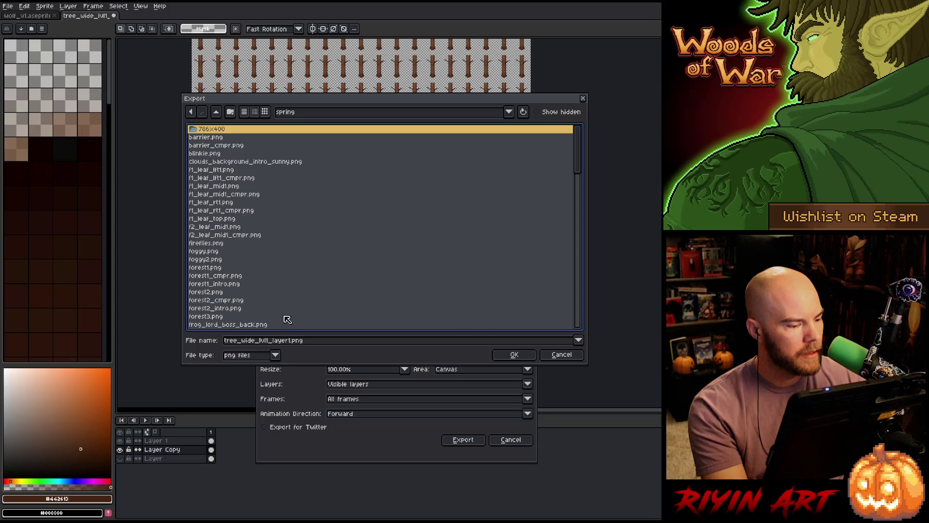
scroll(270, 298, "down", 15)
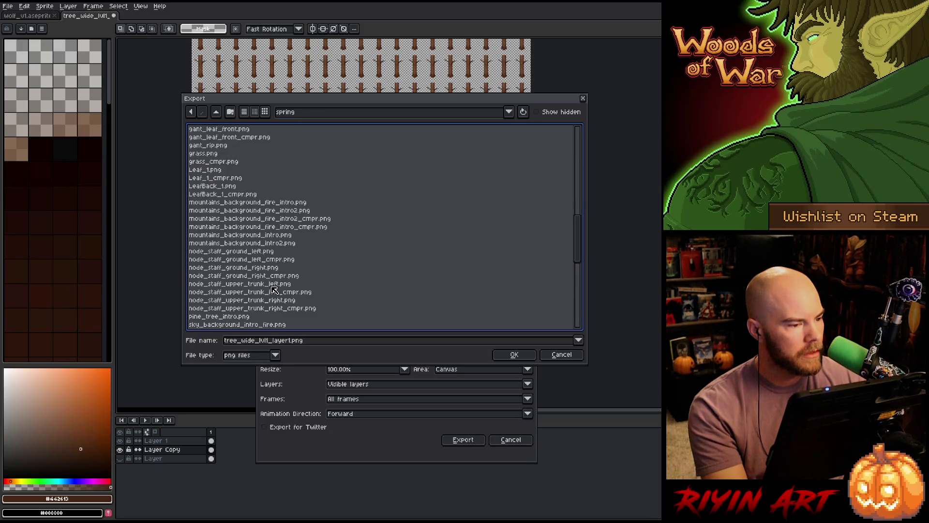
- Export the sheet over the existing tree_wide_lvl1_layer1.png, confirming the overwrite
left_click(518, 355)
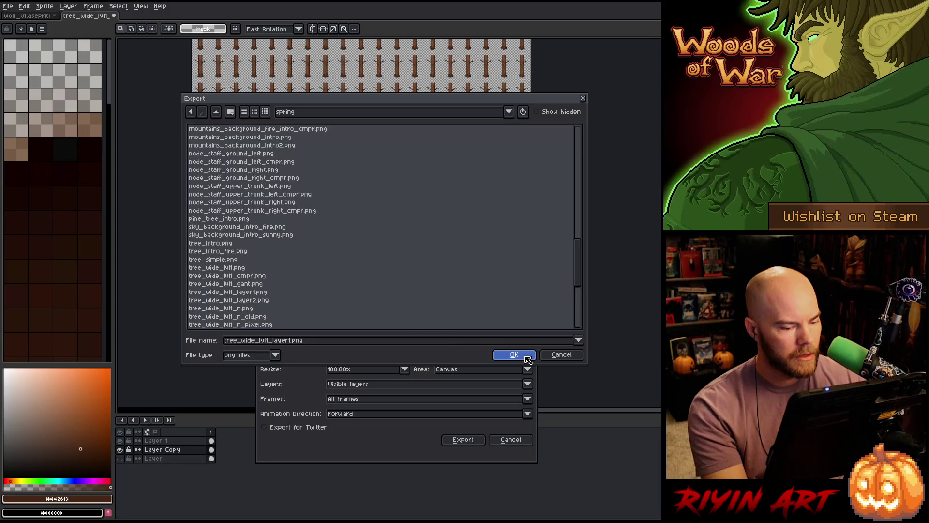
left_click(442, 285)
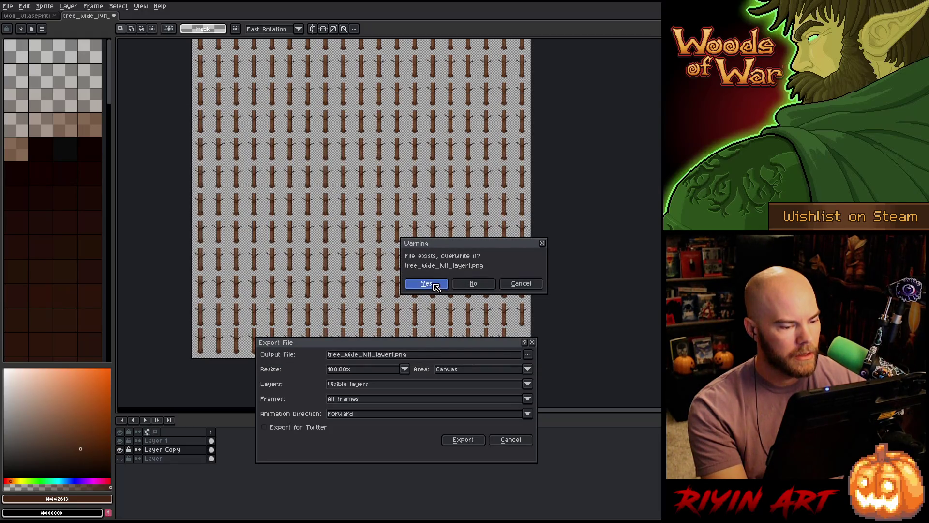
left_click(470, 442)
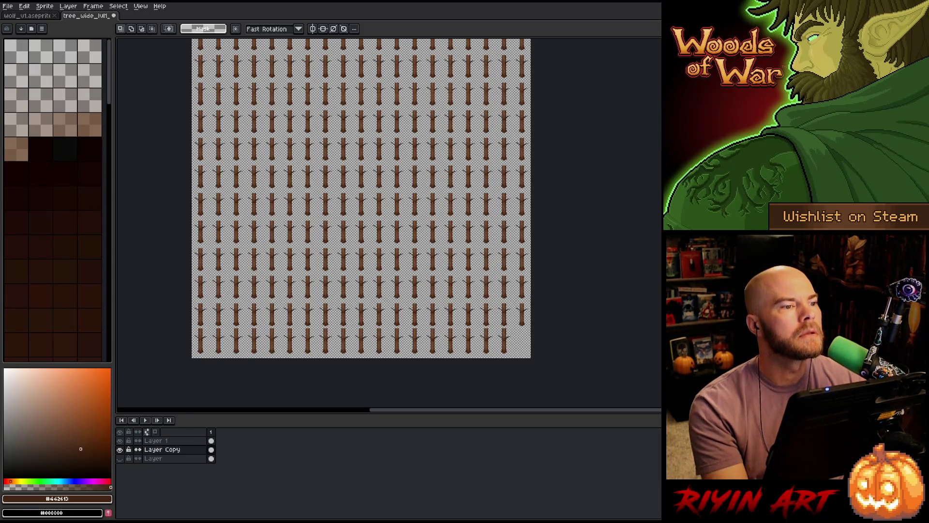
key("alt+Tab")
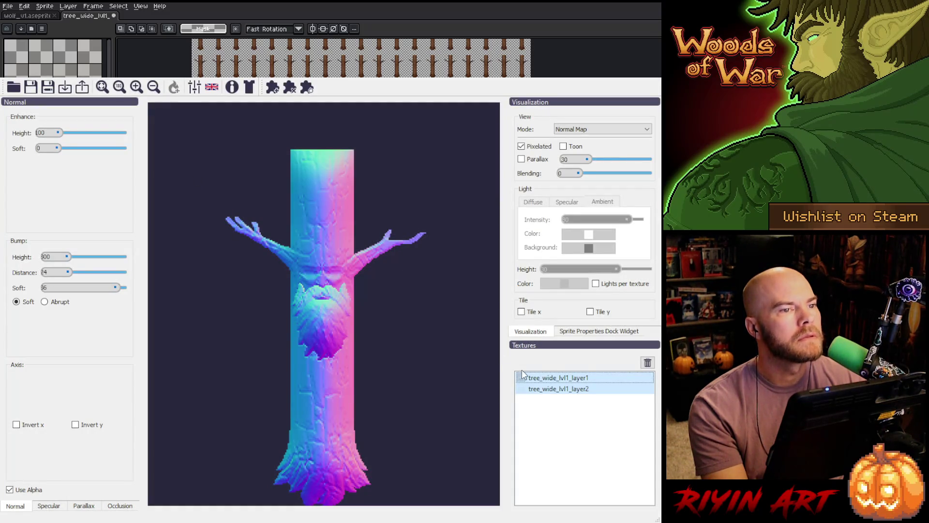
- Preview tree_wide_lvl1_layer1 alone, then put tree_wide_lvl1_layer2 on top of the texture stack
left_click(578, 379)
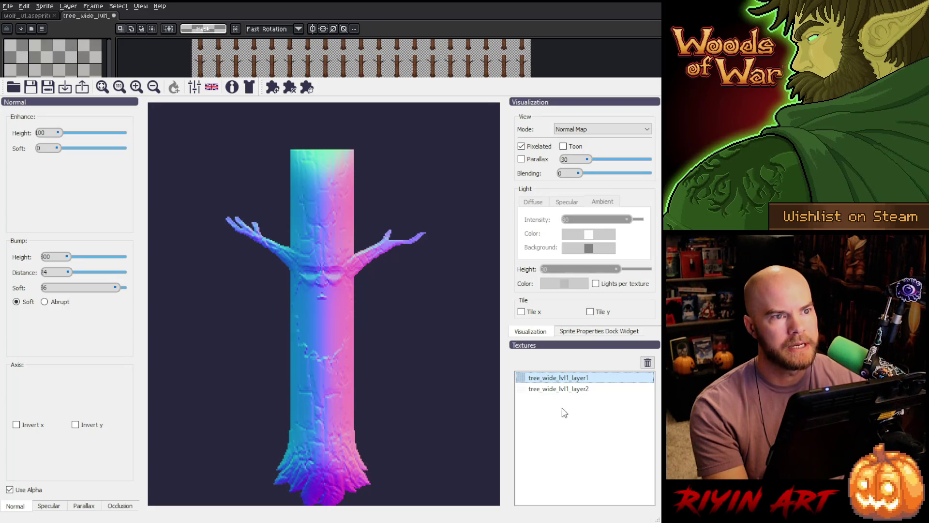
left_click(649, 366)
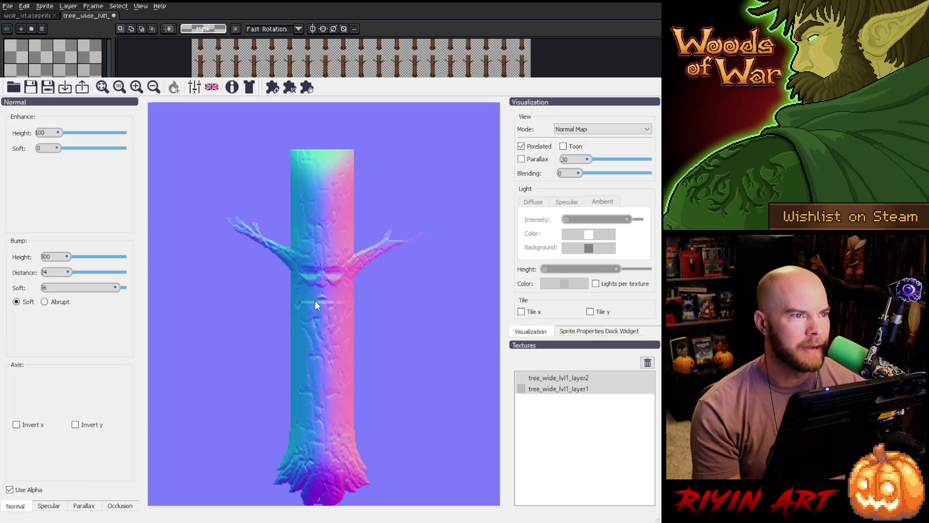
- Drag tree_wide_lvl1_layer2 below layer1, select layer1 and turn on Use Alpha
left_click(567, 377)
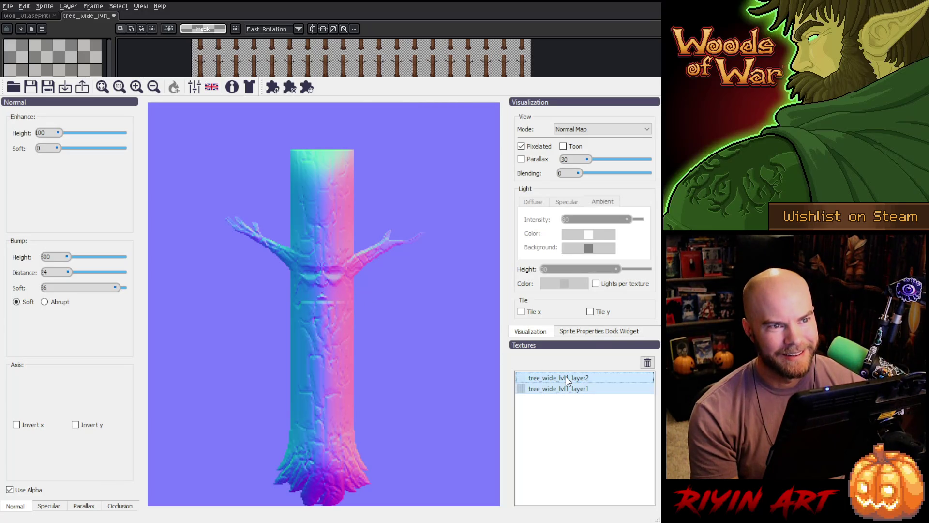
left_click_drag(567, 381, 574, 402)
left_click(568, 378)
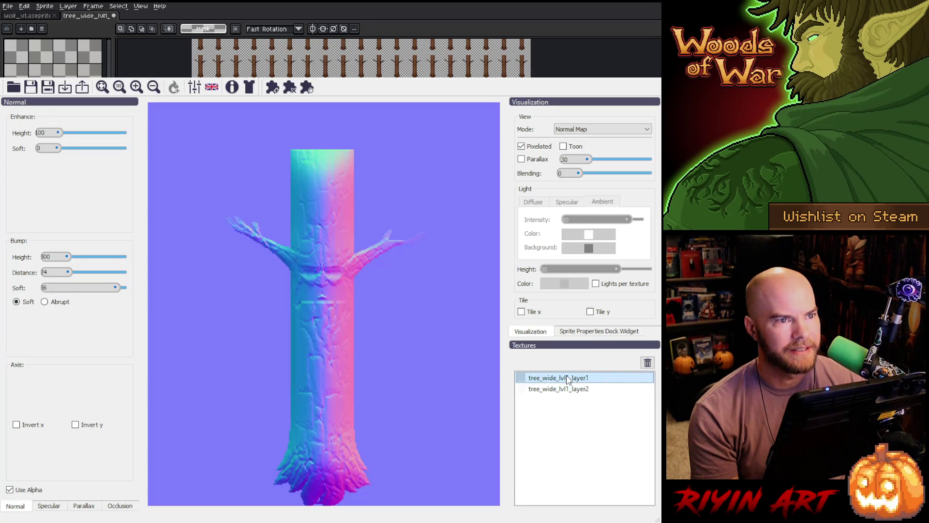
left_click(10, 490)
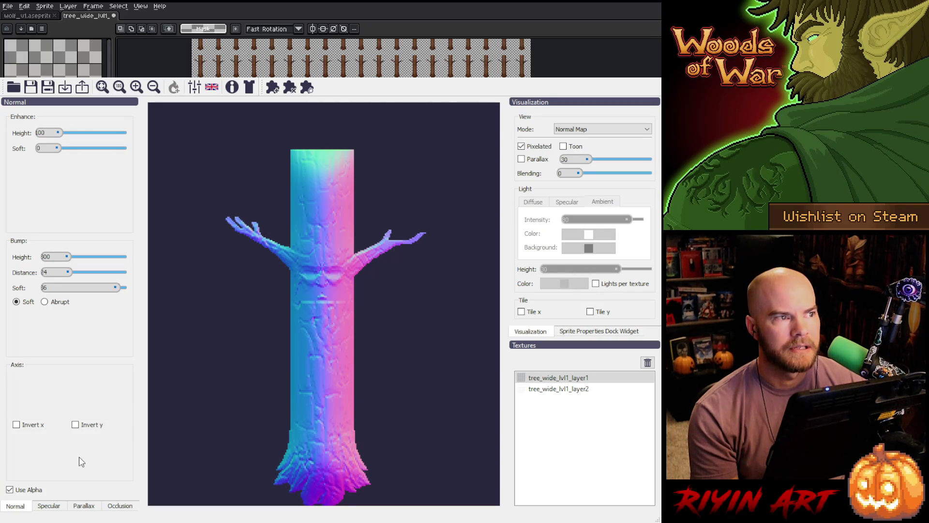
- Give the layer2 beard texture Bump Height 200 and Bump Soft 20, then compare with layer1
left_click(563, 393)
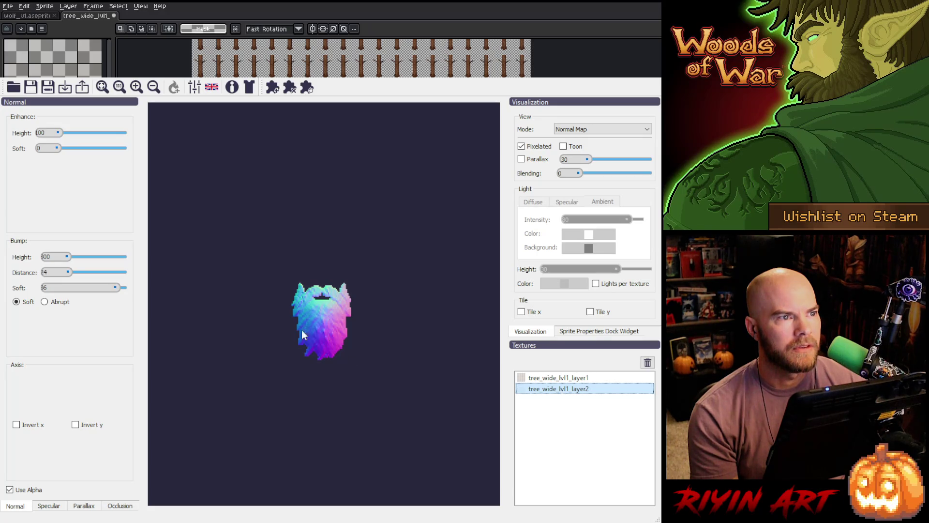
left_click(53, 257)
type("300")
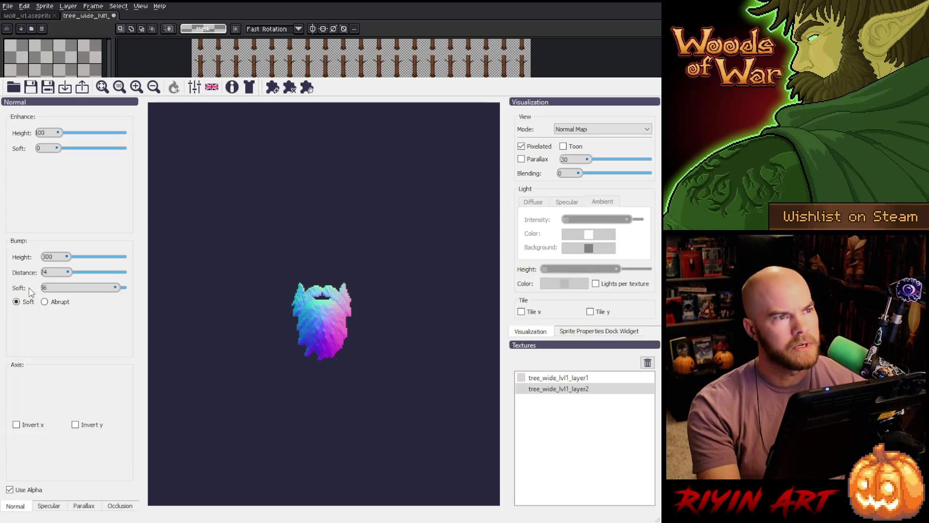
key("BackSpace")
type("200")
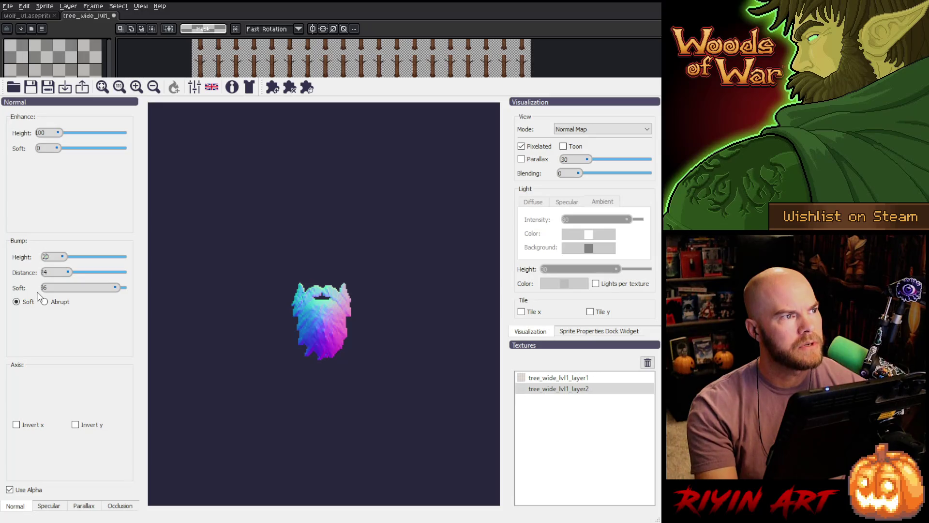
scroll(51, 289, "down", 7)
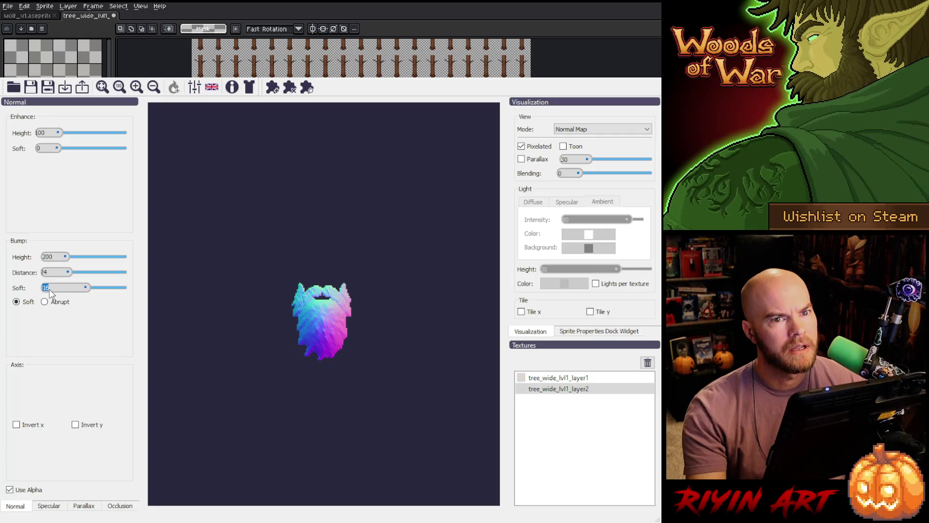
type("20")
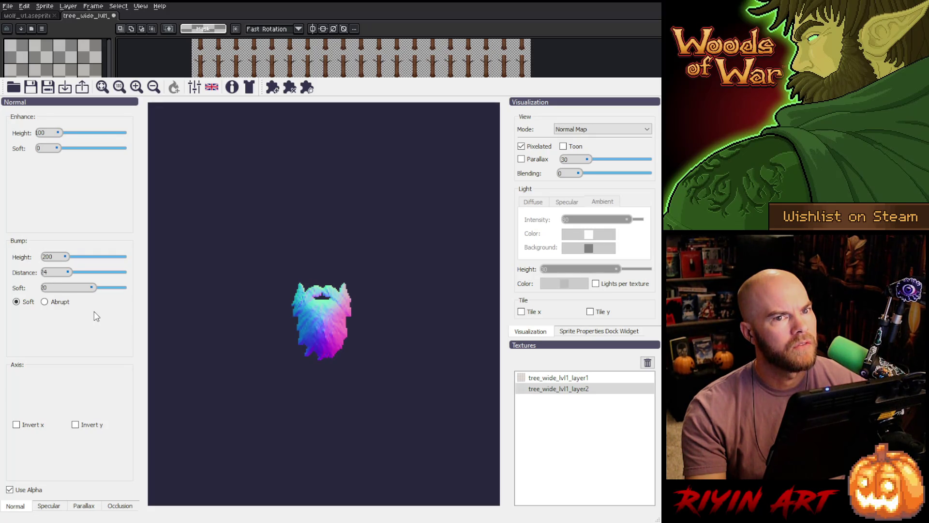
left_click(553, 379)
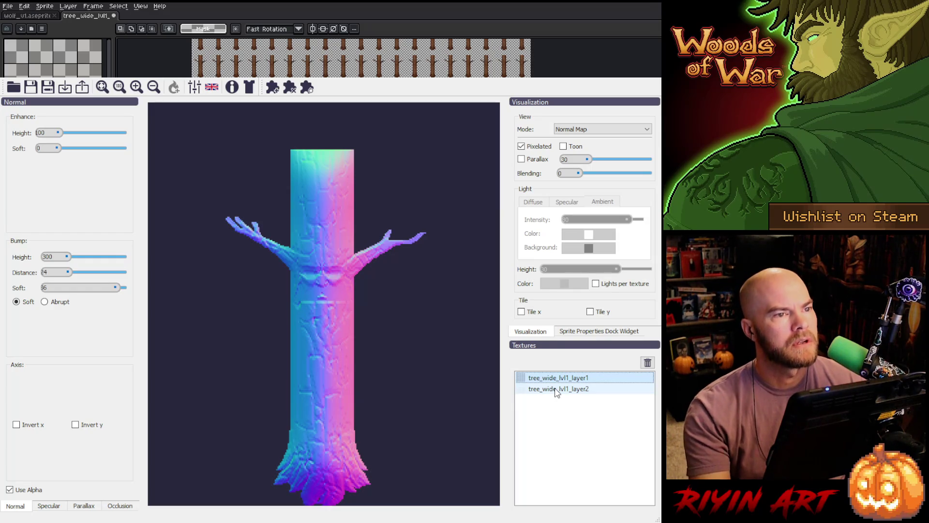
left_click(555, 389)
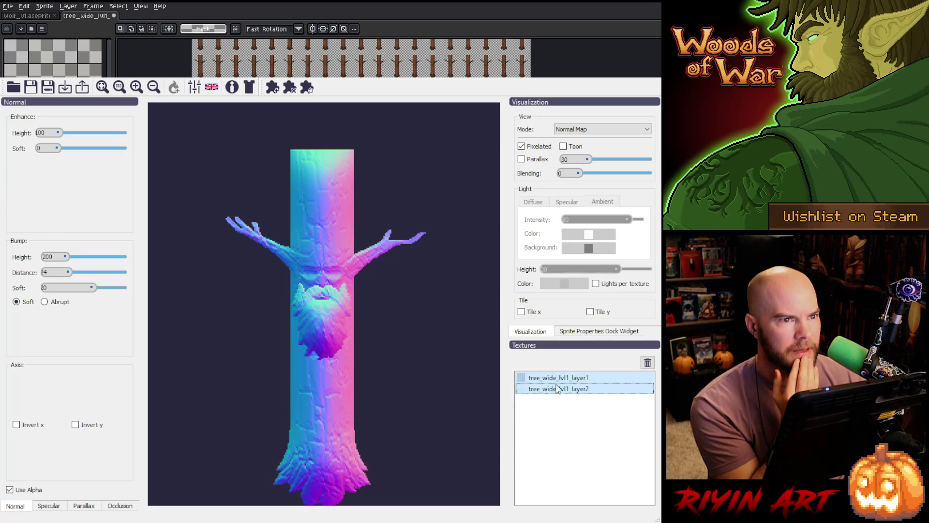
- Set the beard texture's Bump Distance to 16 and Soft to 12
left_click(562, 391)
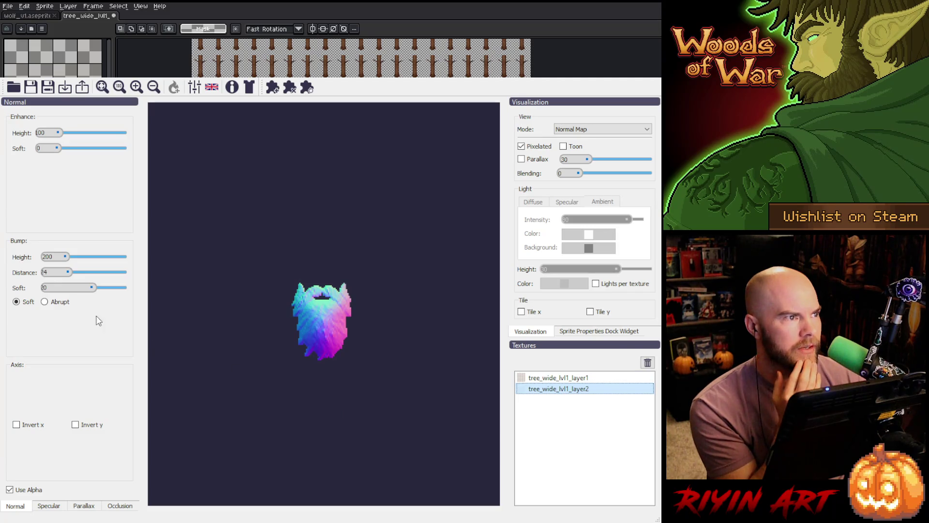
left_click(51, 271)
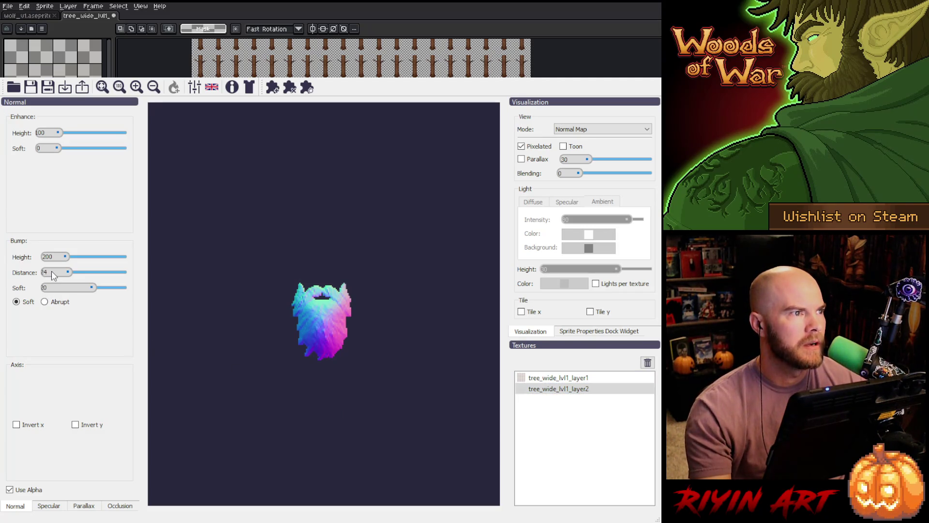
double_click(51, 272)
type("16")
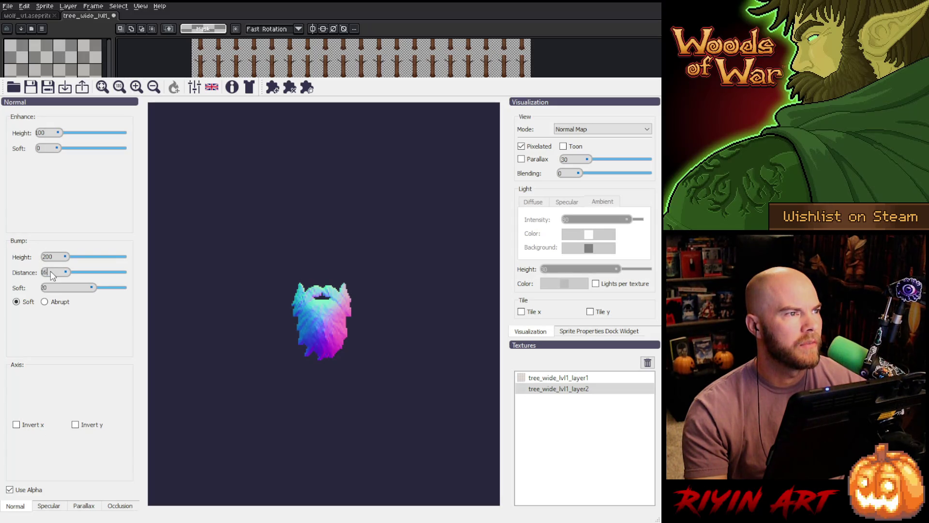
scroll(63, 286, "down", 10)
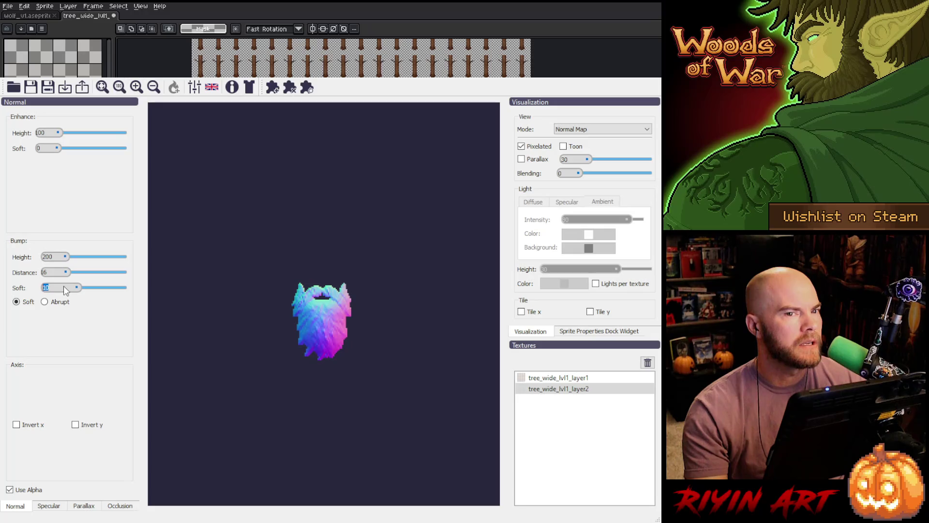
type("12")
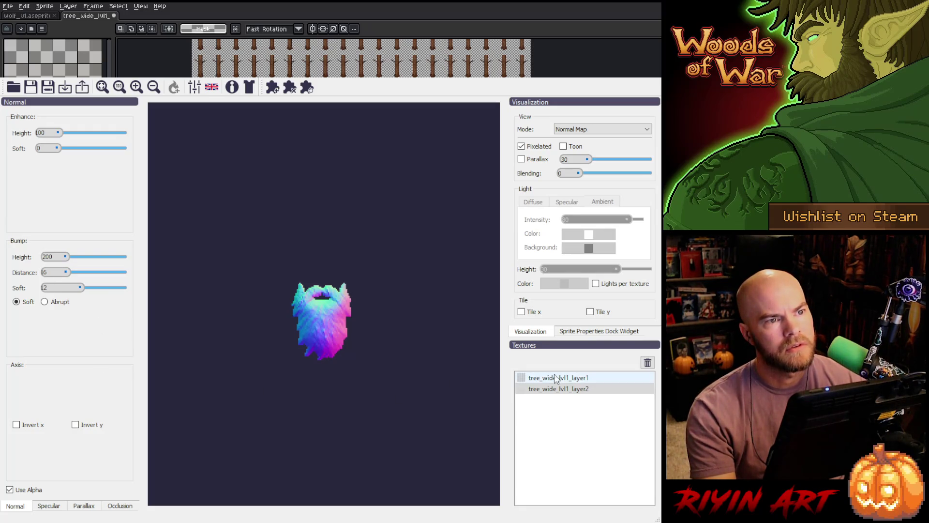
- Export the normal maps for both tree textures and return to Aseprite
left_click(586, 377, "shift")
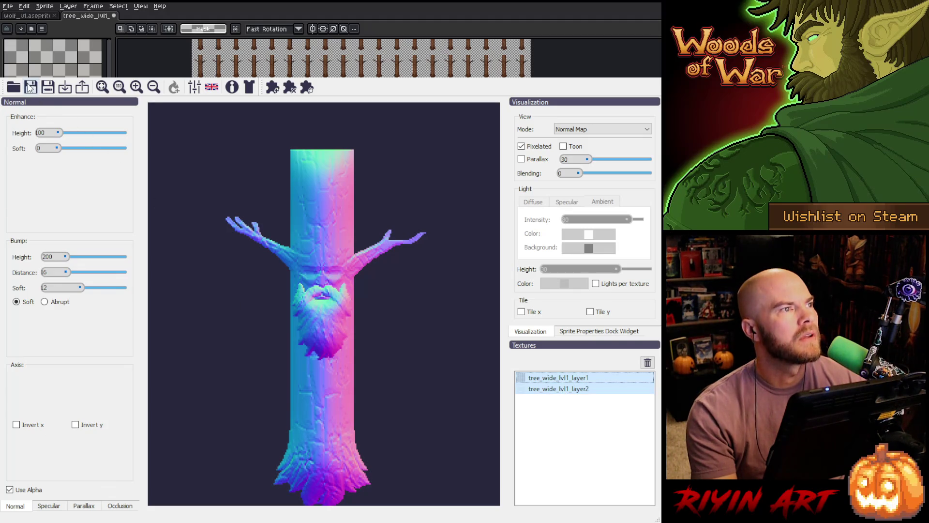
left_click(84, 91)
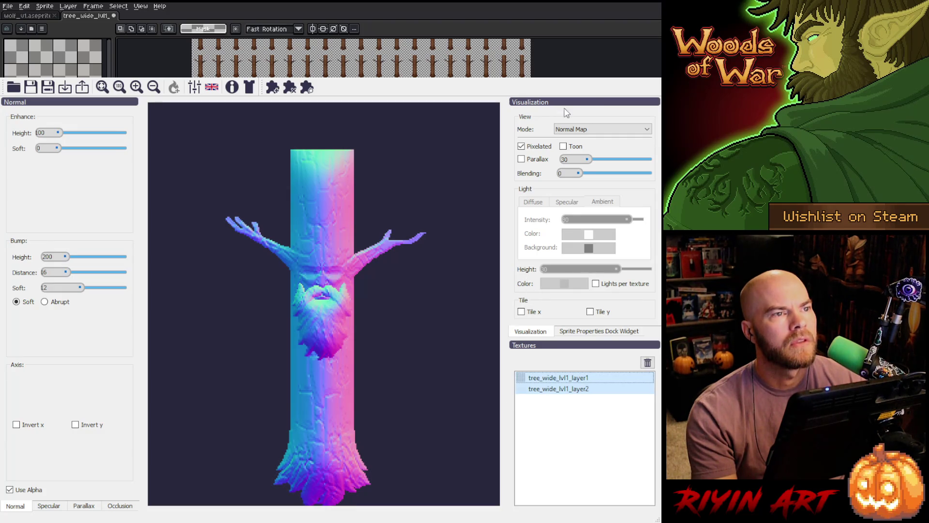
left_click(601, 76)
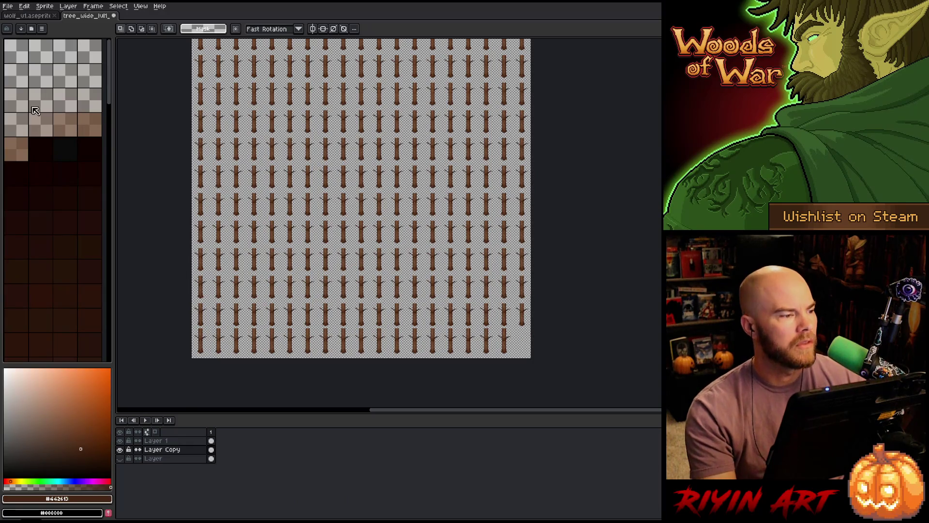
- Open tree_wide_lvl1_layer1_n.png and tree_wide_lvl1_layer2_n.png together as new documents
left_click(8, 6)
left_click(80, 29)
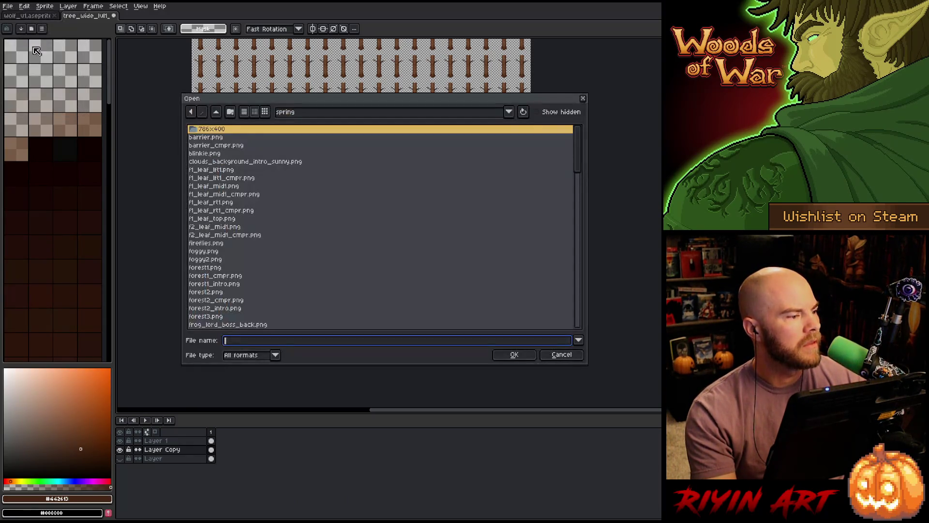
scroll(283, 249, "down", 10)
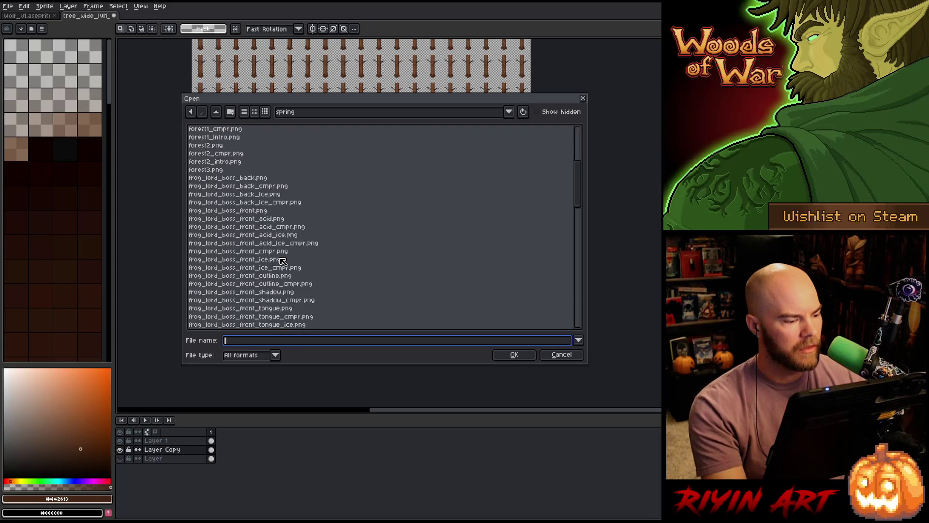
scroll(278, 271, "down", 10)
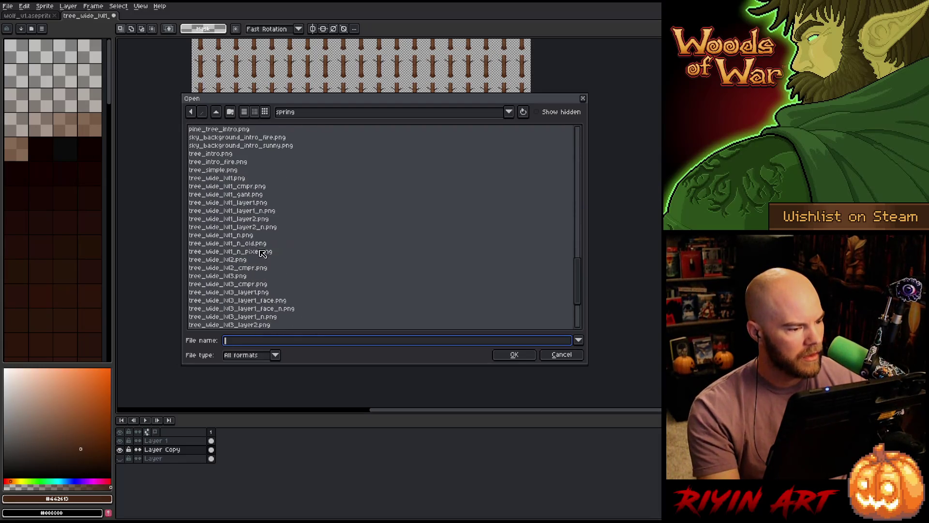
left_click(264, 211)
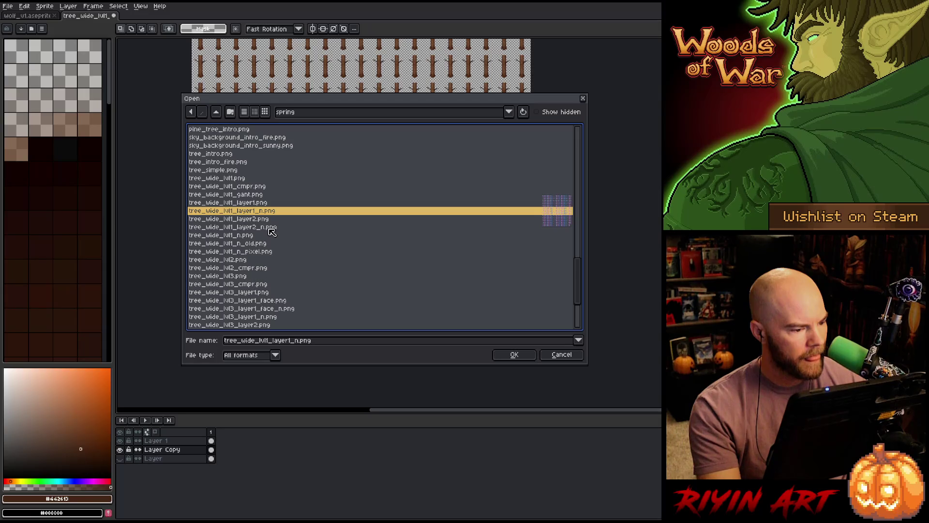
left_click(272, 228, "ctrl")
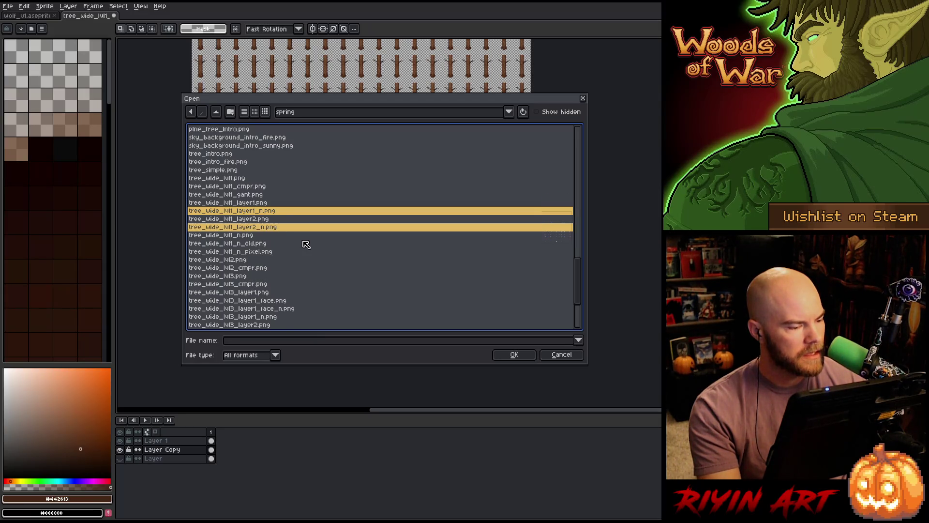
key("Return")
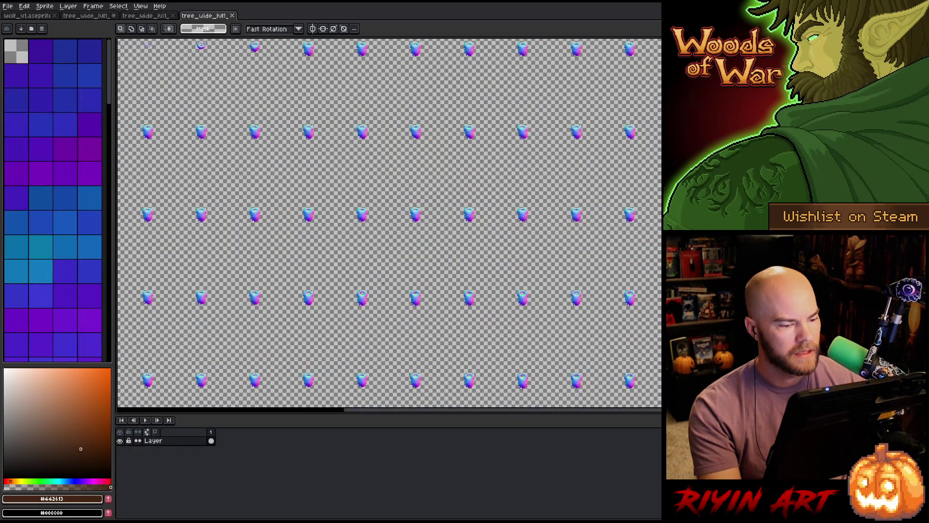
- Inspect the trunk normal-map sheet, then switch back to the three-layer brown trunk sheet
scroll(415, 321, "down", 2)
scroll(415, 320, "up", 5)
scroll(415, 320, "up", 1)
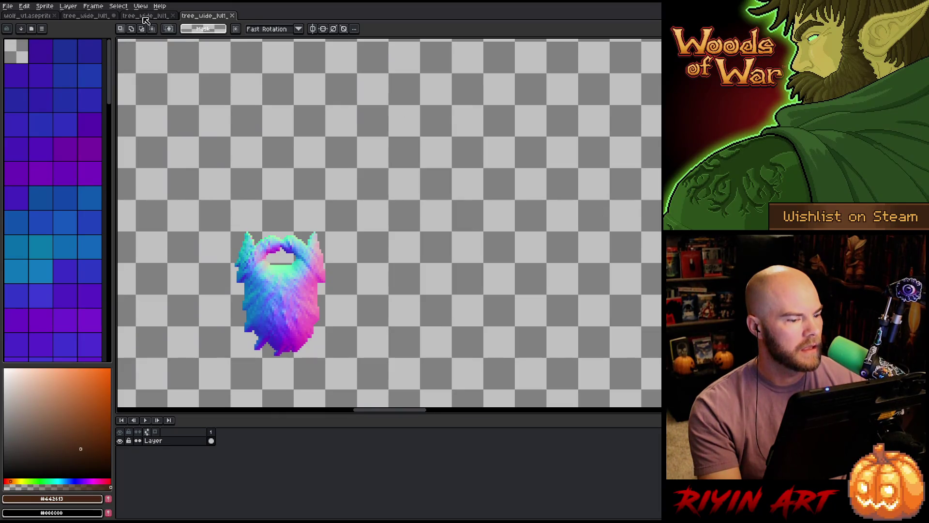
left_click(146, 20)
scroll(422, 309, "down", 4)
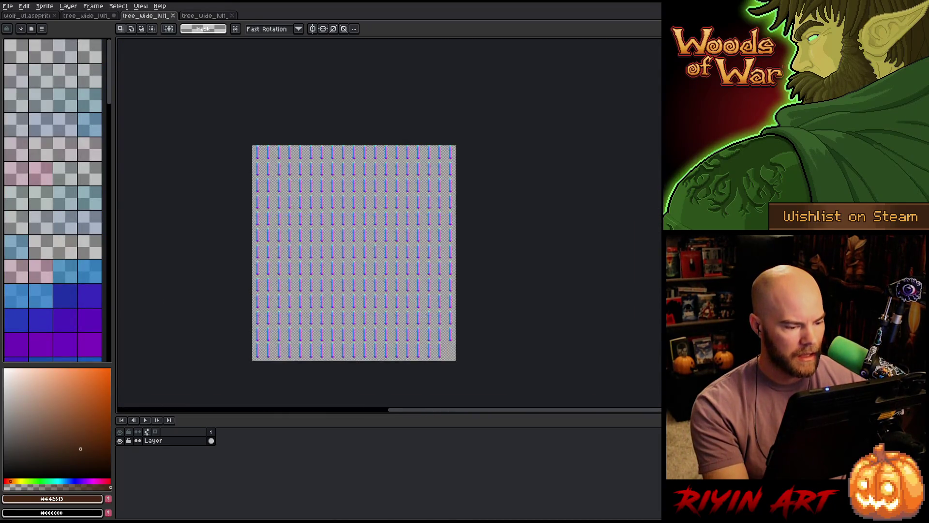
scroll(317, 244, "up", 5)
scroll(317, 244, "up", 2)
scroll(324, 245, "down", 2)
scroll(363, 214, "up", 2)
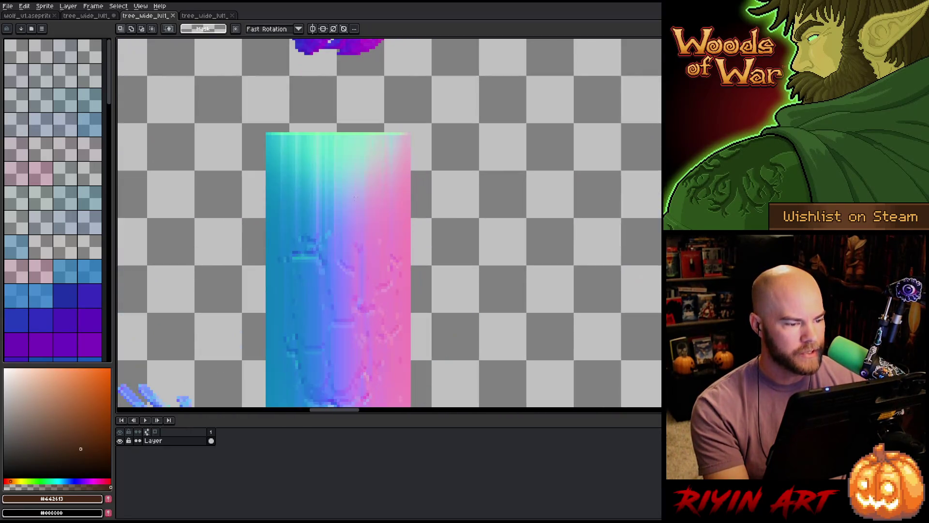
scroll(334, 196, "down", 5)
scroll(451, 232, "up", 3)
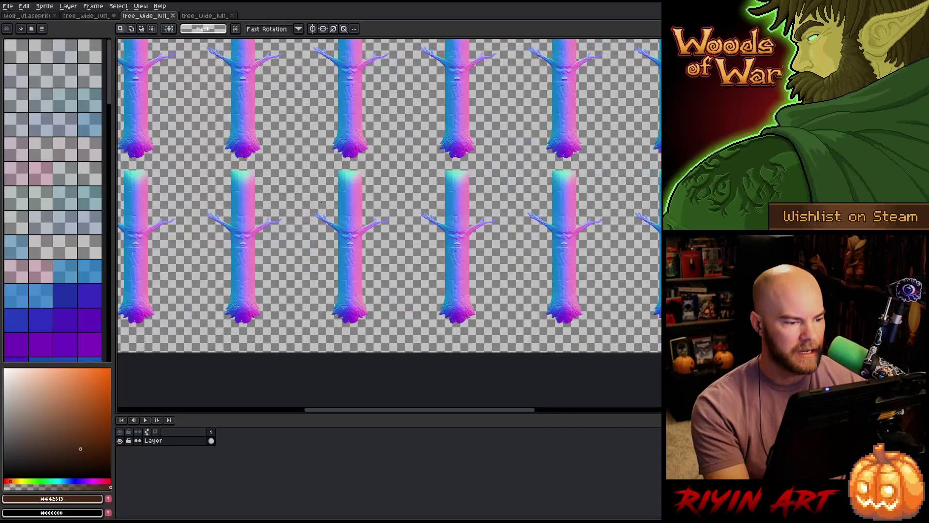
scroll(451, 232, "down", 4)
scroll(451, 232, "up", 2)
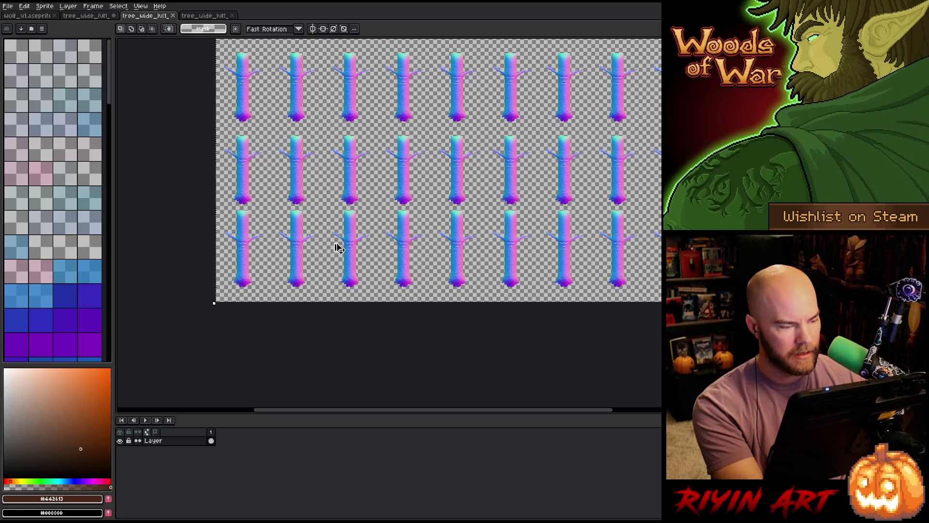
left_click(91, 18)
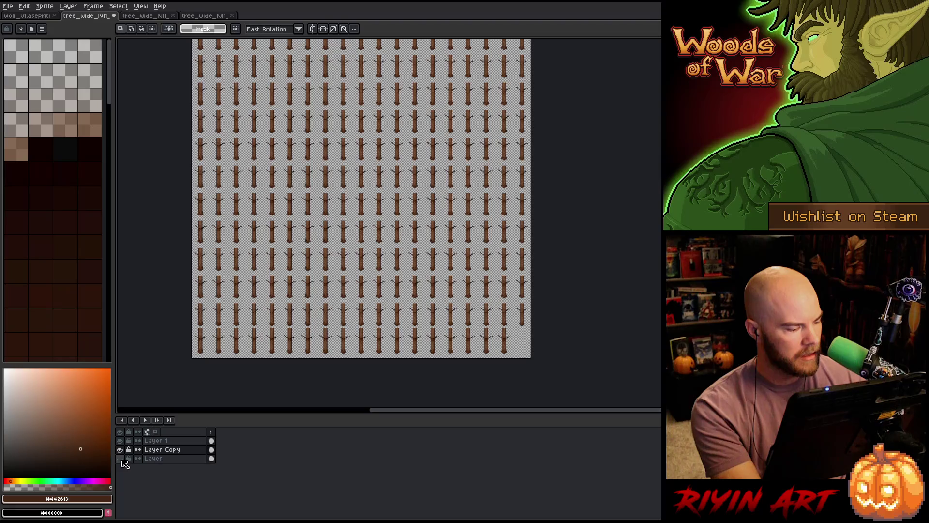
- Copy the brown trunk art and paste it onto a new layer in the normal-map sheet
left_click(211, 459)
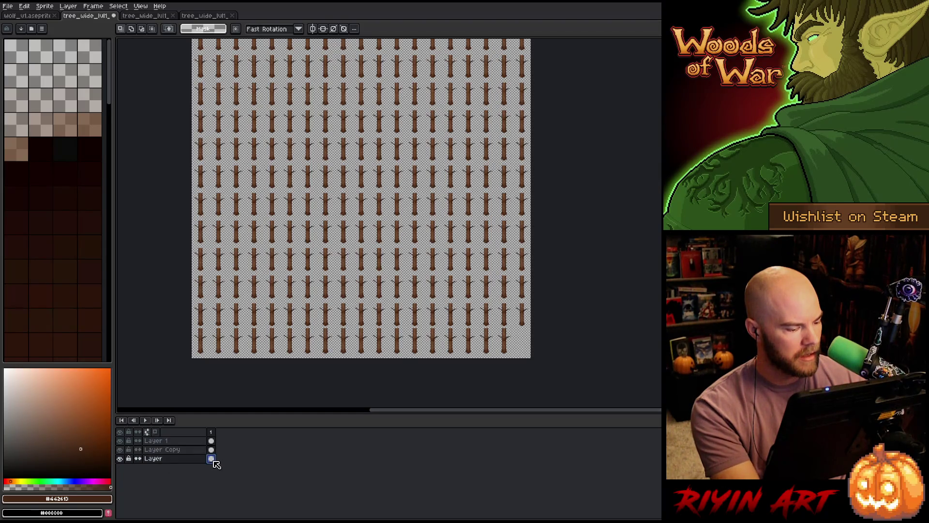
left_click(210, 17)
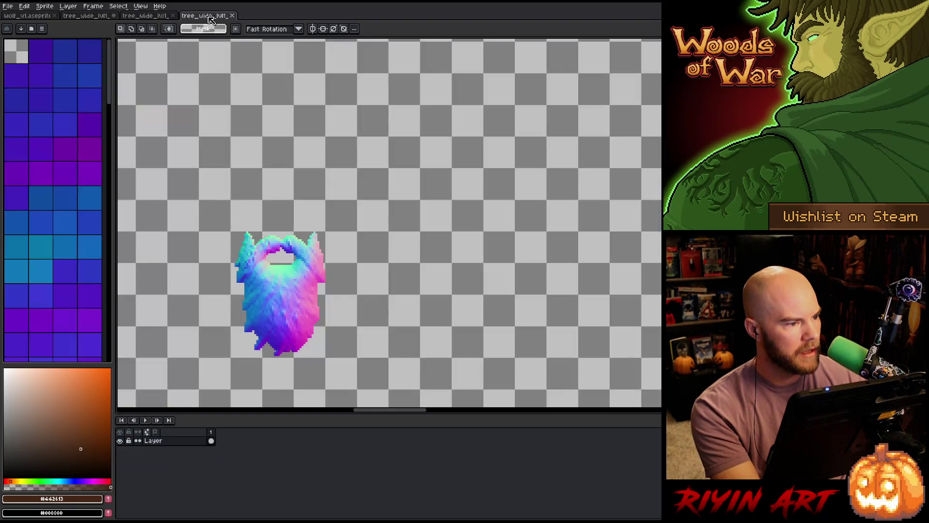
left_click(142, 17)
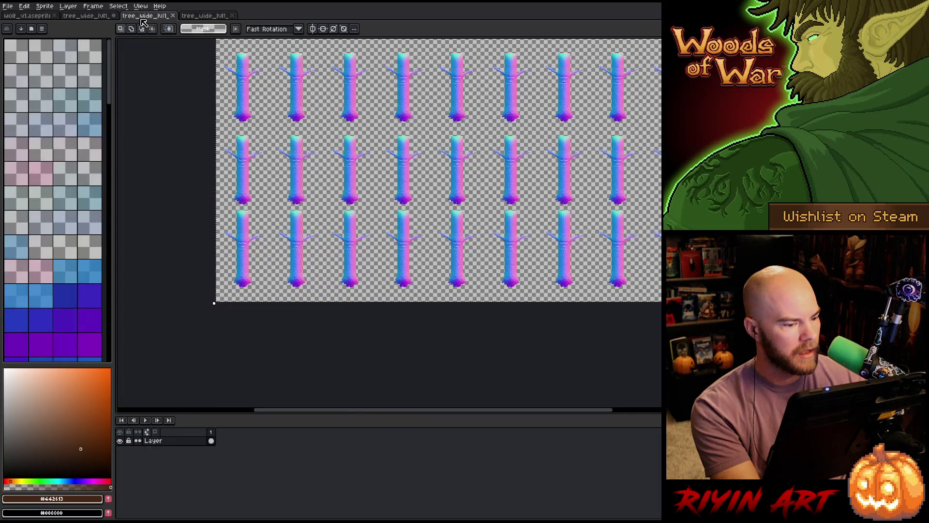
key("ctrl+shift+Tab")
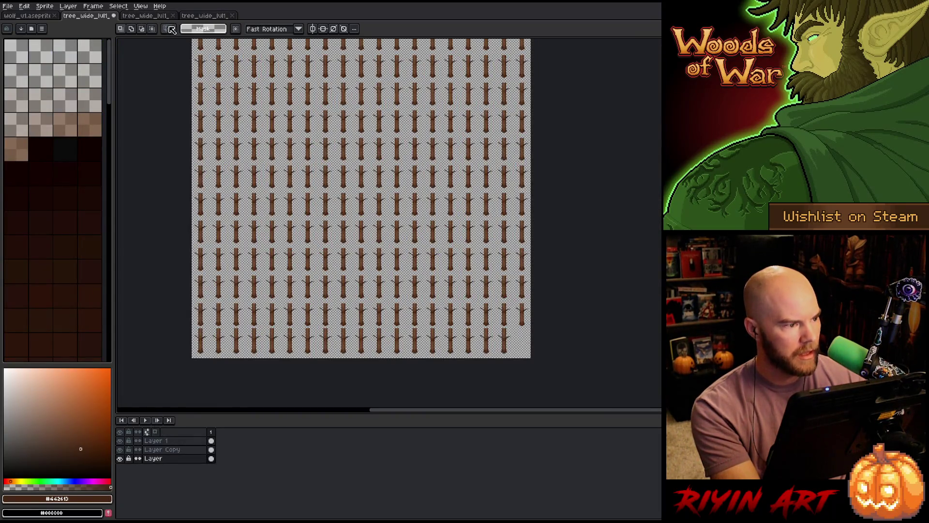
left_click(145, 16)
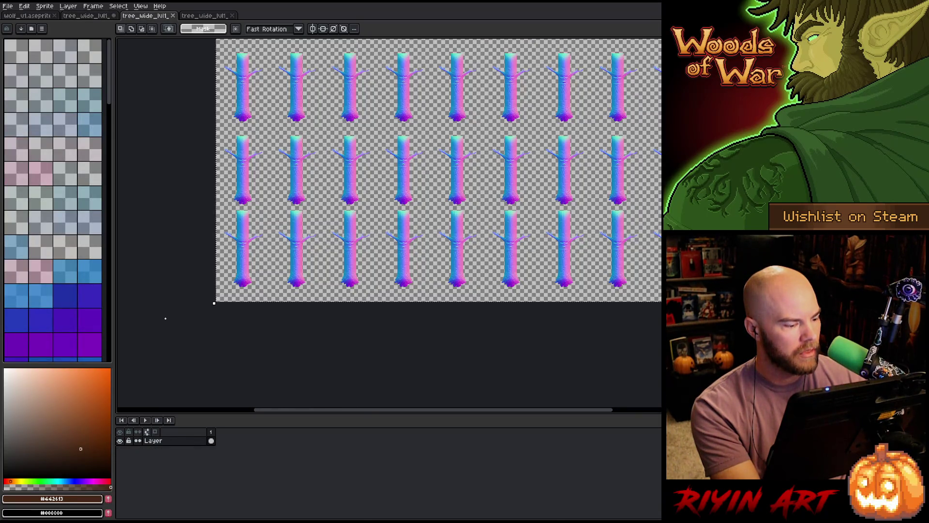
key("shift+n")
key("ctrl+v")
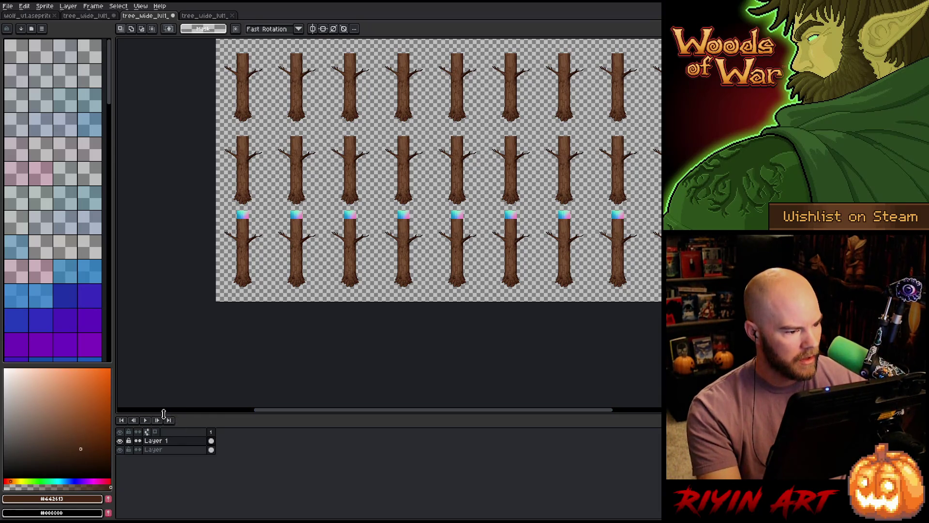
key("plus")
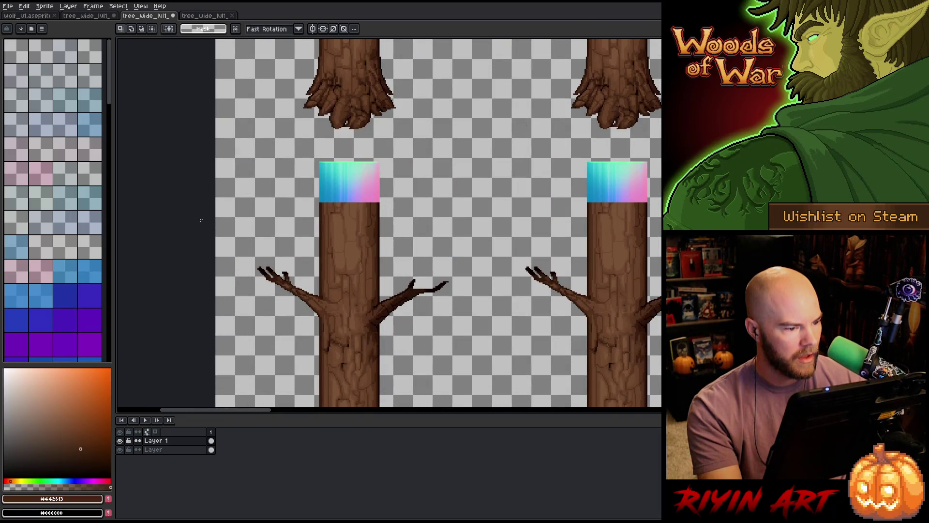
- Make the normal-map Layer active and hide the pasted brown trunk Layer 1
left_click(212, 450)
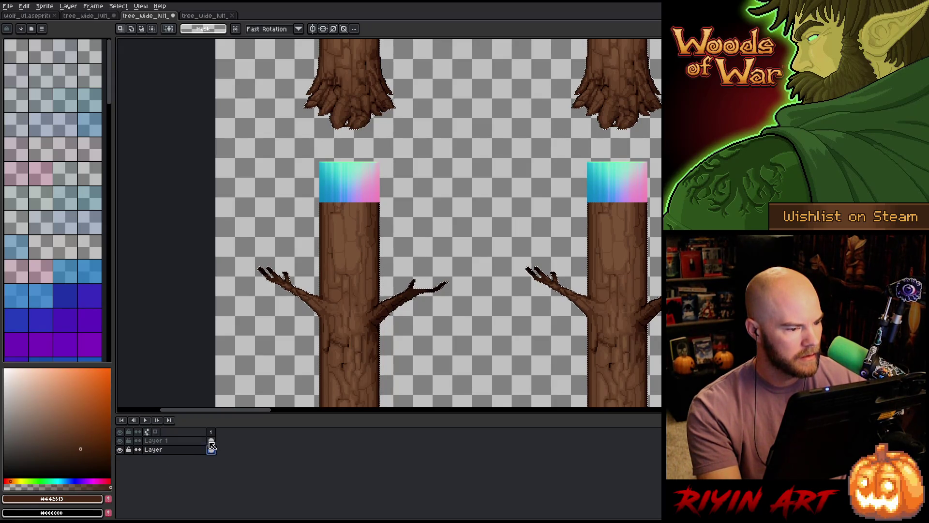
left_click(120, 441)
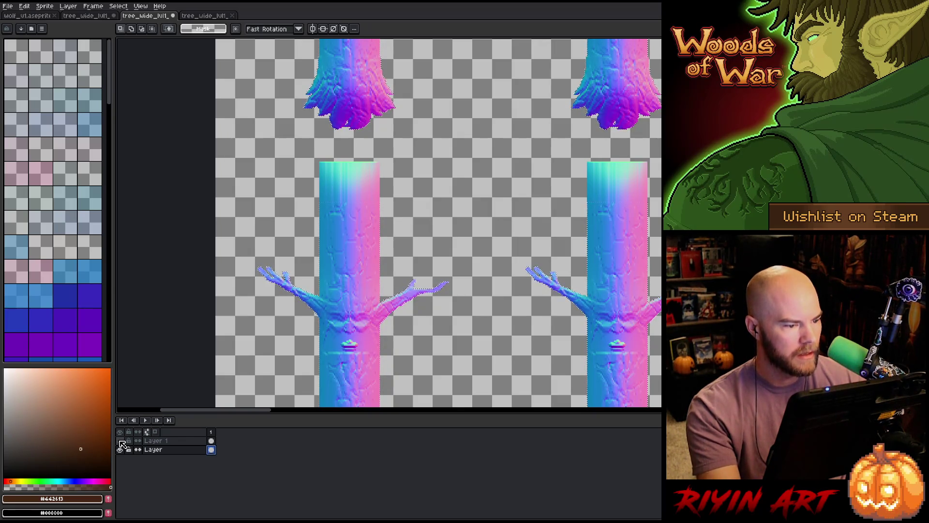
scroll(342, 190, "up", 3)
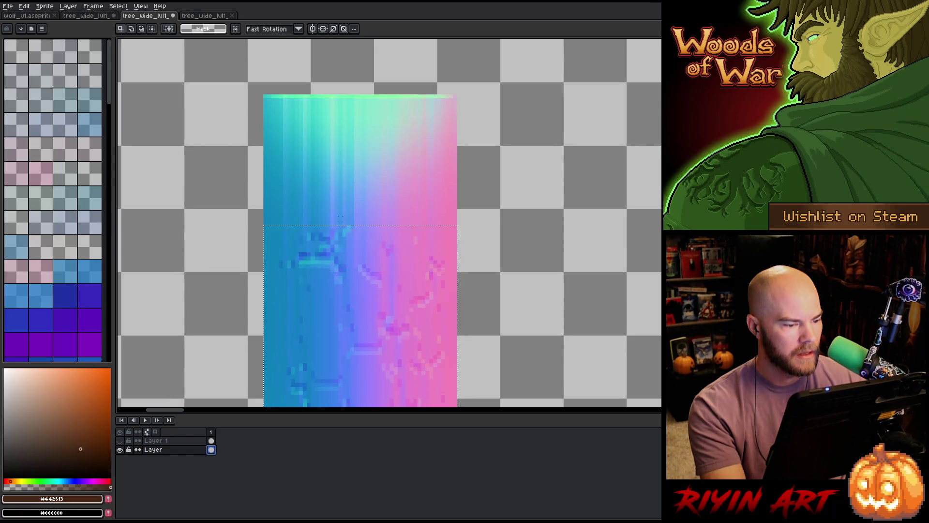
scroll(339, 222, "down", 3)
scroll(310, 257, "down", 1)
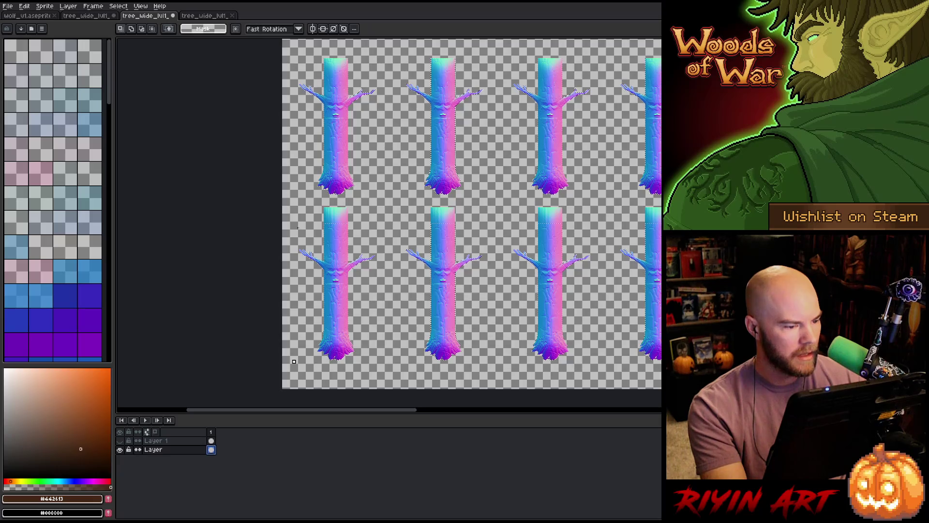
key("ctrl+a")
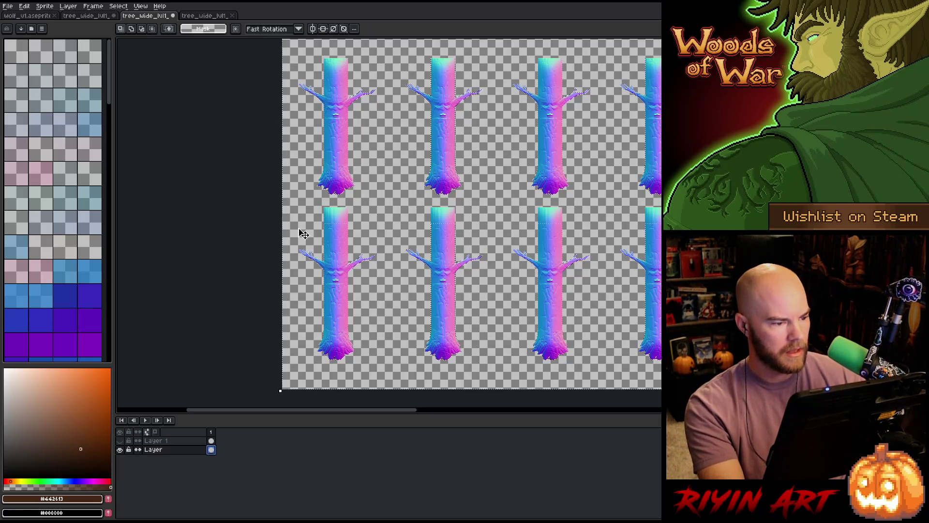
key("ctrl+d")
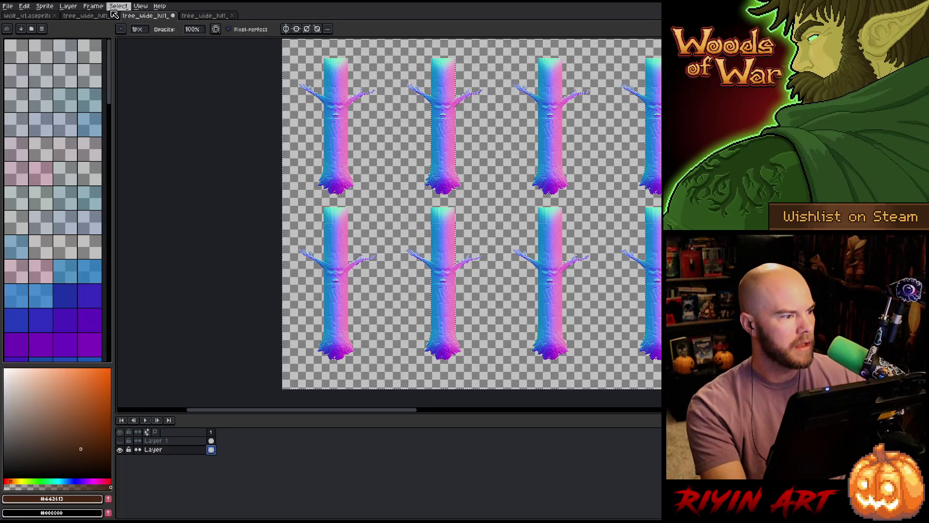
left_click(138, 29)
- Set a 47 px brush and remove the cyan strips above the second-row trunk tops
left_click_drag(154, 41, 197, 41)
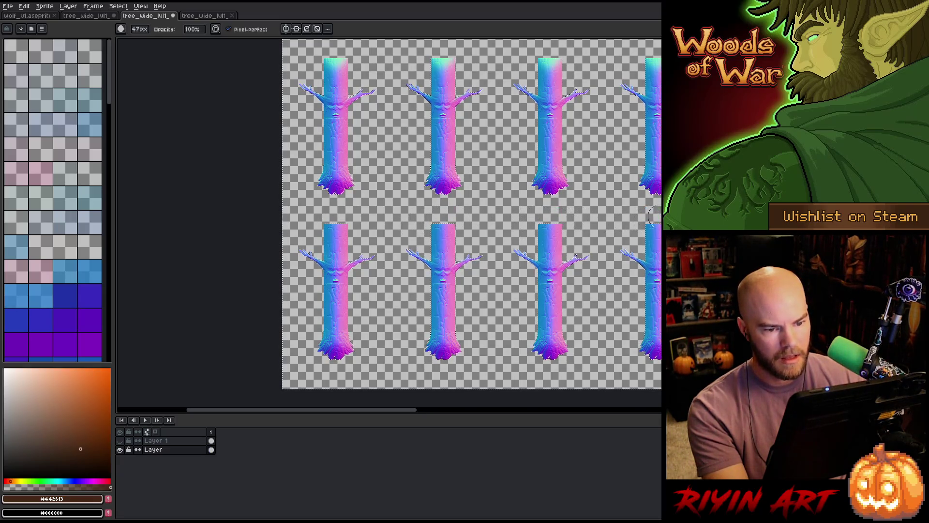
left_click_drag(641, 224, 462, 240)
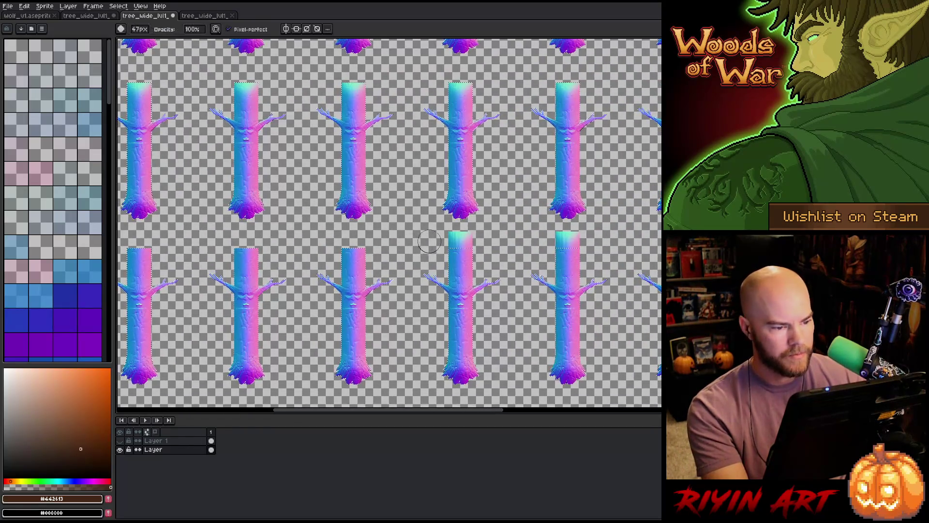
key("ctrl+z")
left_click_drag(386, 240, 446, 251)
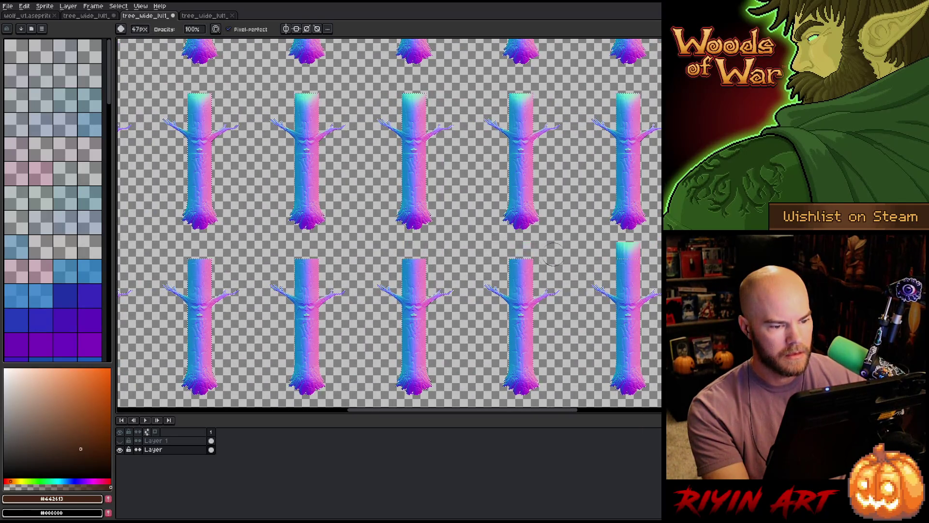
key("space")
left_click_drag(345, 269, 323, 257)
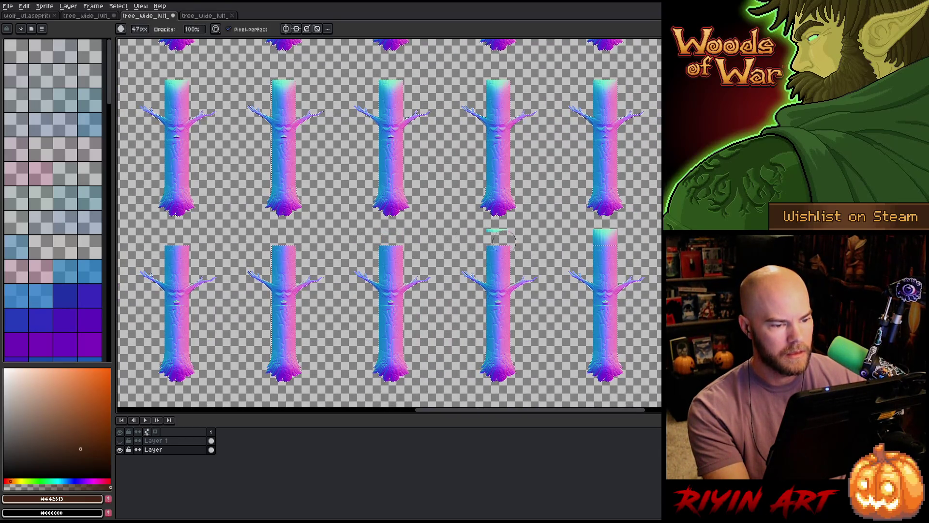
key("space")
left_click_drag(499, 237, 407, 242)
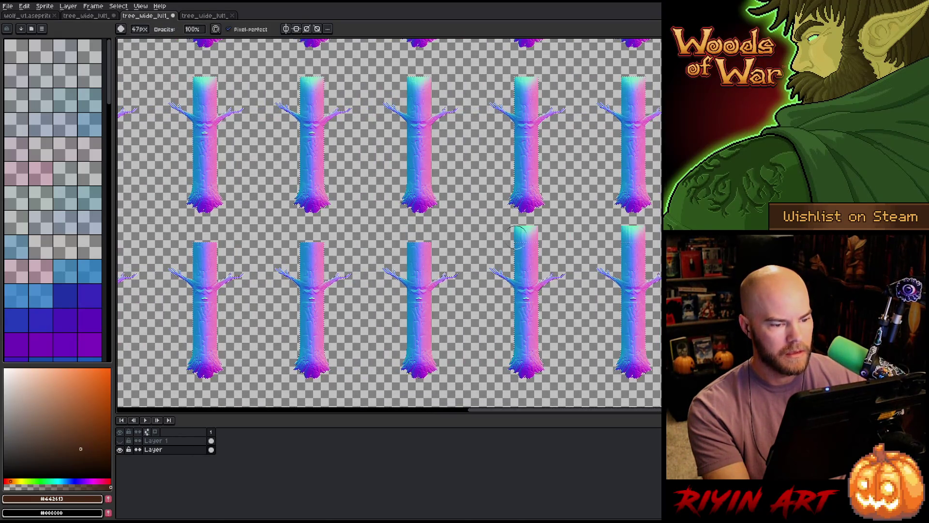
- Clear the remaining cyan strips over the rightmost trunks so every top sits level
key("space")
left_click_drag(402, 242, 413, 242)
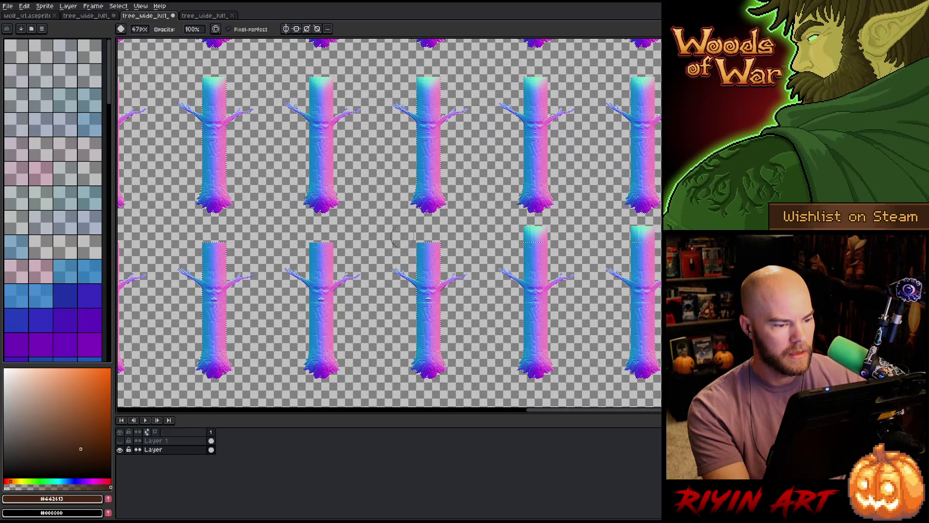
key("space")
left_click_drag(402, 236, 399, 230)
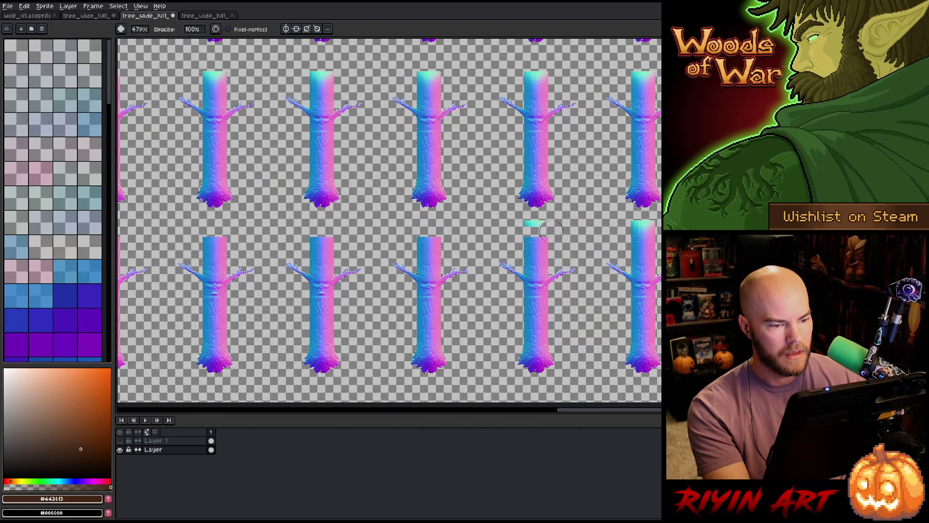
key("space")
left_click_drag(505, 228, 485, 228)
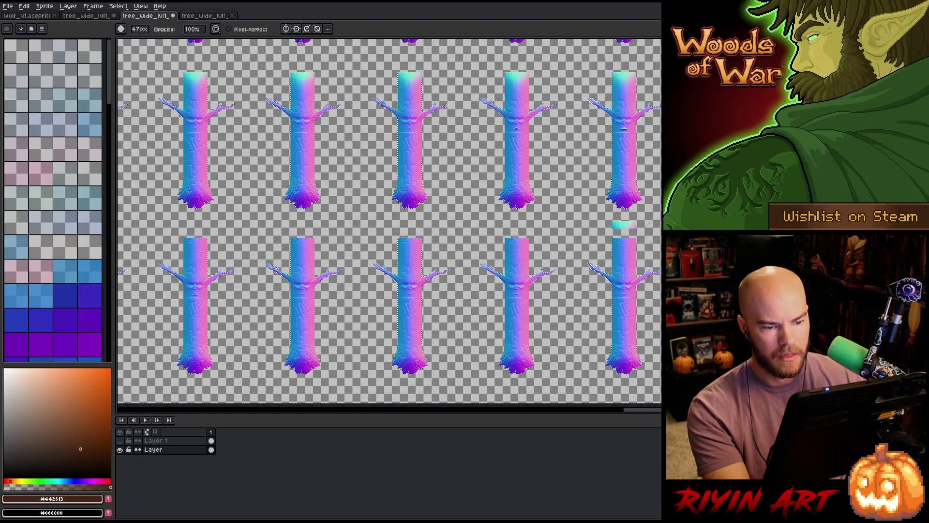
key("space")
left_click_drag(547, 245, 358, 249)
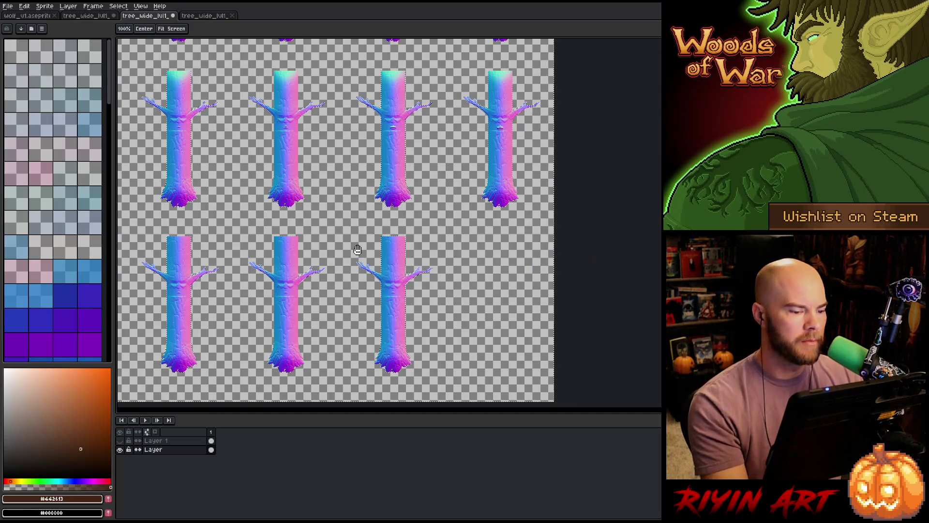
double_click(180, 451)
right_click(180, 451)
left_click(211, 497)
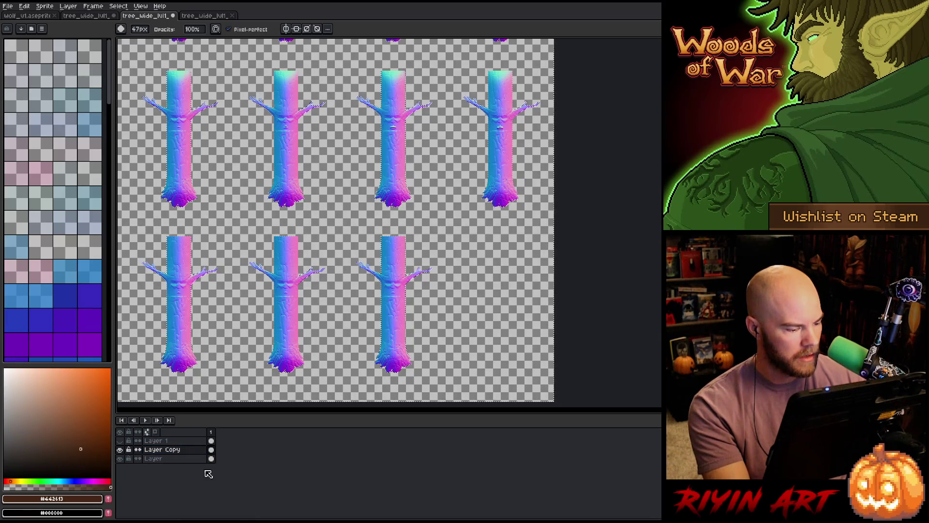
left_click(211, 450)
key("m")
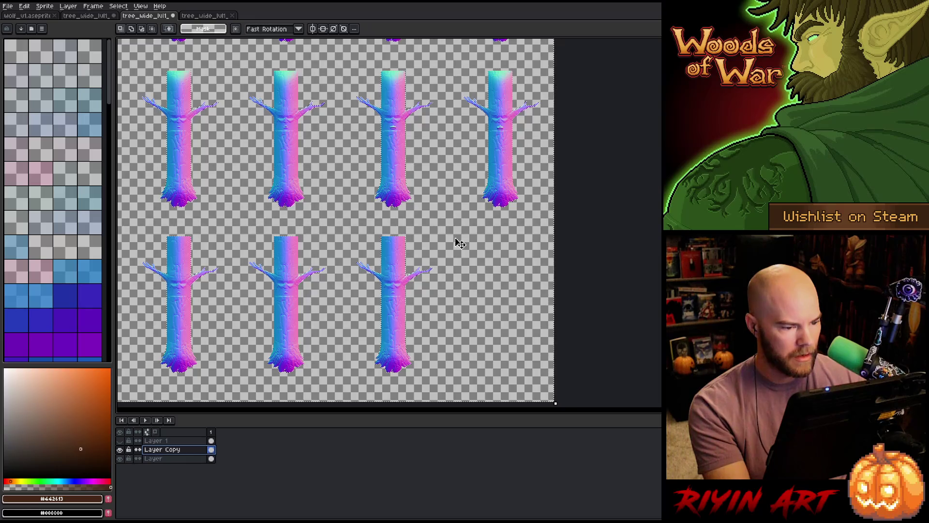
mouse_move(472, 229)
left_mouse_down()
mouse_move(442, 304)
mouse_move(236, 389)
left_mouse_up()
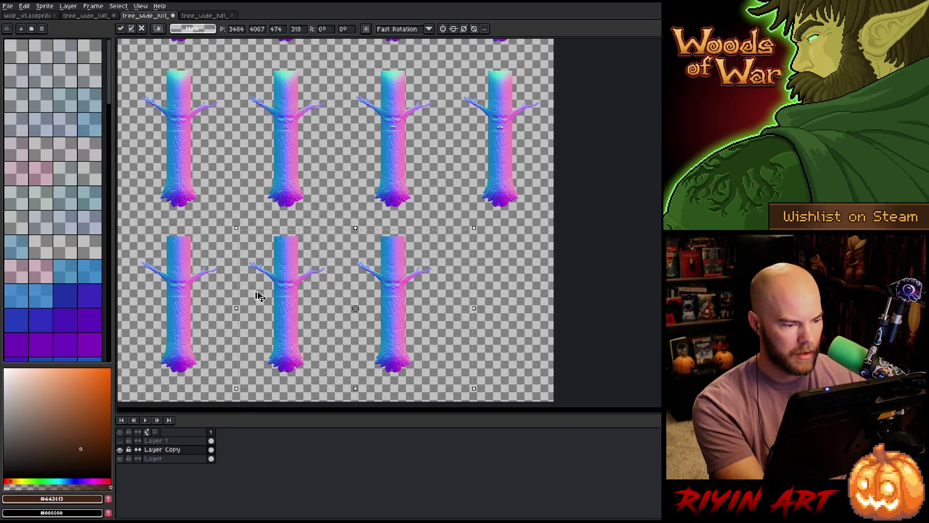
left_click_drag(292, 260, 398, 263)
scroll(417, 269, "up", 4)
key("Right")
key("Right")
key("Right")
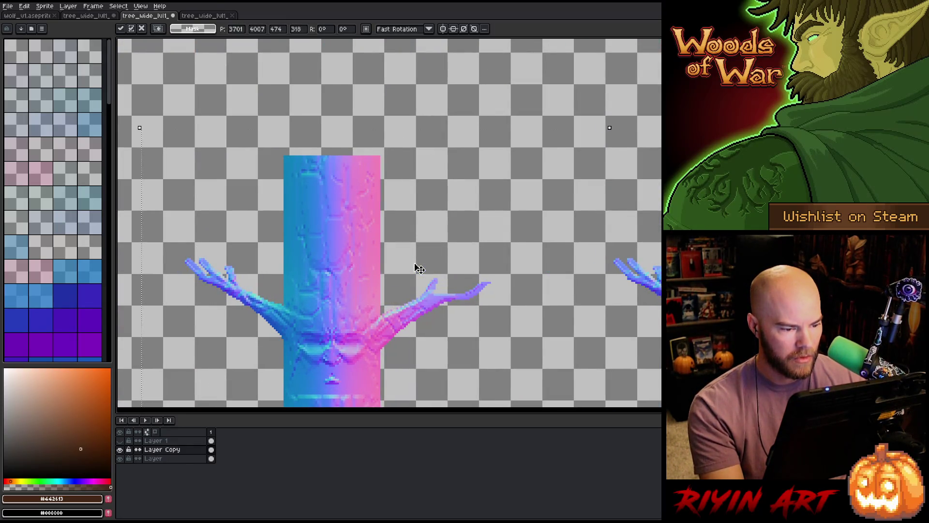
key("Left")
scroll(417, 269, "down", 4)
key("ctrl+d")
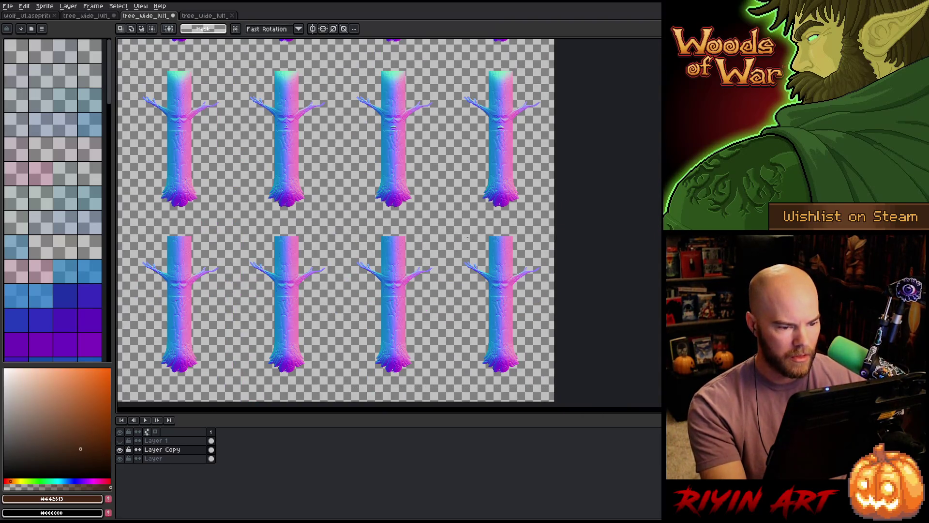
left_click_drag(446, 227, 334, 395)
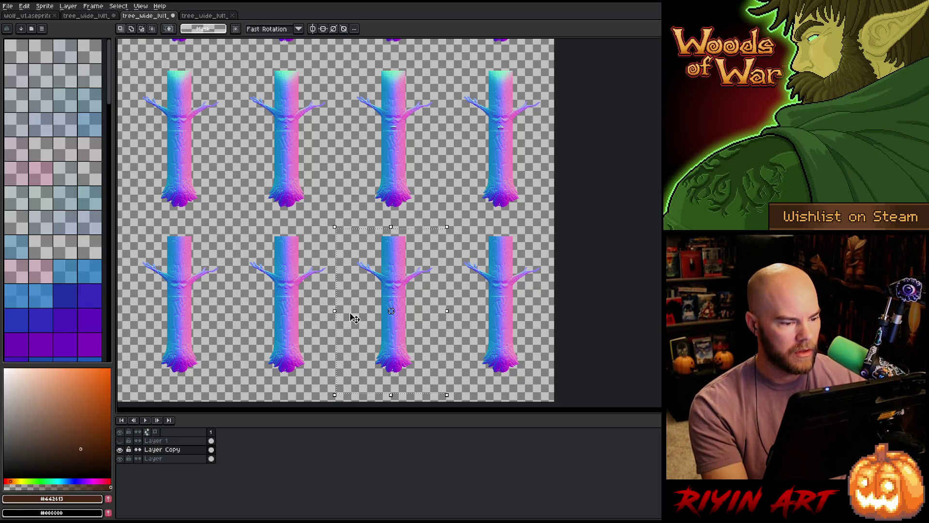
left_click(160, 459)
left_click(120, 458)
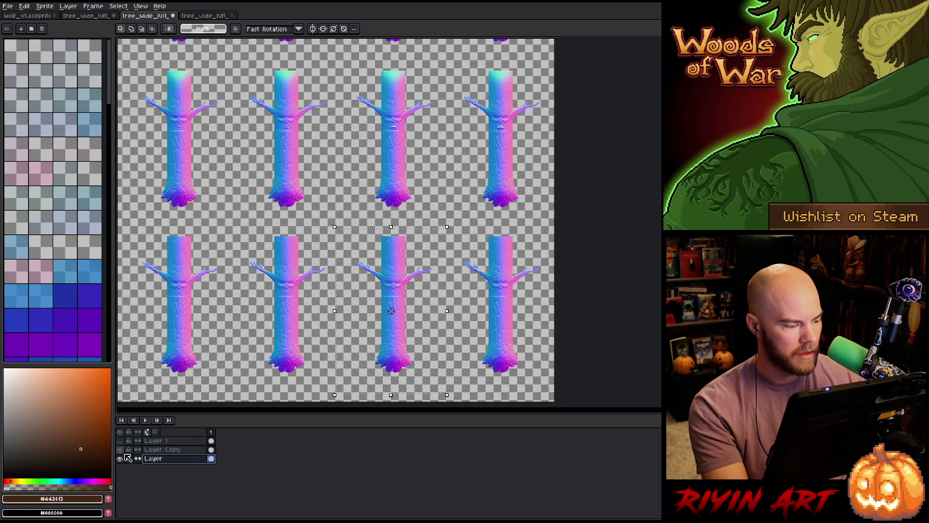
left_click(120, 450)
left_click(121, 451)
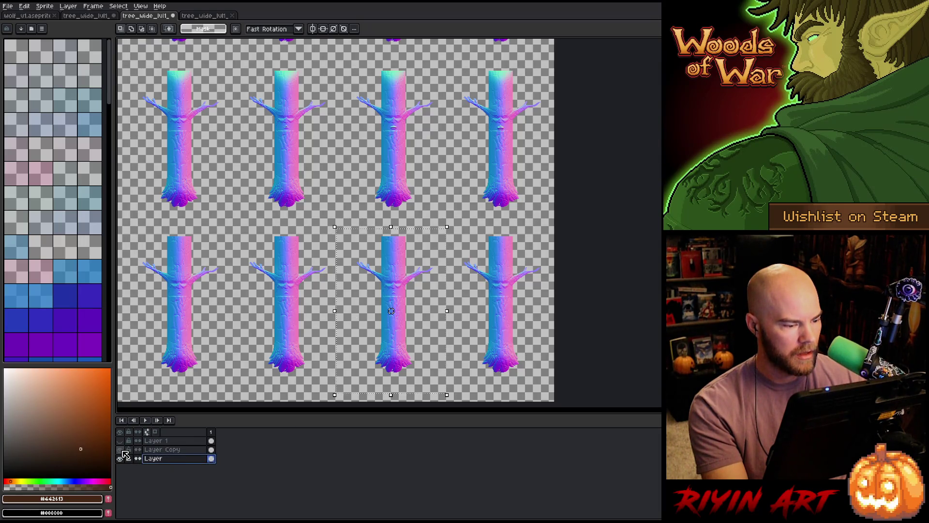
right_click(168, 464)
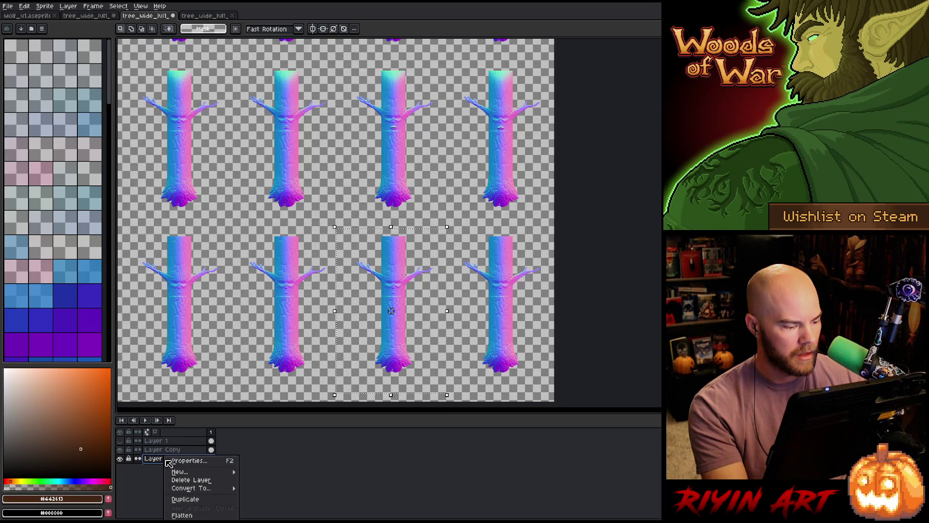
left_click(178, 497)
left_click(120, 467)
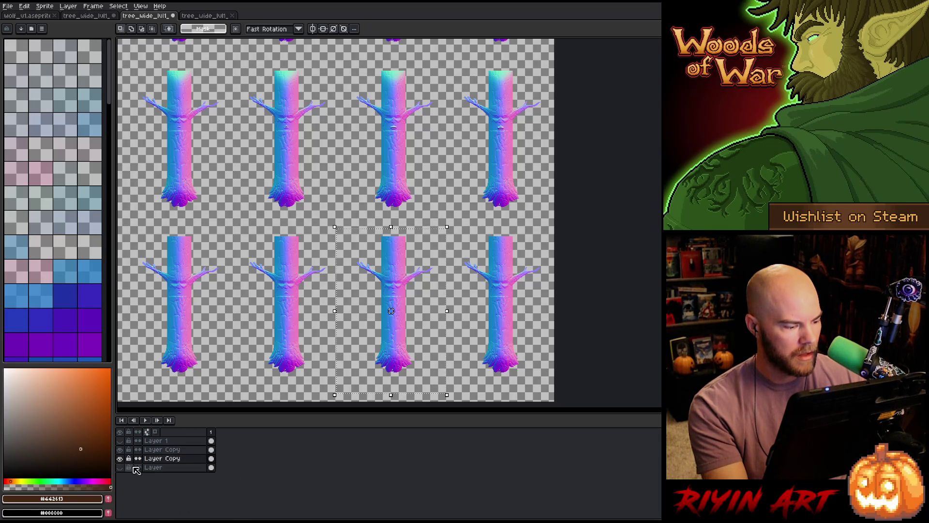
left_click(171, 451)
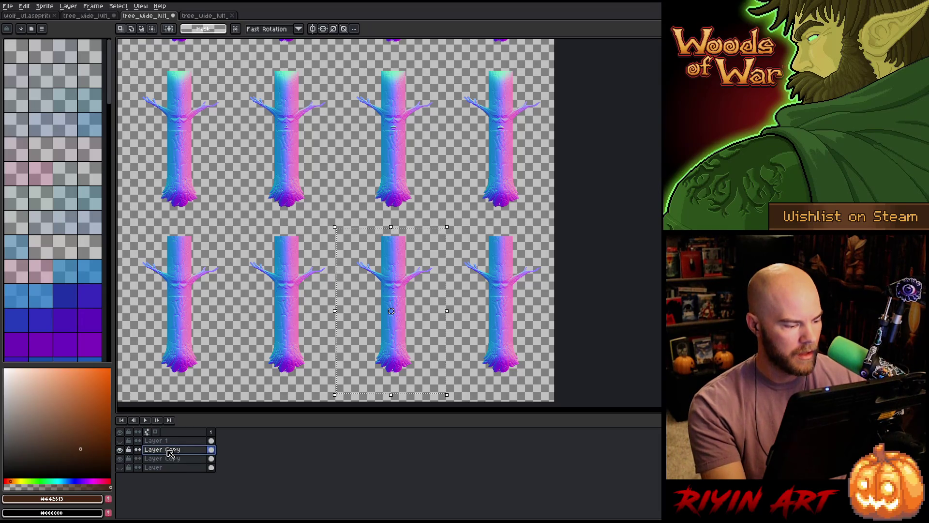
key("ctrl+e")
left_click(121, 450)
left_click(120, 449)
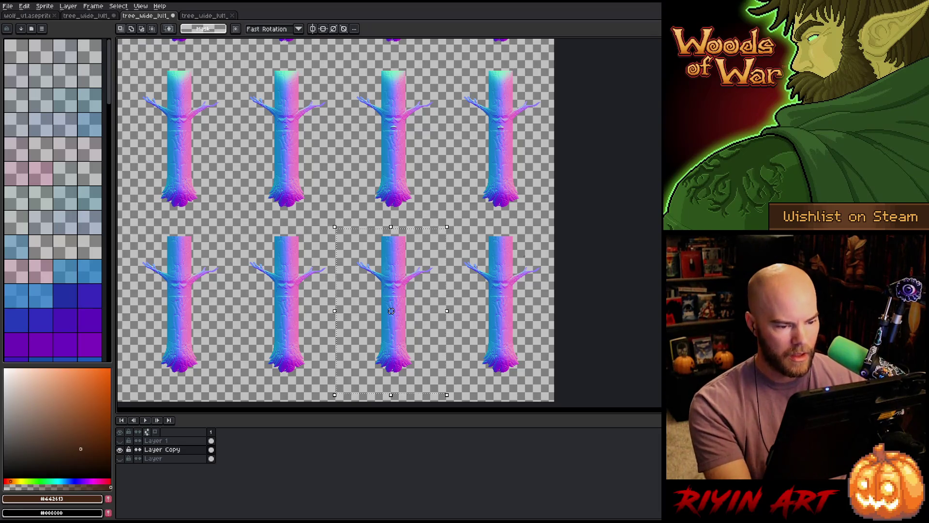
scroll(543, 259, "up", 1)
scroll(543, 259, "down", 2)
scroll(528, 182, "up", 2)
scroll(465, 188, "up", 4)
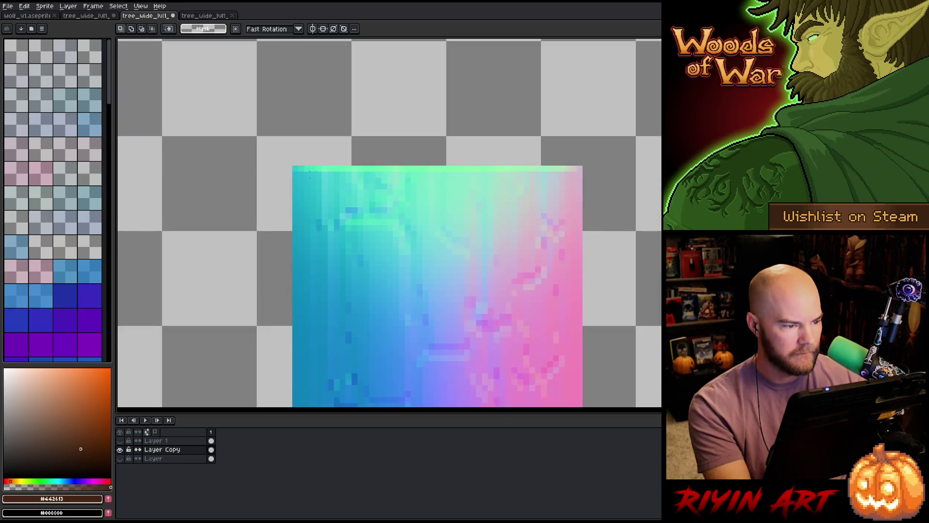
- Draw a rectangular selection over the top section of the right tree trunk
mouse_move(297, 167)
left_mouse_down()
mouse_move(390, 399)
mouse_move(518, 400)
mouse_move(581, 286)
mouse_move(576, 224)
mouse_move(587, 245)
mouse_move(579, 305)
mouse_move(579, 265)
left_mouse_up()
scroll(579, 266, "down", 4)
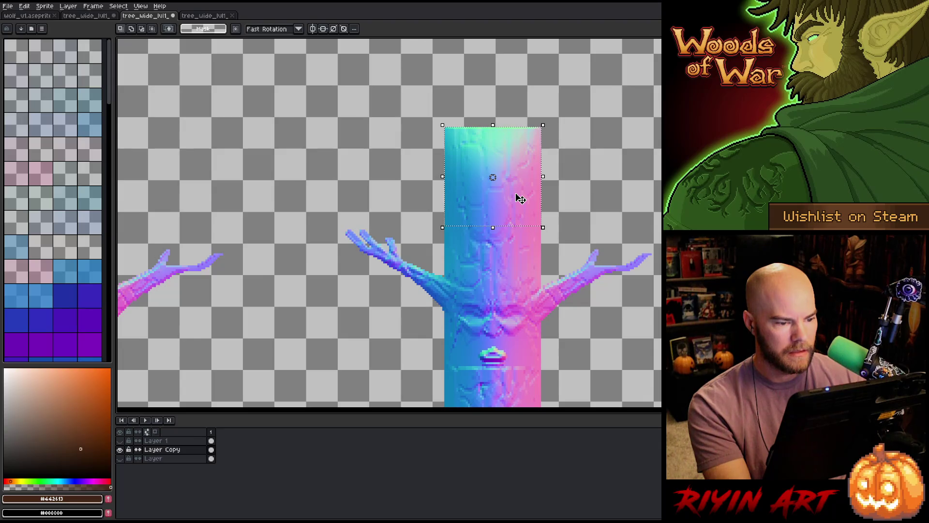
scroll(520, 199, "down", 2)
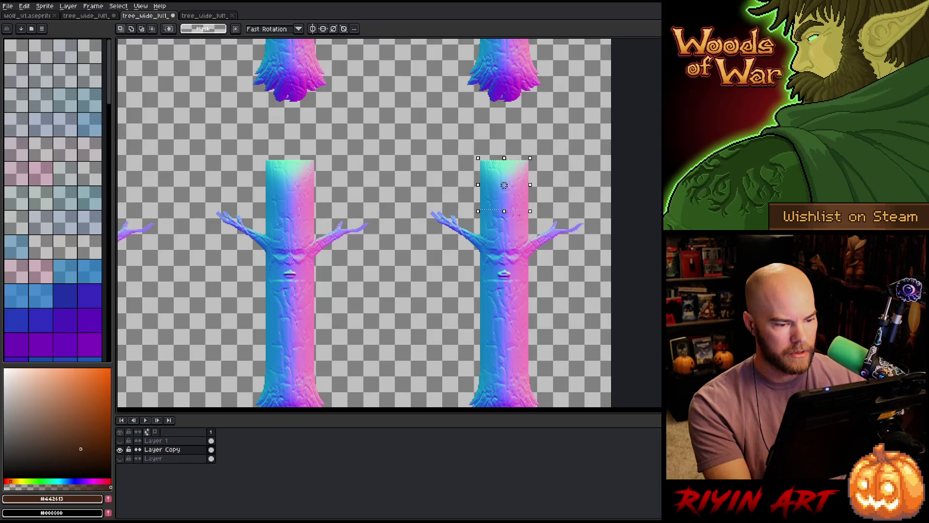
scroll(504, 185, "up", 4)
mouse_move(367, 253)
left_mouse_down()
mouse_move(648, 149)
mouse_move(652, 76)
left_mouse_up()
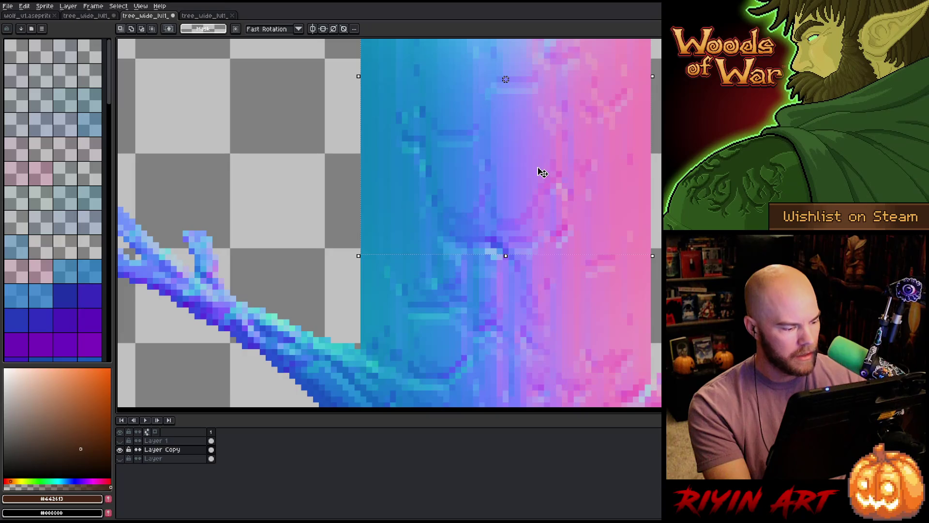
scroll(539, 174, "down", 3)
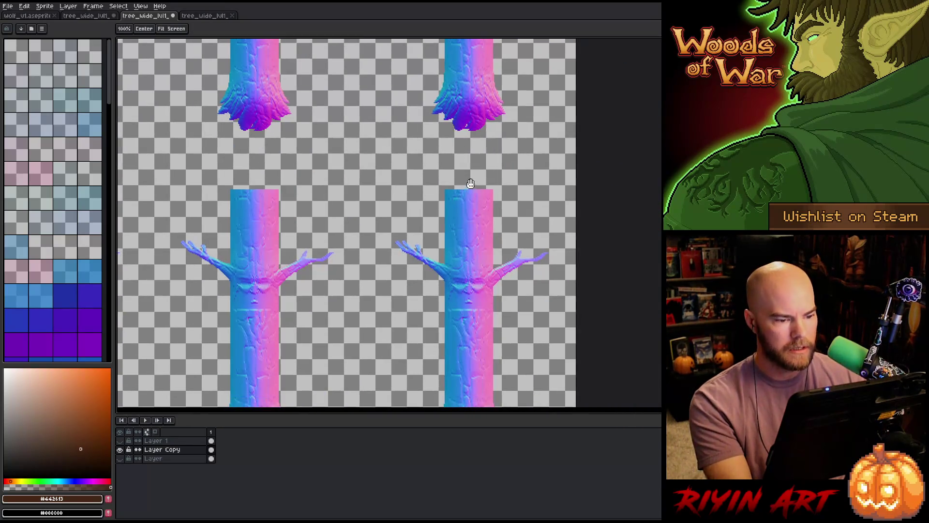
scroll(484, 189, "up", 3)
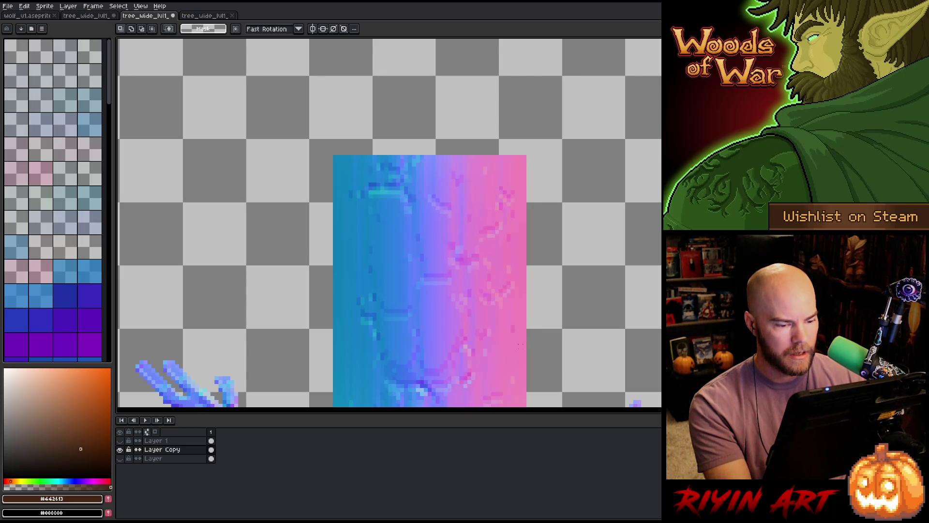
mouse_move(524, 157)
left_mouse_down()
mouse_move(481, 332)
mouse_move(338, 400)
mouse_move(305, 317)
mouse_move(335, 305)
left_mouse_up()
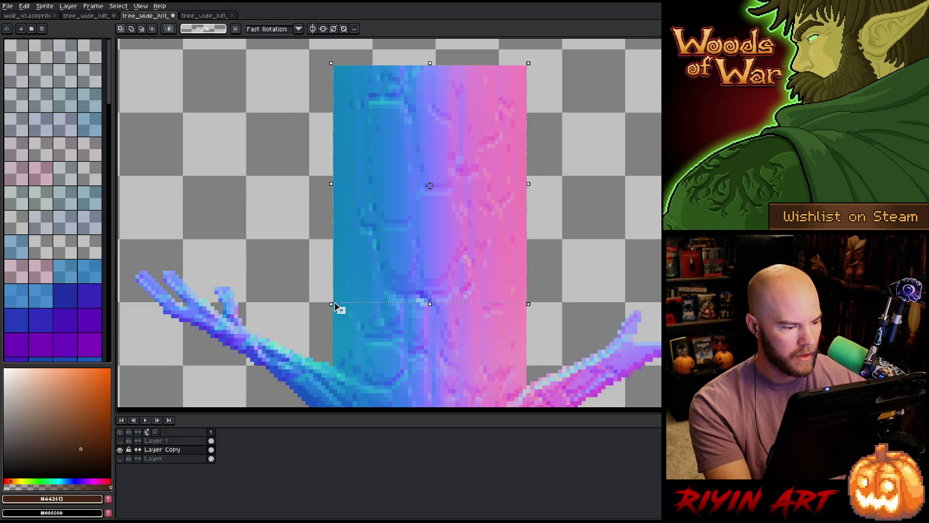
- Add a new layer and fill the selection with dark brown #442613, widening it both ways
key("shift+n")
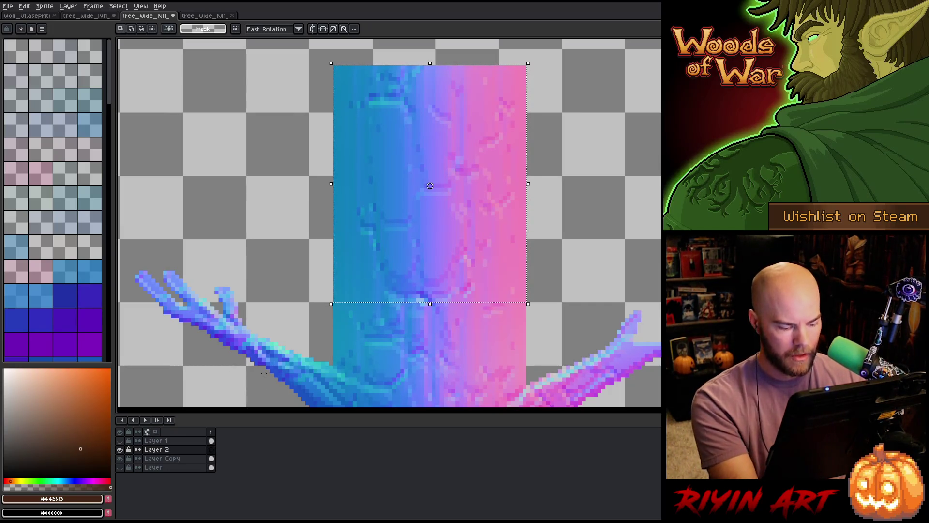
key("f")
left_click_drag(528, 183, 695, 184)
scroll(354, 191, "down", 4)
mouse_move(359, 186)
left_mouse_down()
mouse_move(260, 192)
mouse_move(348, 178)
mouse_move(321, 184)
left_mouse_up()
scroll(397, 187, "up", 3)
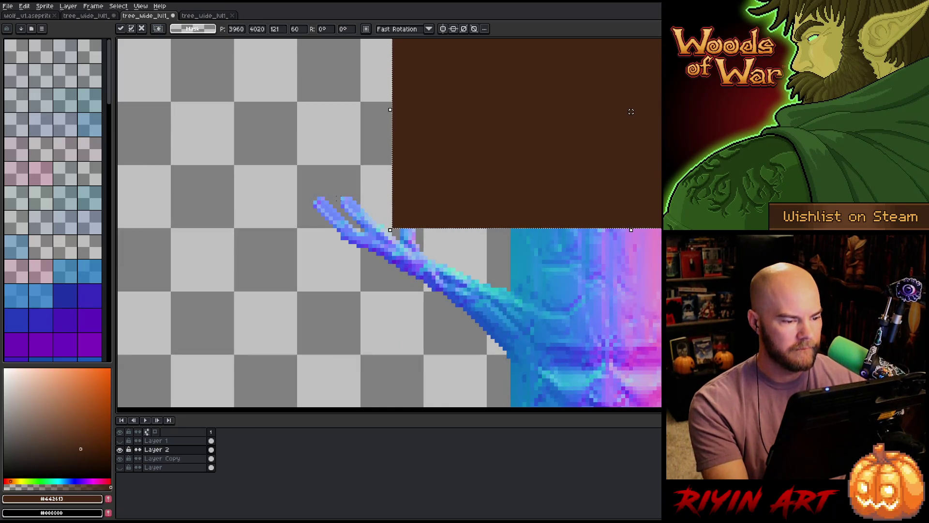
- Trim the brown rectangle down to its upper part
mouse_move(311, 199)
left_mouse_down()
mouse_move(540, 251)
mouse_move(661, 257)
left_mouse_up()
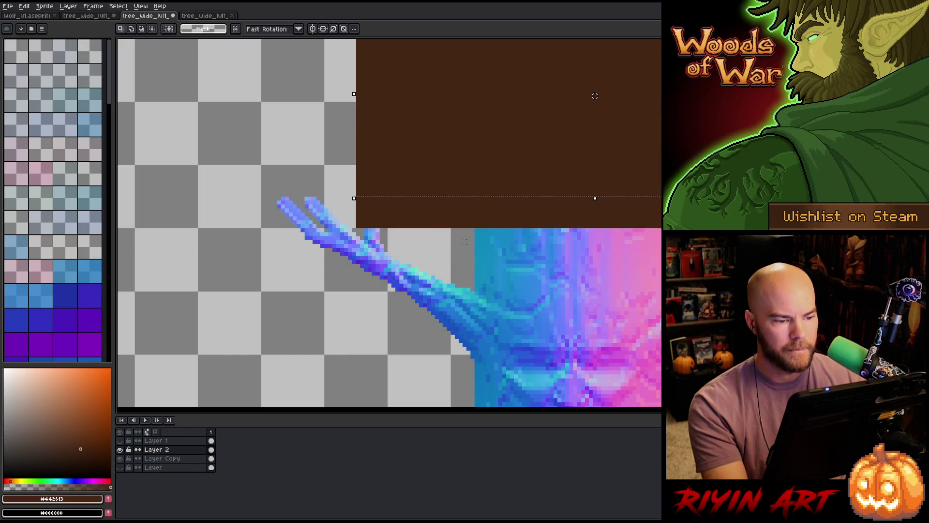
scroll(479, 224, "down", 3)
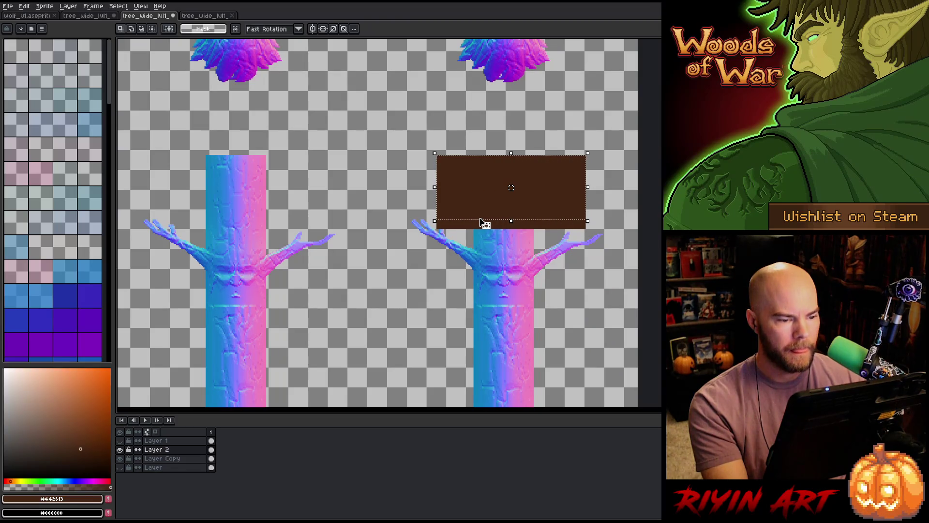
key("Return")
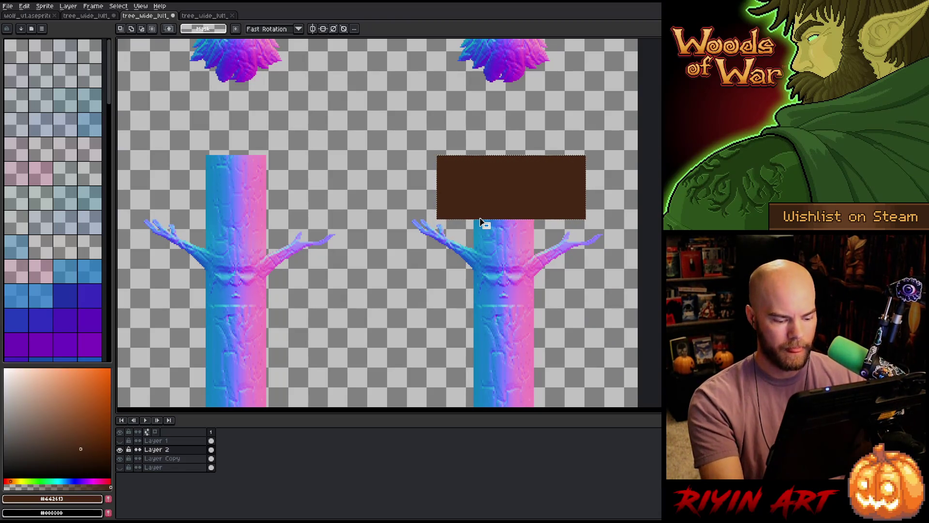
- Stretch the brown band across the full width of the sheet above the trunks
left_click(481, 221)
scroll(436, 190, "up", 3)
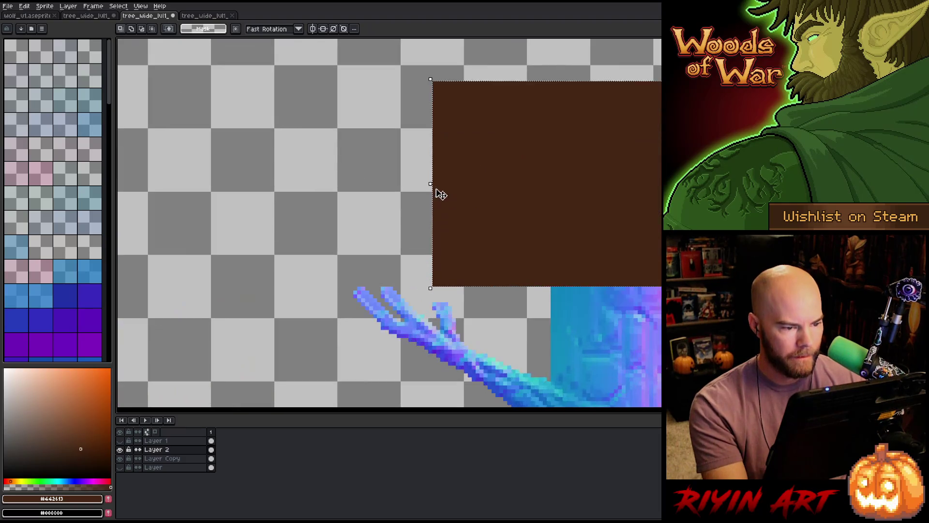
left_click_drag(436, 189, 203, 183)
scroll(342, 213, "down", 3)
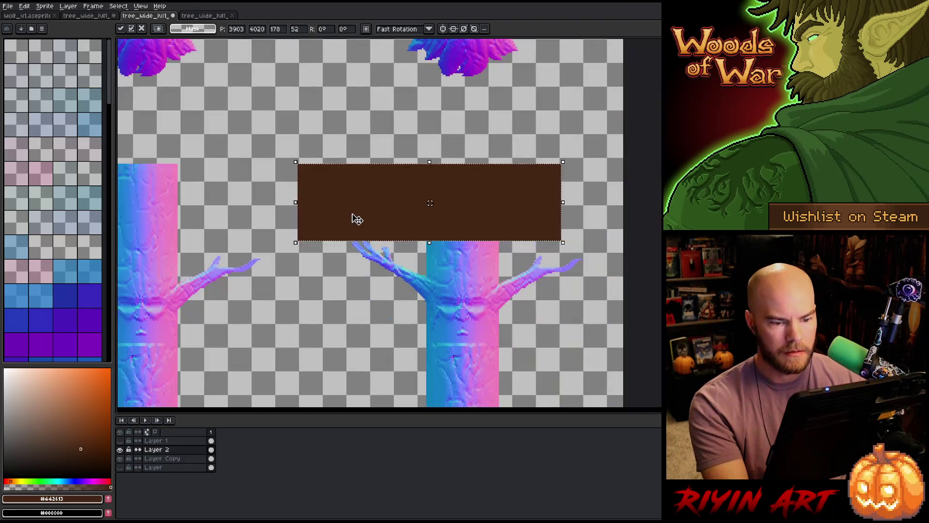
scroll(355, 216, "down", 1)
mouse_move(311, 207)
left_mouse_down()
mouse_move(108, 189)
mouse_move(120, 206)
mouse_move(366, 205)
mouse_move(348, 213)
left_mouse_up()
scroll(288, 208, "down", 5)
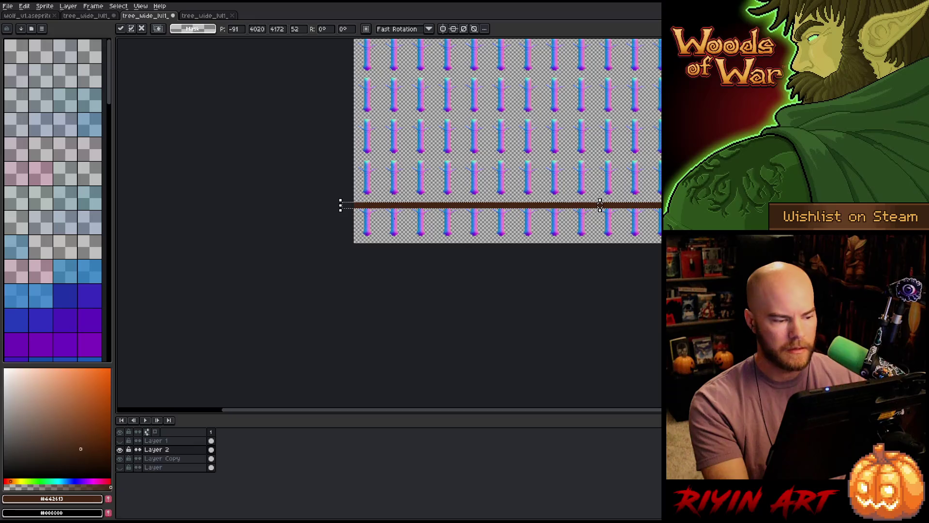
scroll(600, 204, "up", 3)
scroll(600, 204, "down", 1)
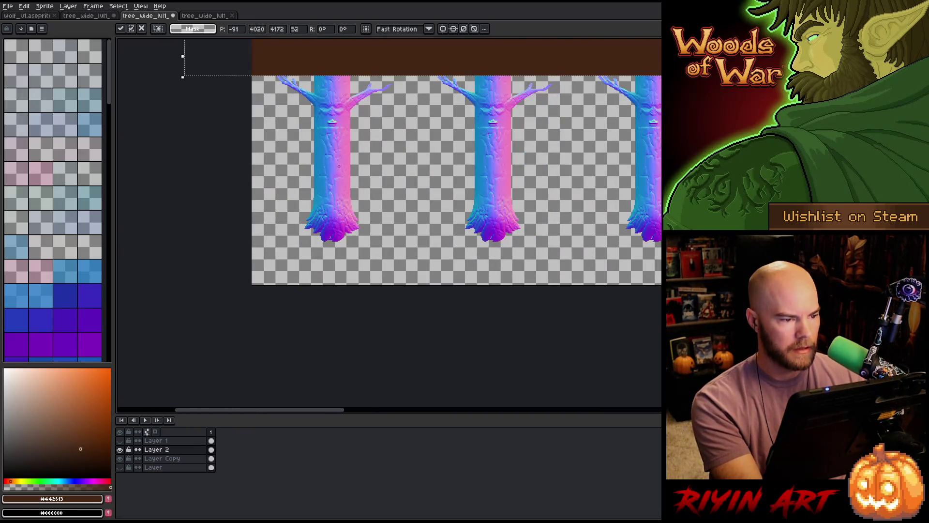